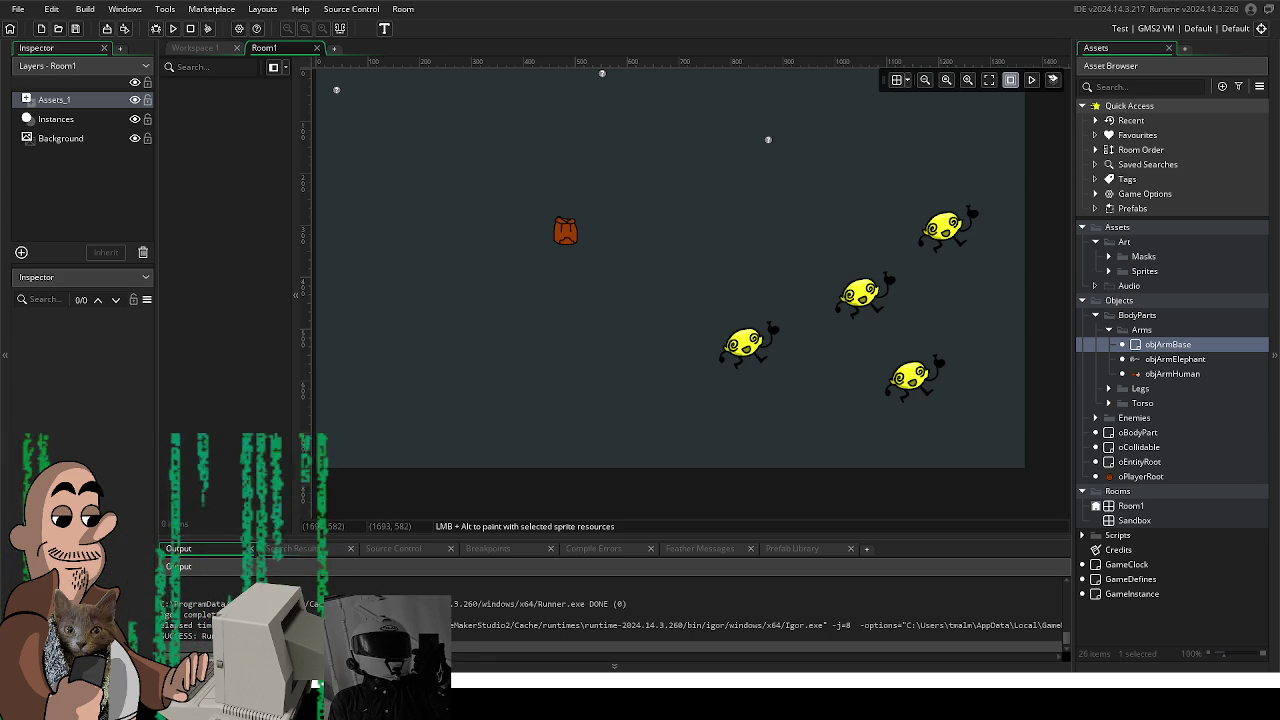
- Open the objArmHuman object editor from the Arms objects in the Asset Browser
key("Down")
key("Down")
key("Return")
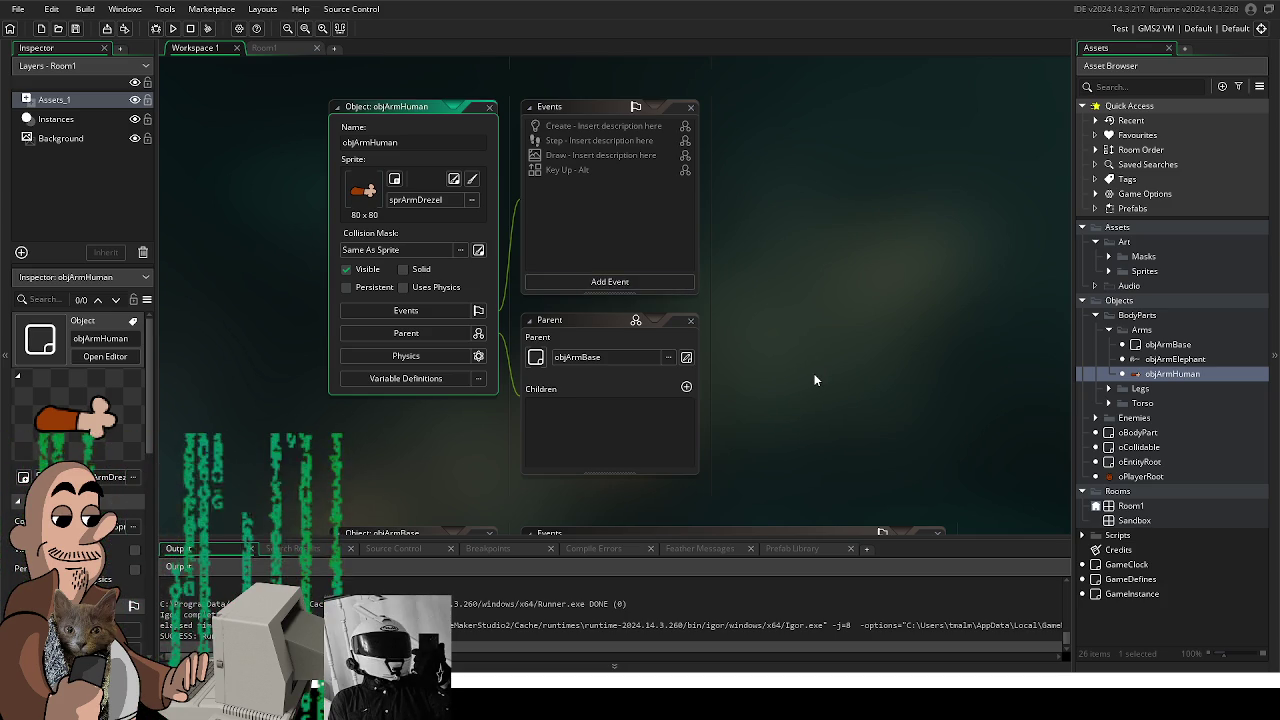
scroll(814, 380, "right", 1)
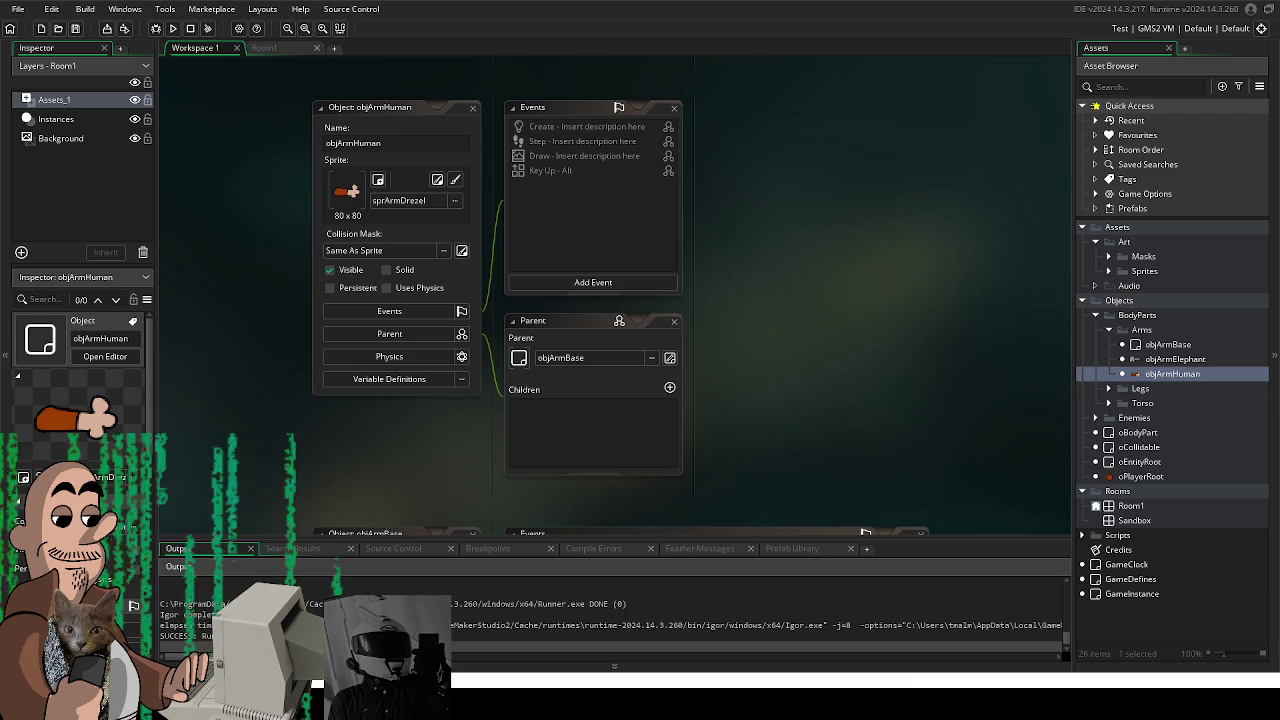
scroll(733, 230, "up", 2)
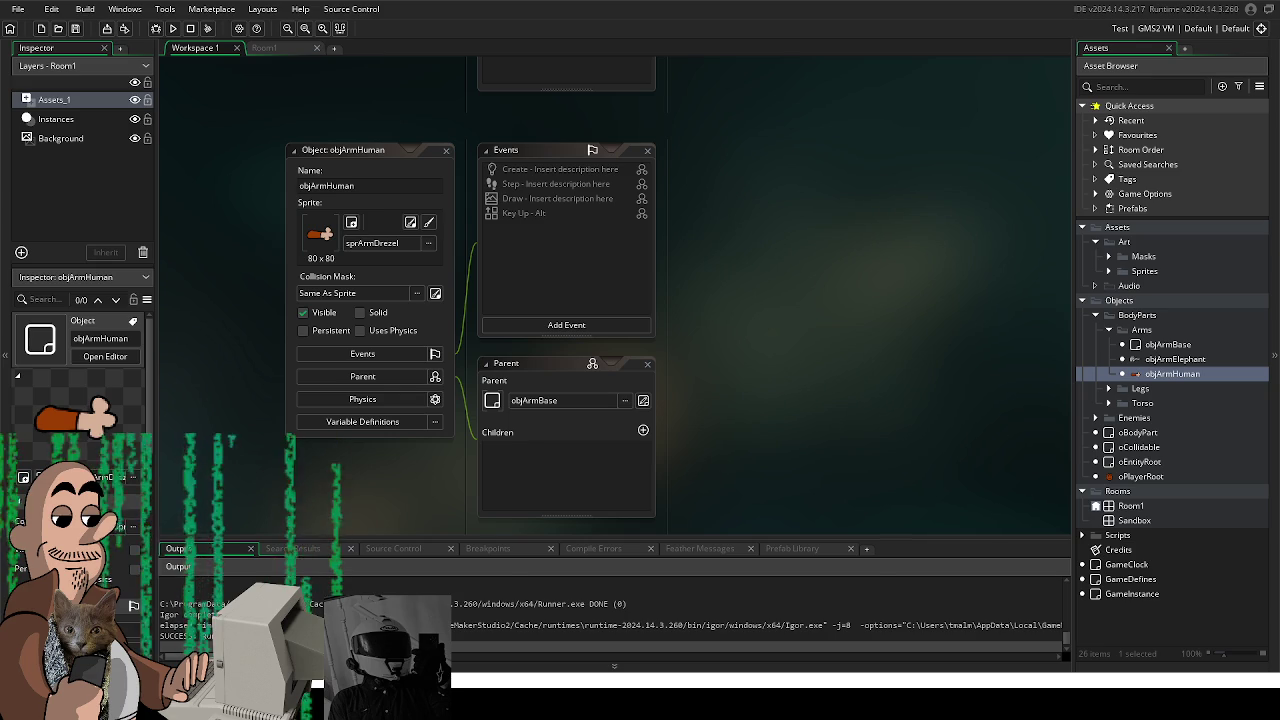
- Bring the objArmBase panels into view, then switch to the arm sprite canvas in Krita
left_click_drag(749, 448, 645, 376)
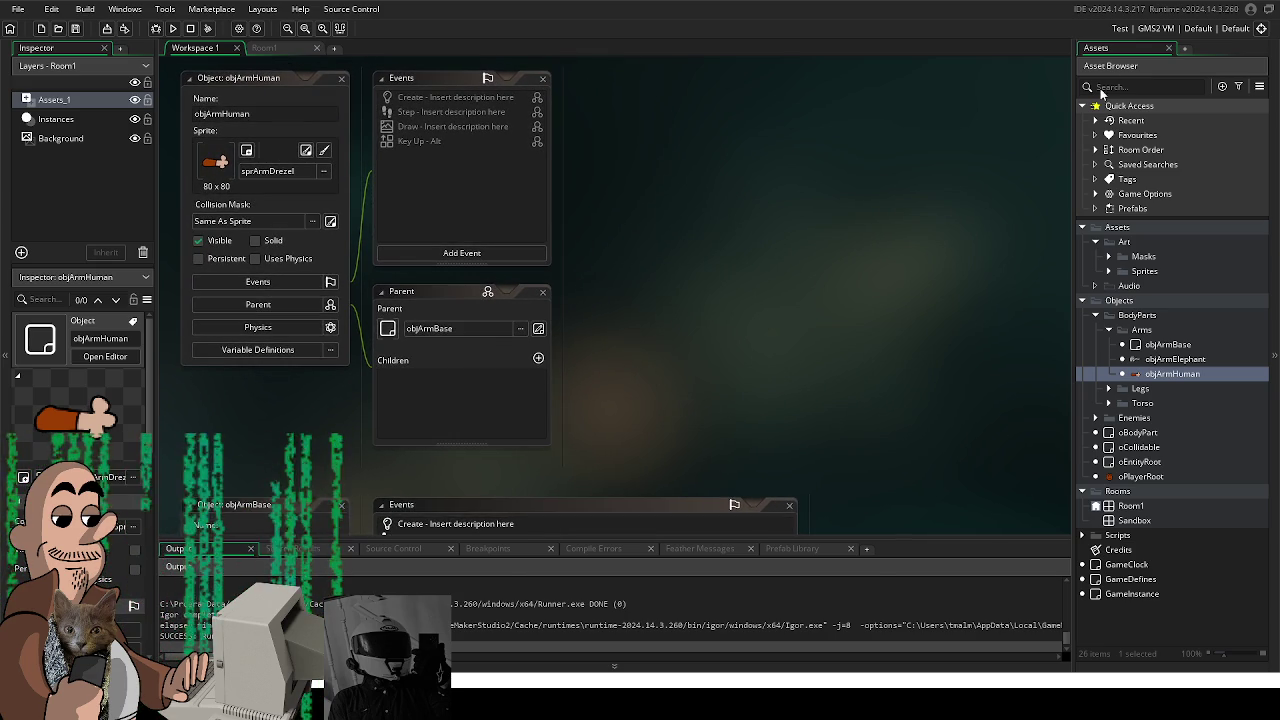
key("alt+Tab")
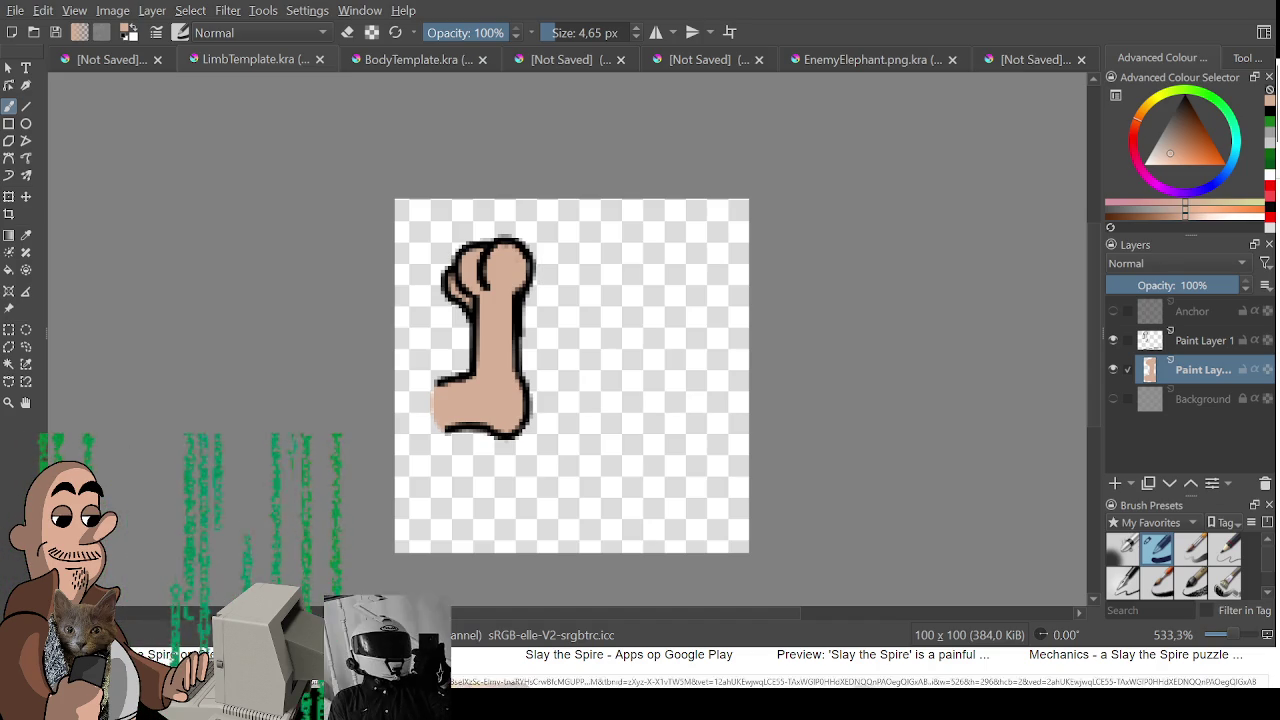
- Look over the character sheet and LimbTemplate documents, ending on the BodyTemplate document
left_click_drag(480, 320, 500, 272)
left_click(105, 59)
scroll(689, 428, "down", 3)
scroll(689, 428, "up", 2)
left_click_drag(689, 428, 538, 541)
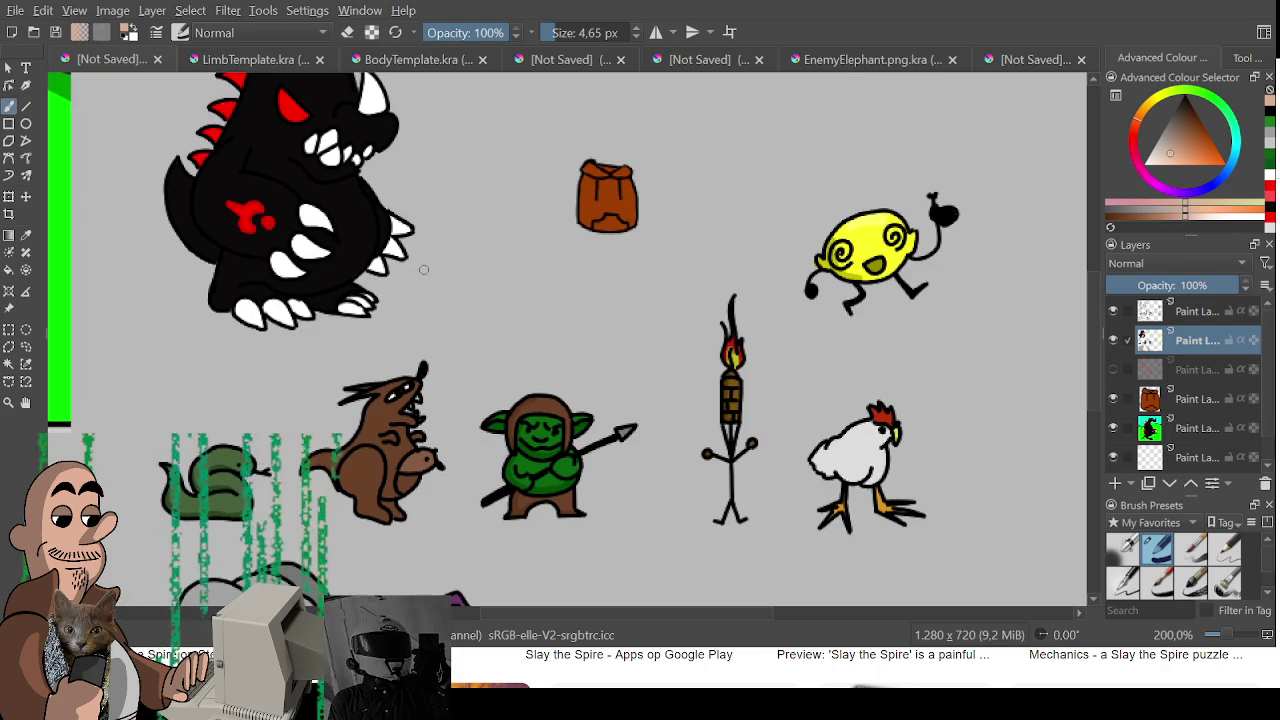
left_click(296, 62)
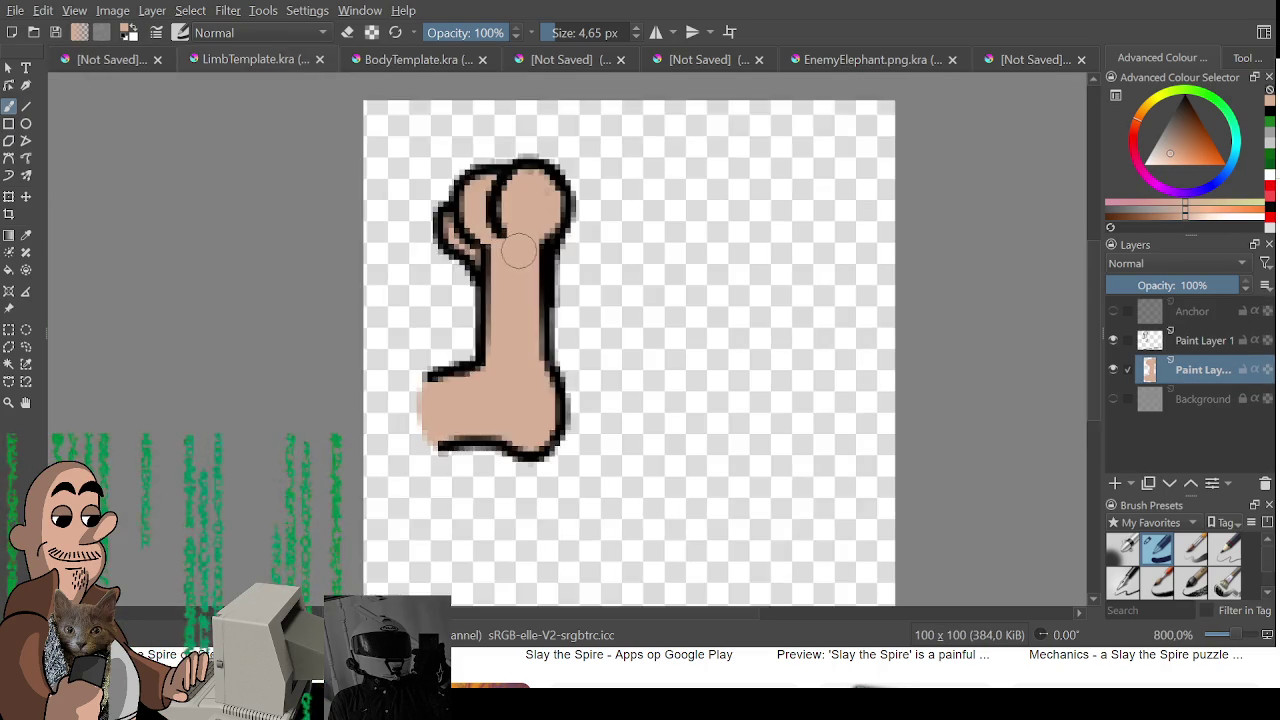
left_click(418, 62)
left_click_drag(528, 255, 467, 203)
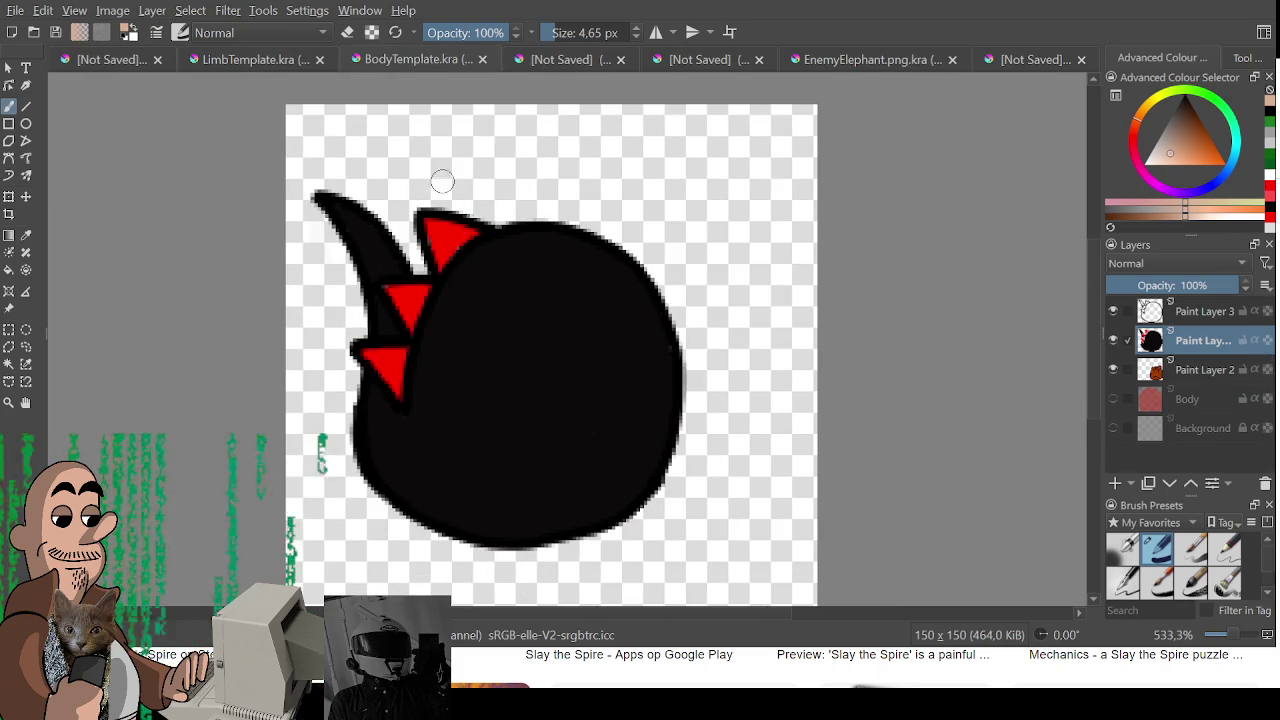
- Delete the two black drawing layers and reset to a black brush
key("ctrl+r")
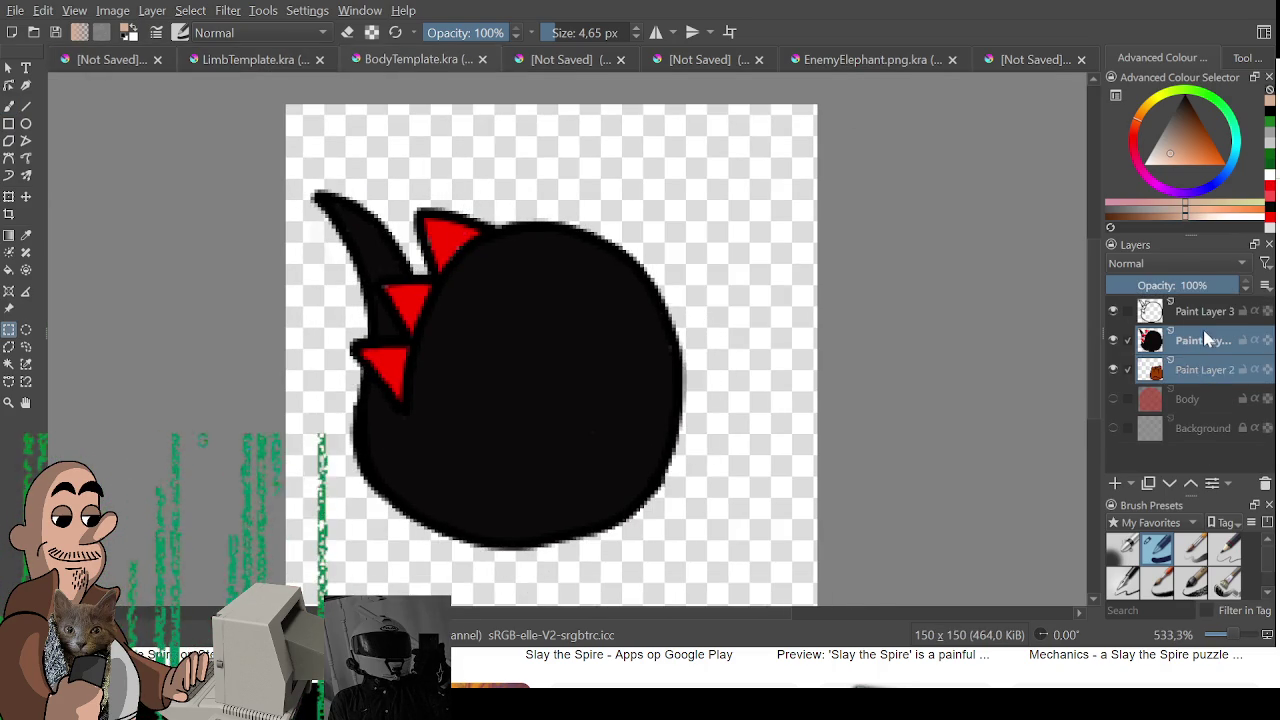
left_click(1199, 314, "shift")
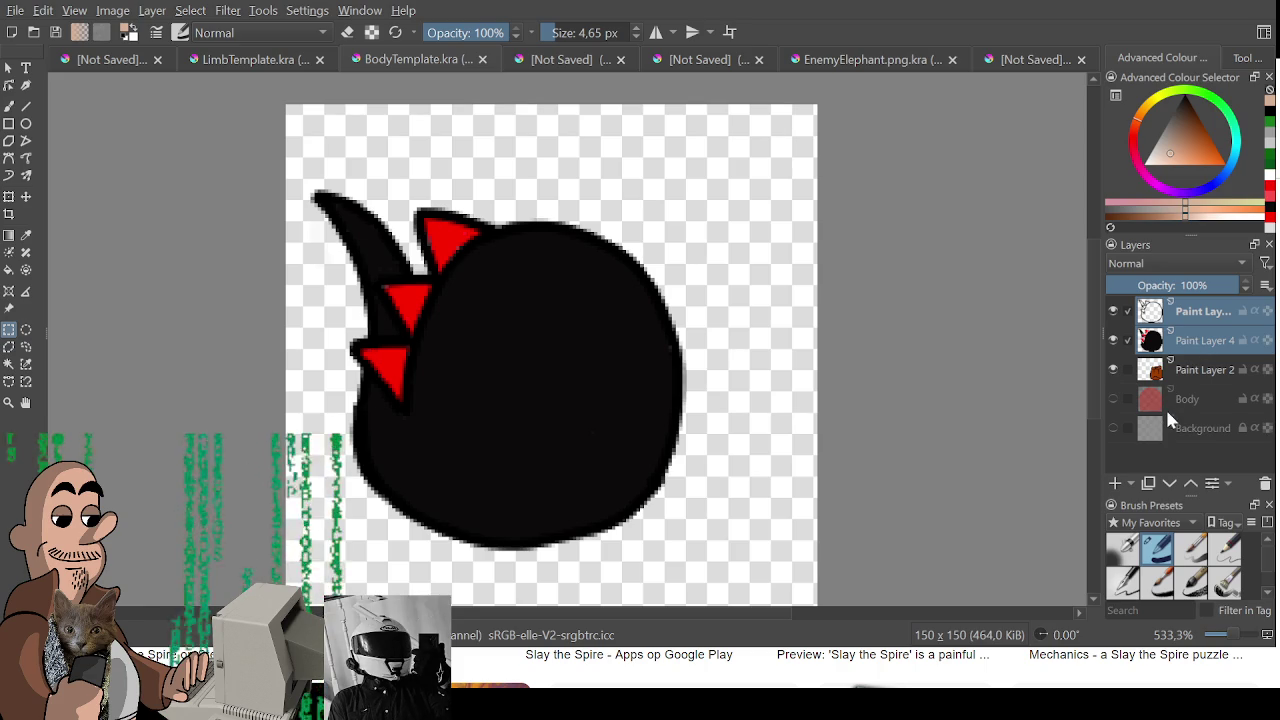
key("shift+Delete")
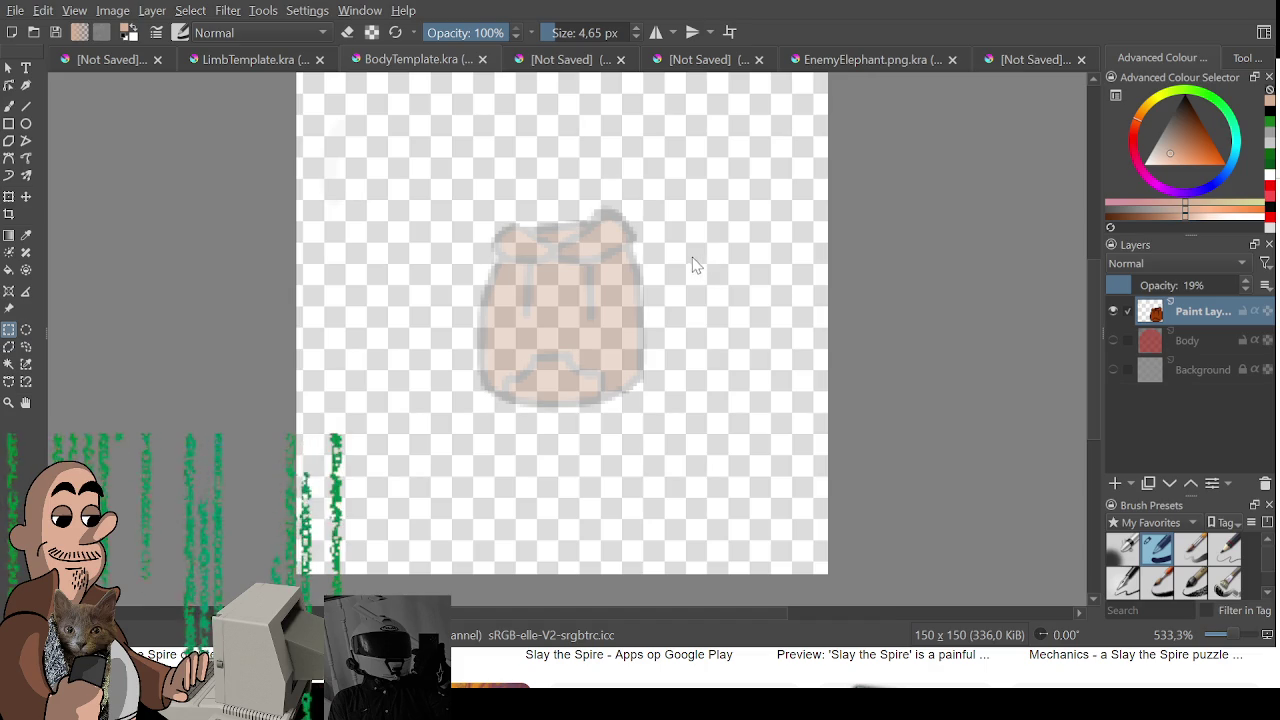
key("ctrl+z")
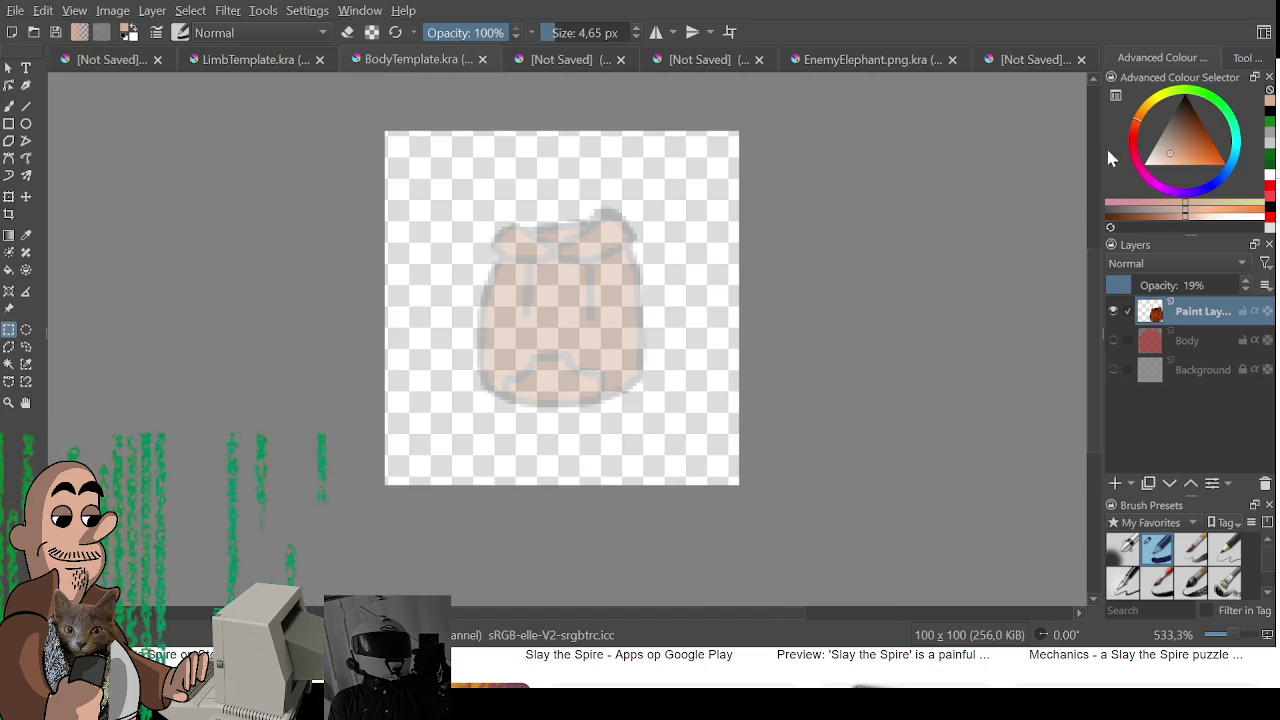
key("d")
key("b")
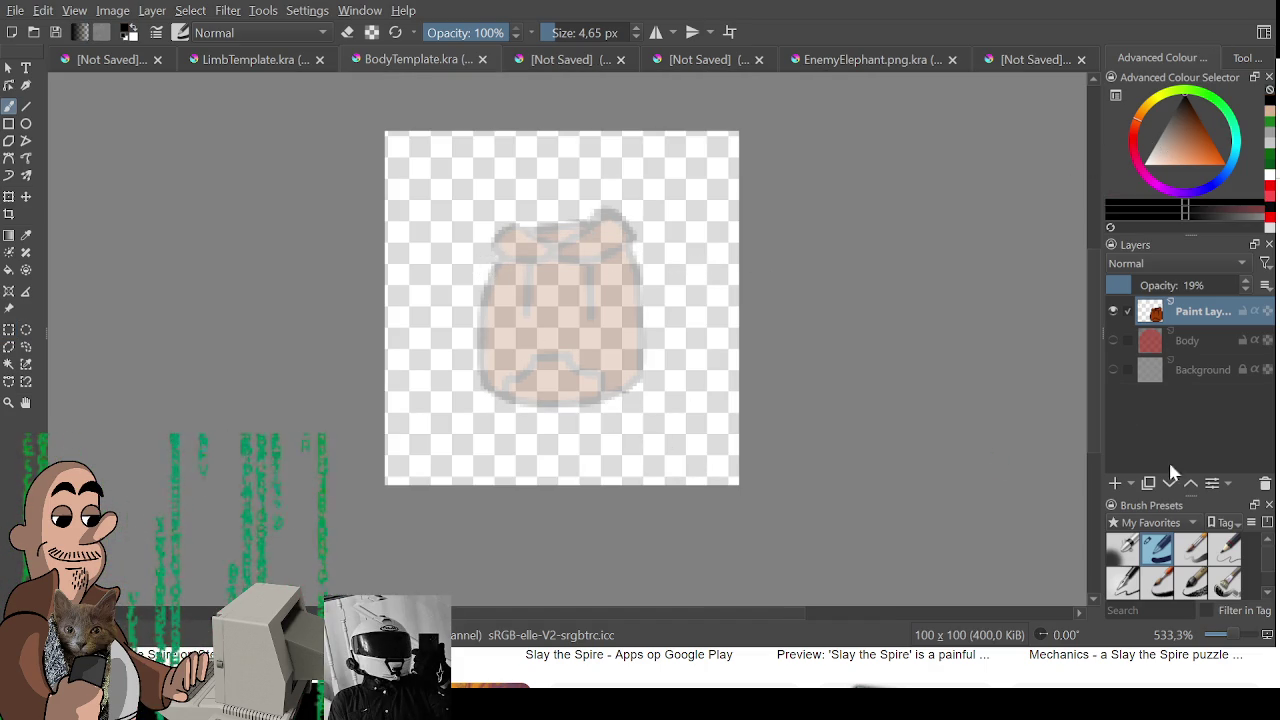
- Add a new empty paint layer with a 1 px brush at 100% view, then return to GameMaker
left_click(1115, 483)
left_click_drag(523, 263, 686, 234)
key("ctrl+z")
left_click(585, 32)
type("1")
key("Return")
key("1")
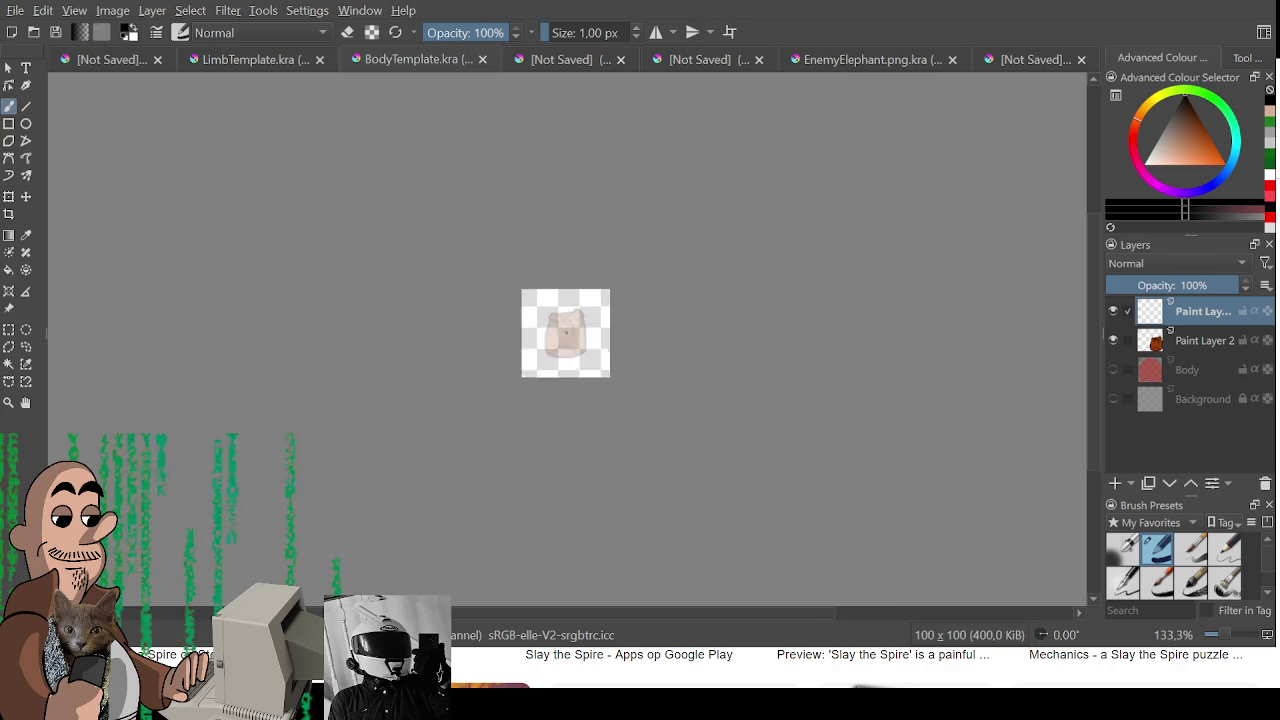
scroll(567, 335, "up", 4)
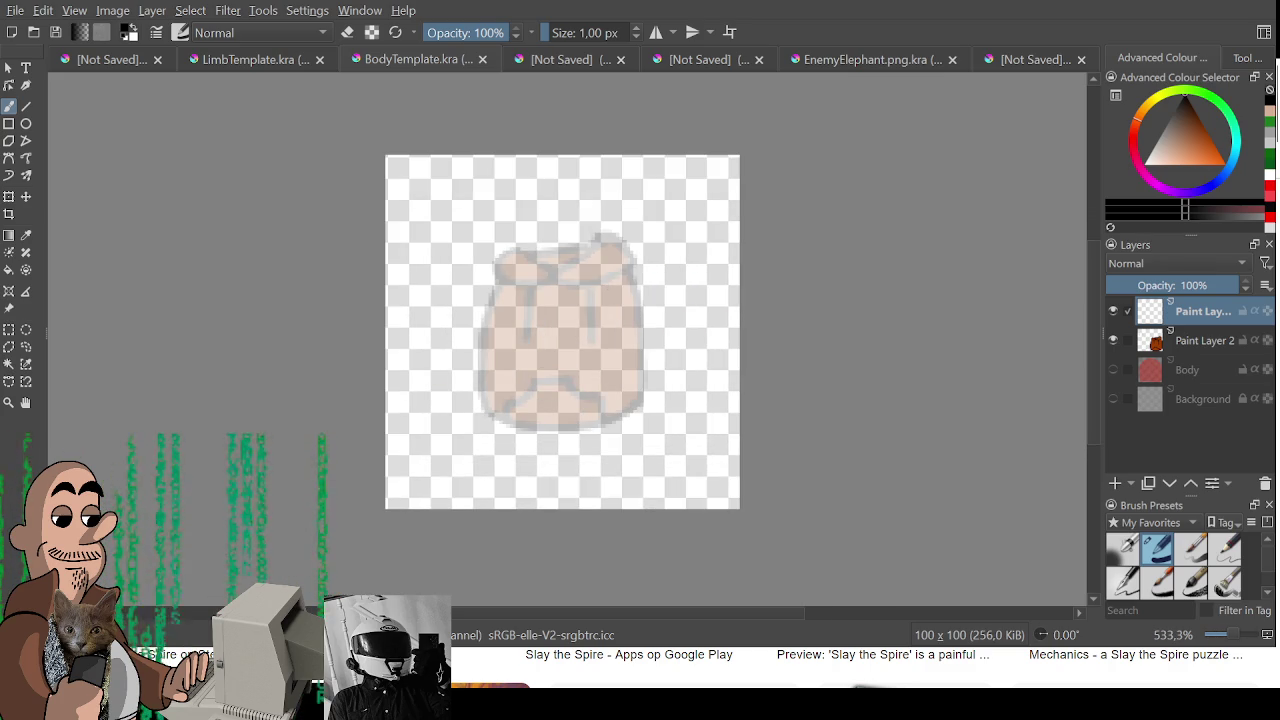
key("alt+Tab")
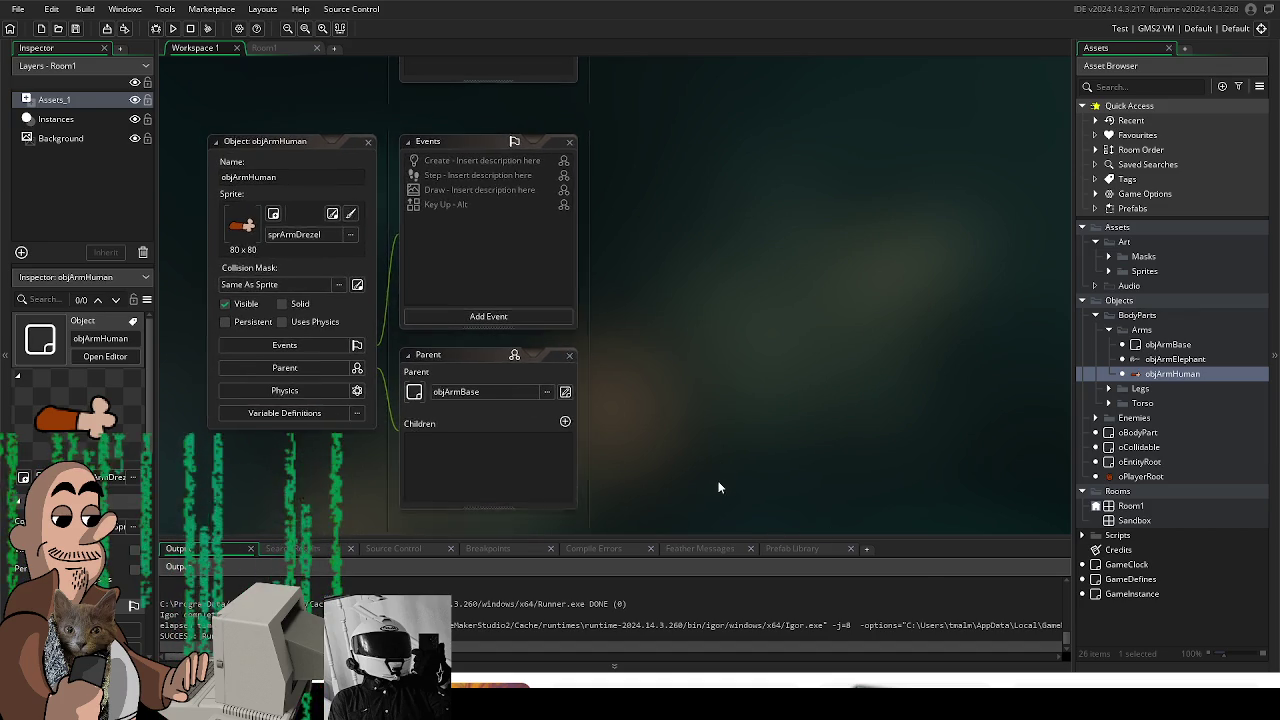
- Recentre the objArmHuman panels and check the parent picker, keeping objArmBase as parent
left_click_drag(679, 407, 720, 492)
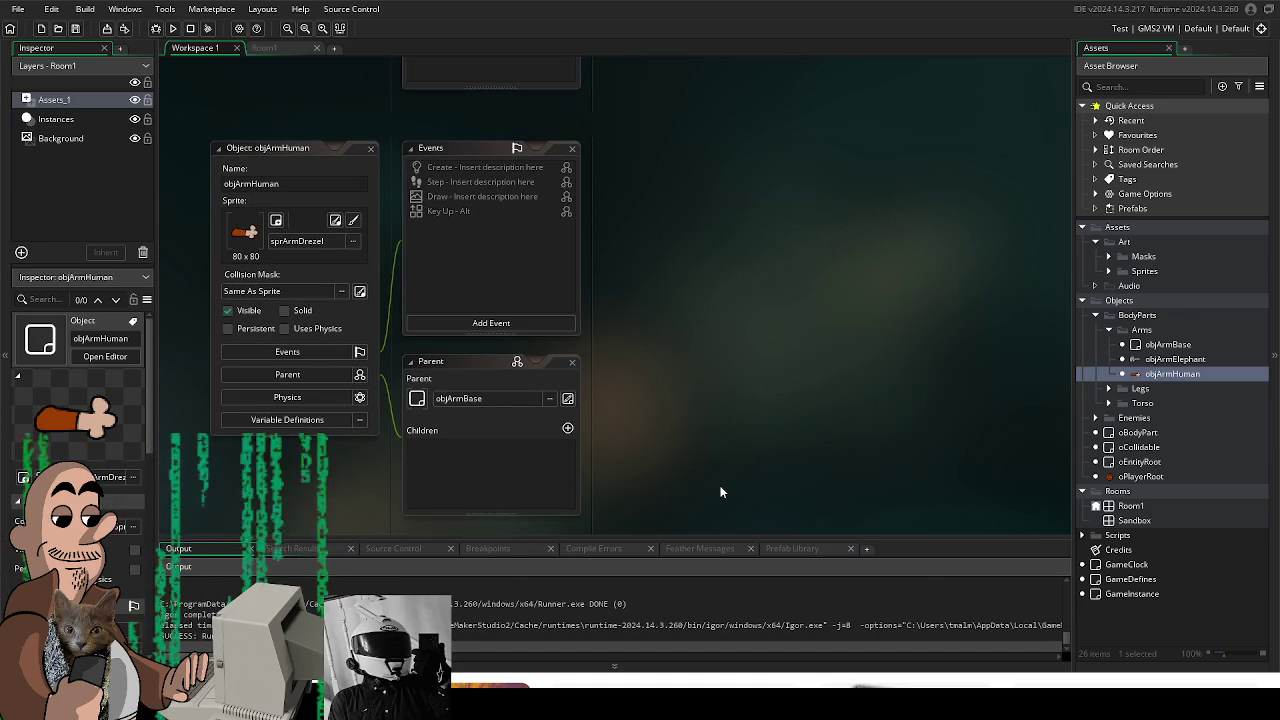
scroll(329, 376, "down", 2)
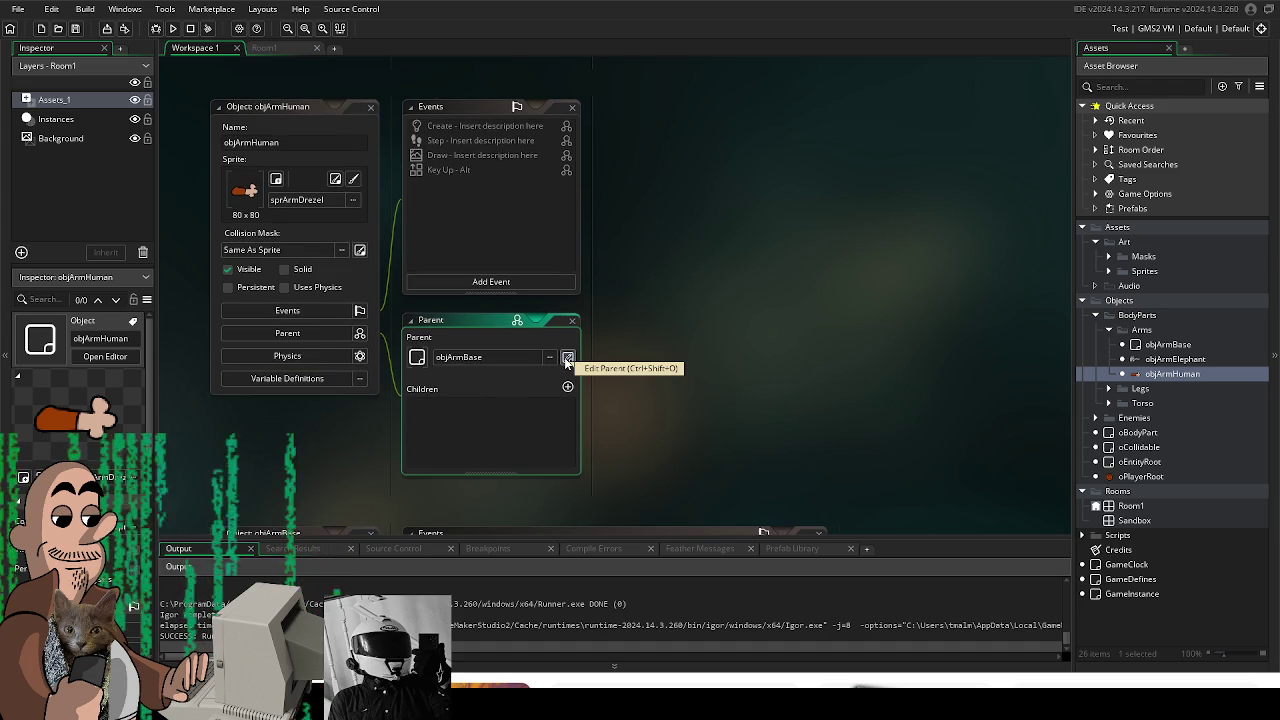
left_click(566, 360)
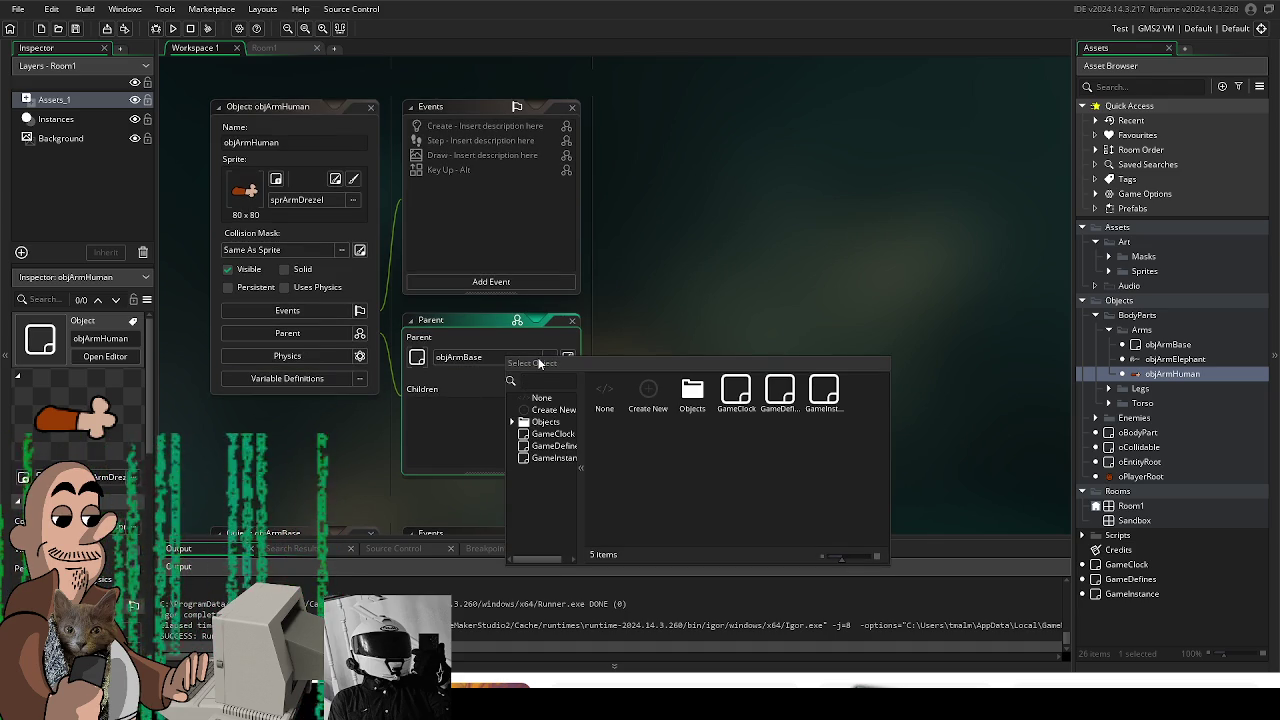
left_click(688, 317)
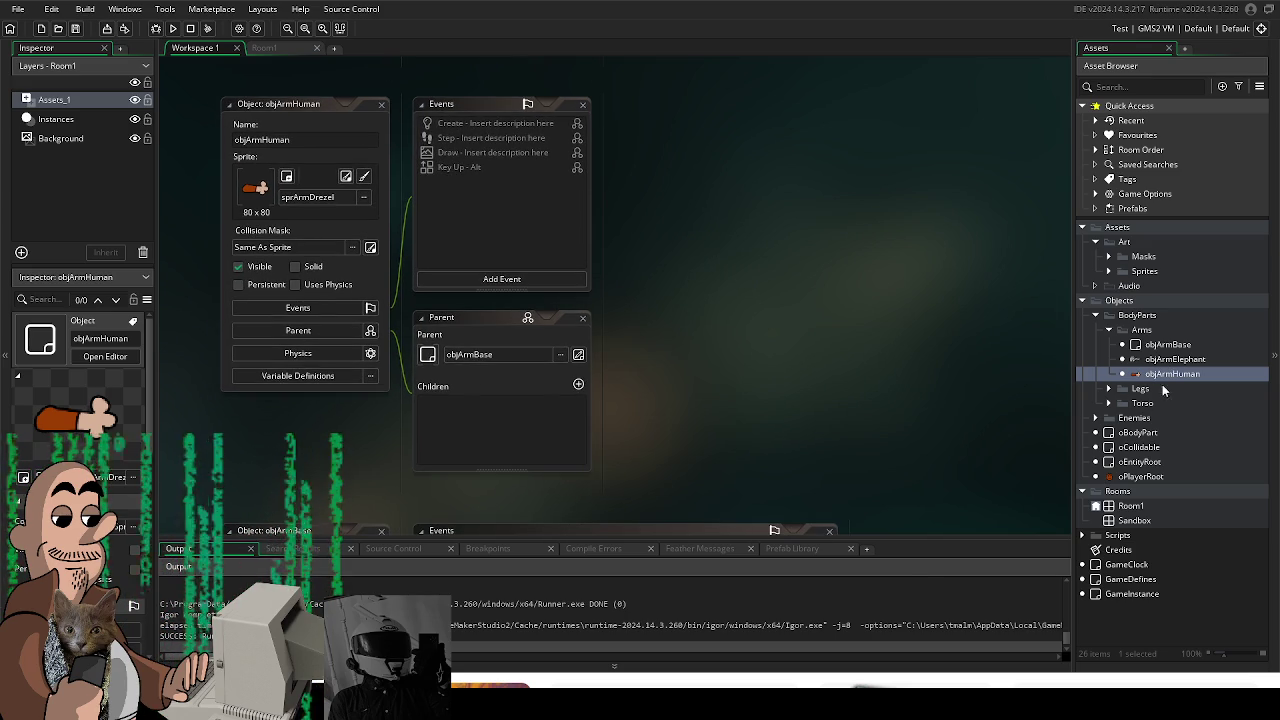
- Create a new sprite named sprLegWizard inside the Legs sprites folder and start importing an image
left_click(1108, 271)
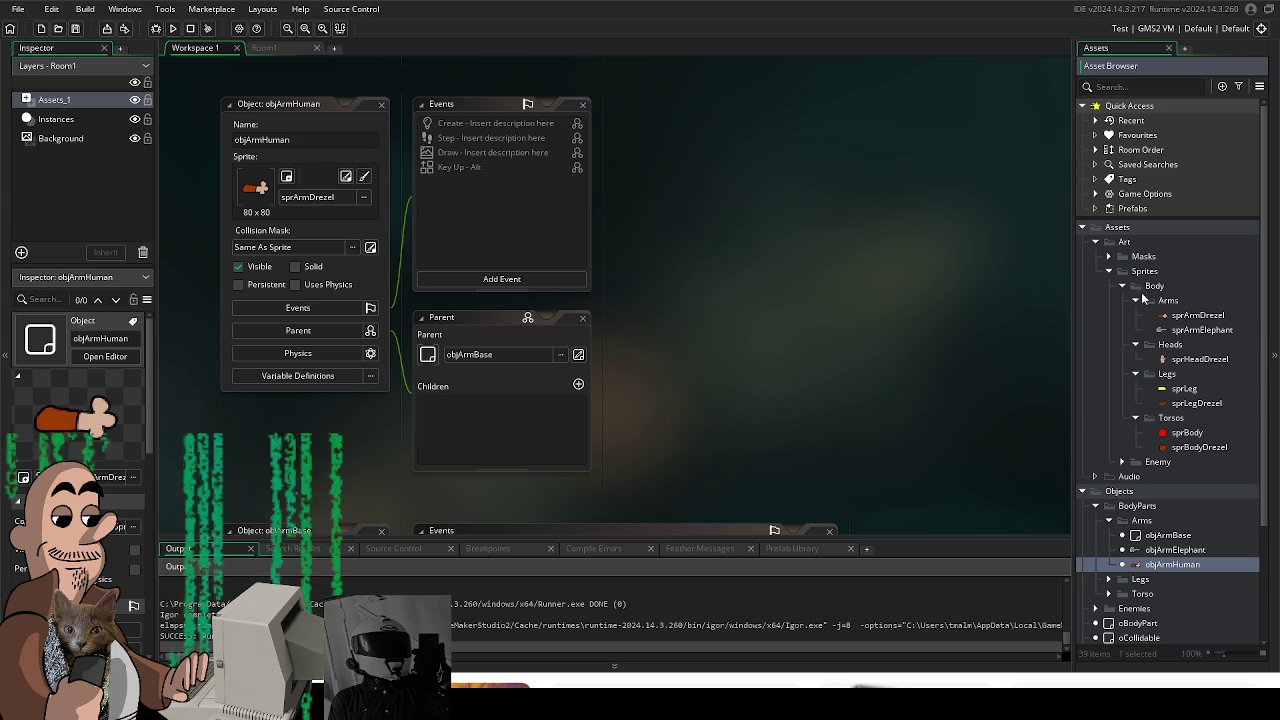
right_click(1167, 377)
mouse_move(1090, 383)
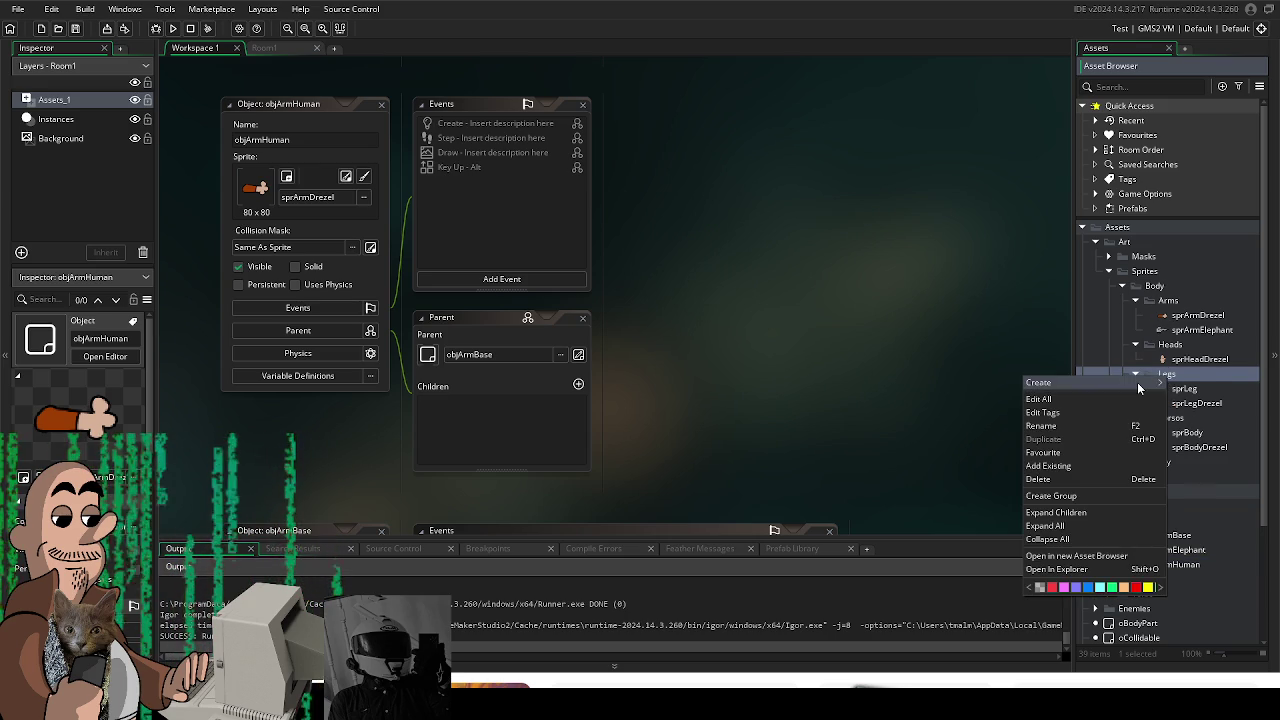
left_click(1217, 574)
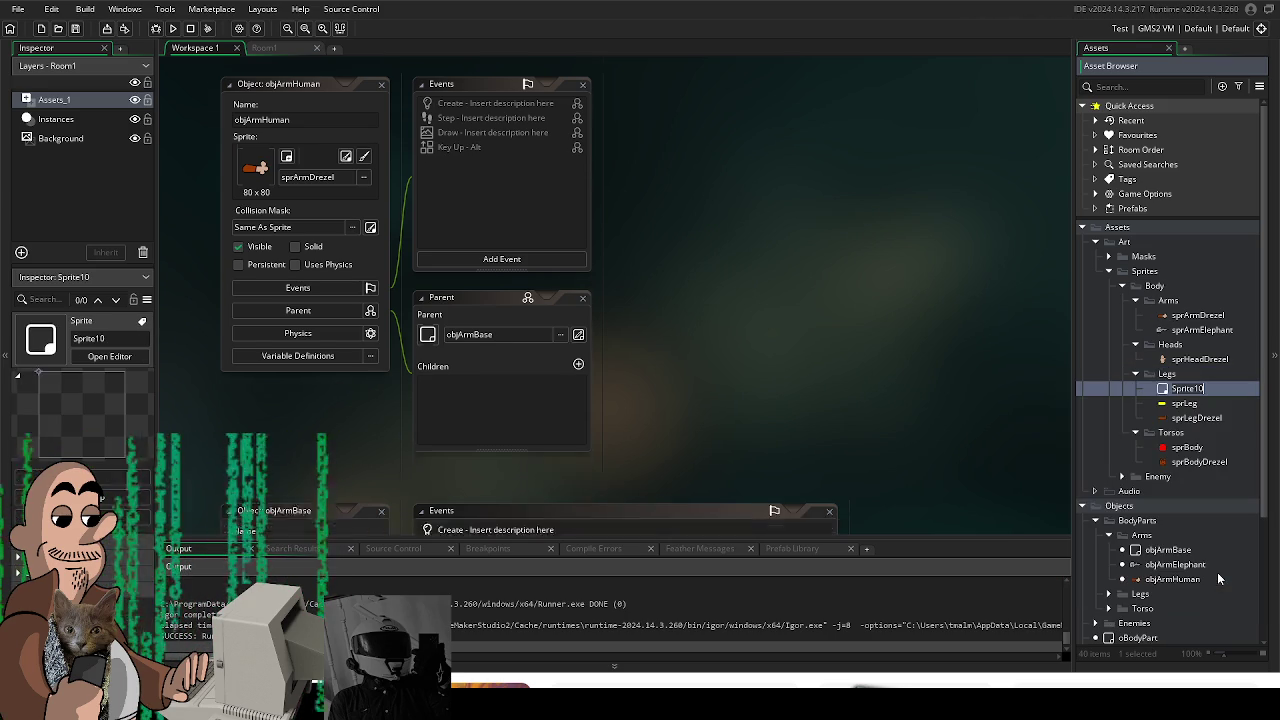
type("spr")
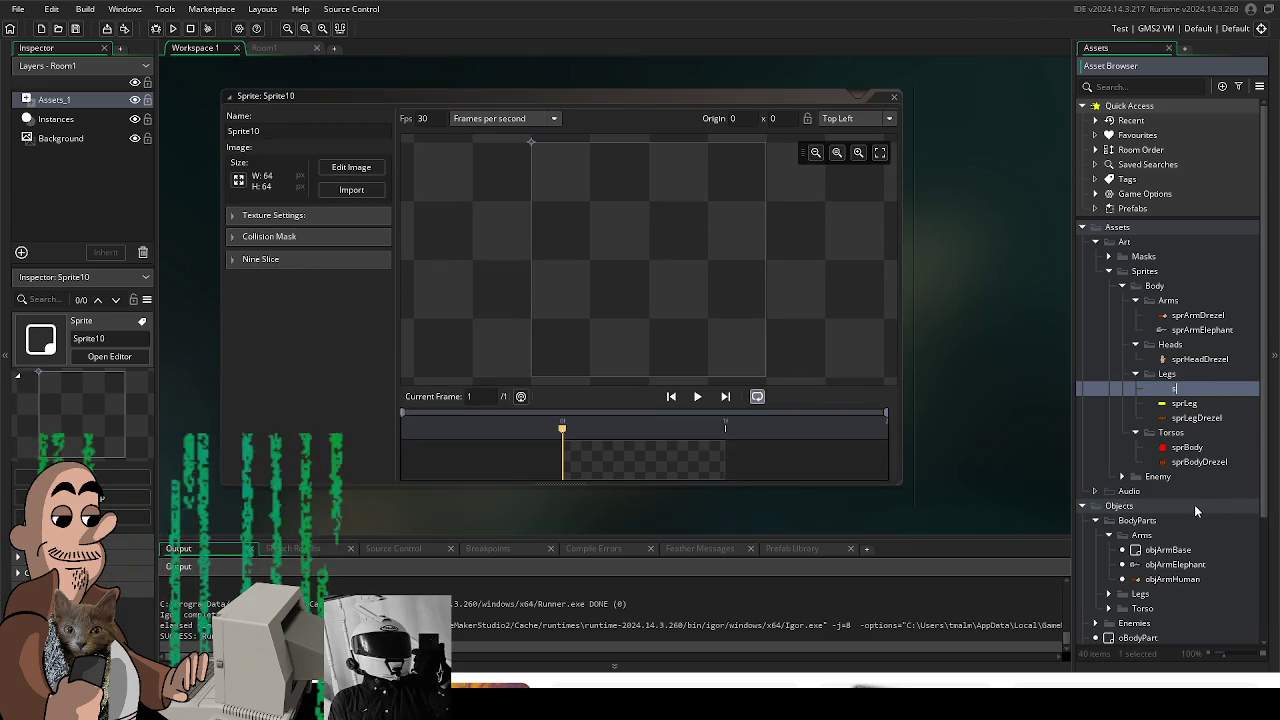
type("K")
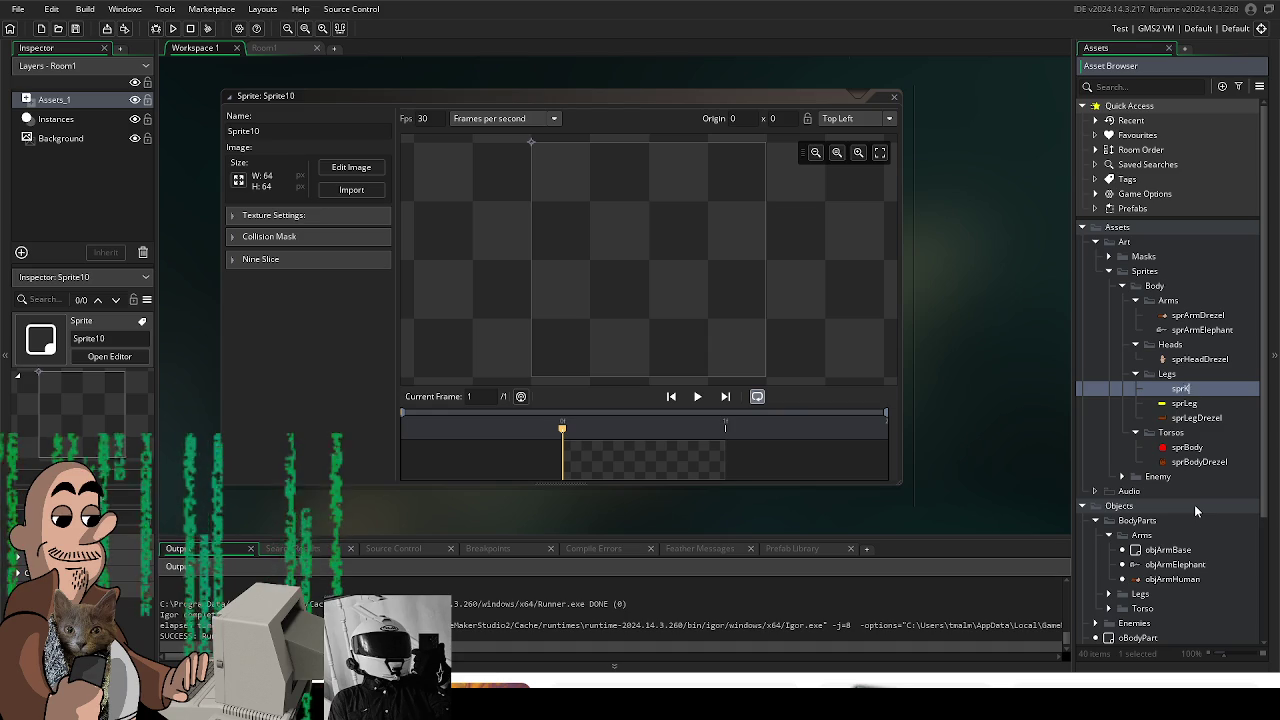
type("efW")
key("BackSpace")
key("BackSpace")
key("BackSpace")
key("BackSpace")
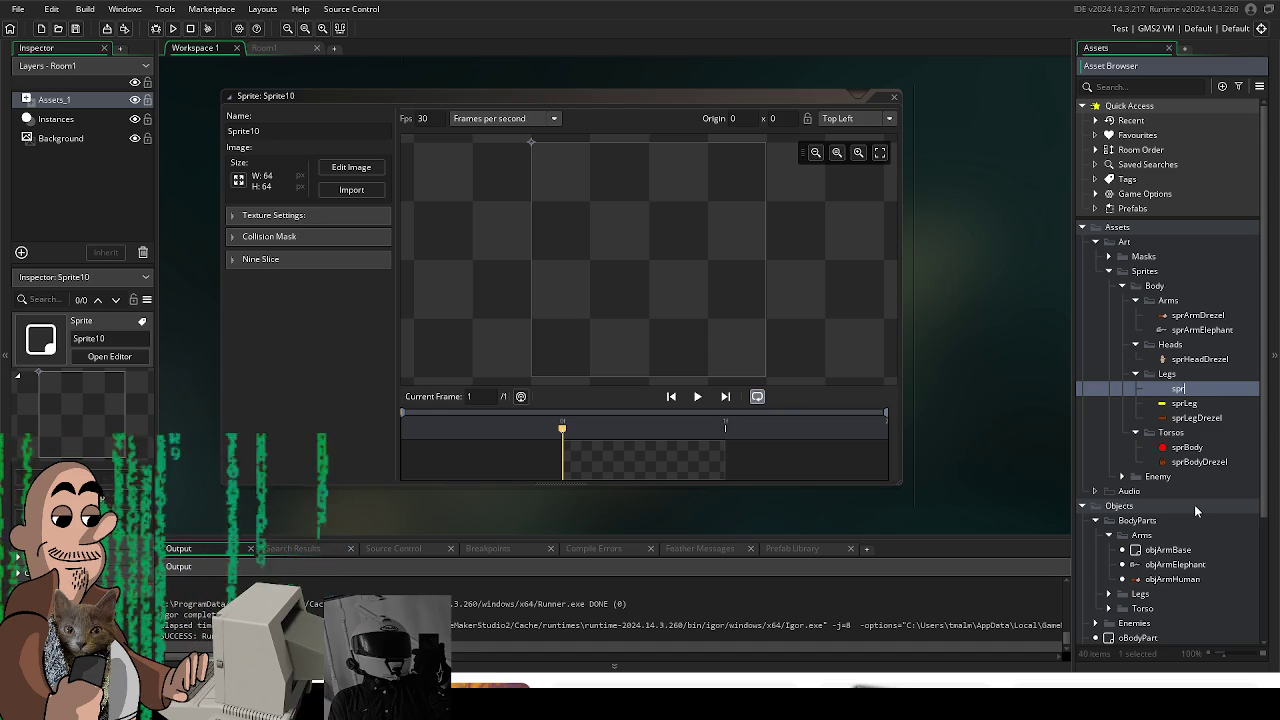
type("LegWizard")
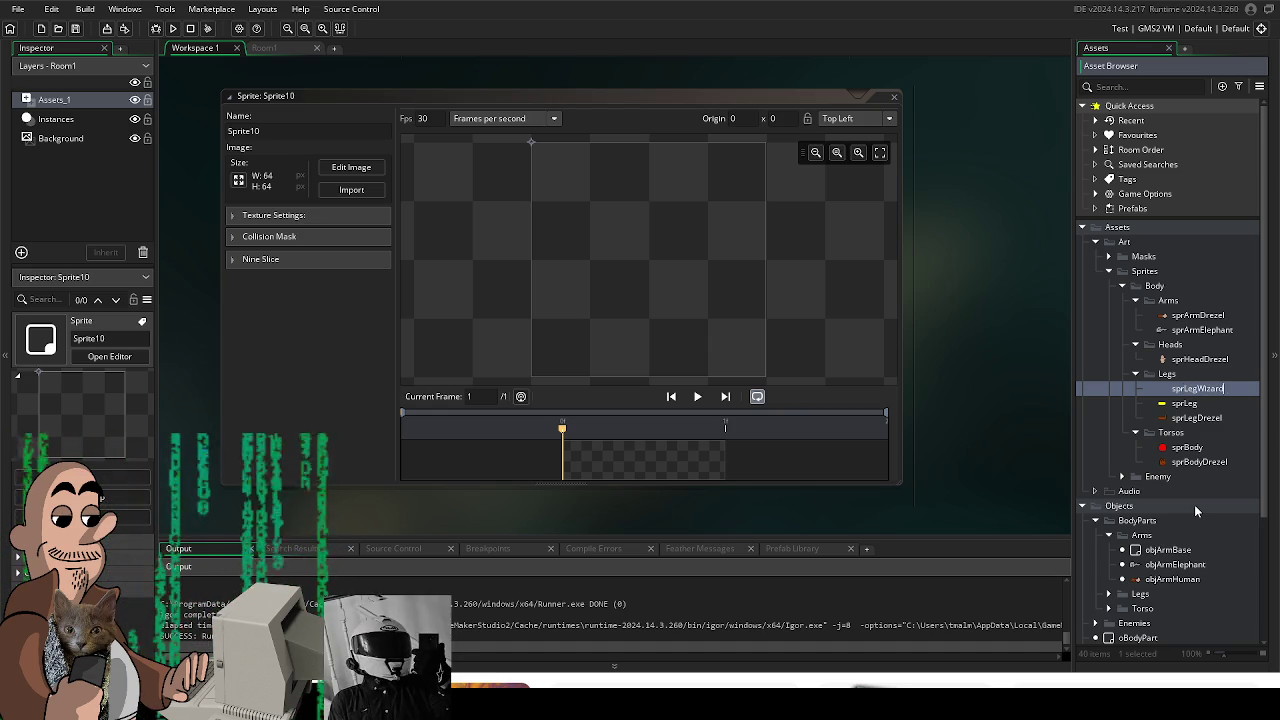
key("Return")
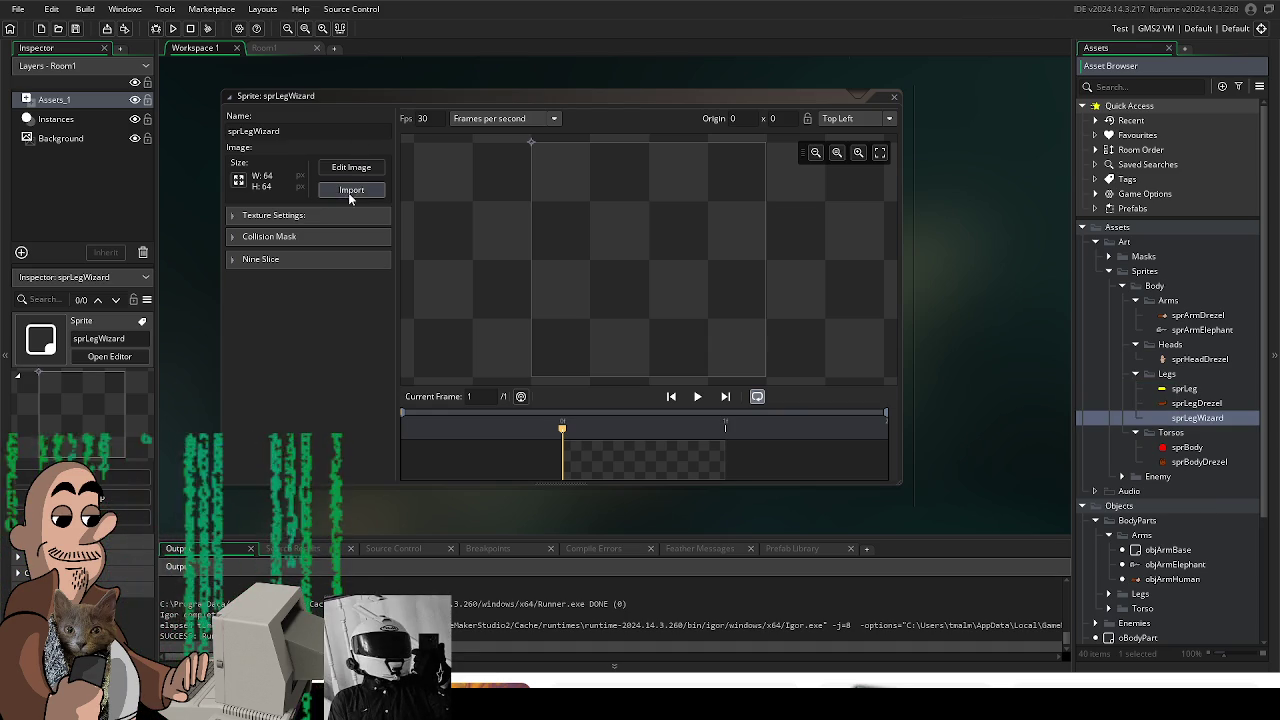
left_click(349, 192)
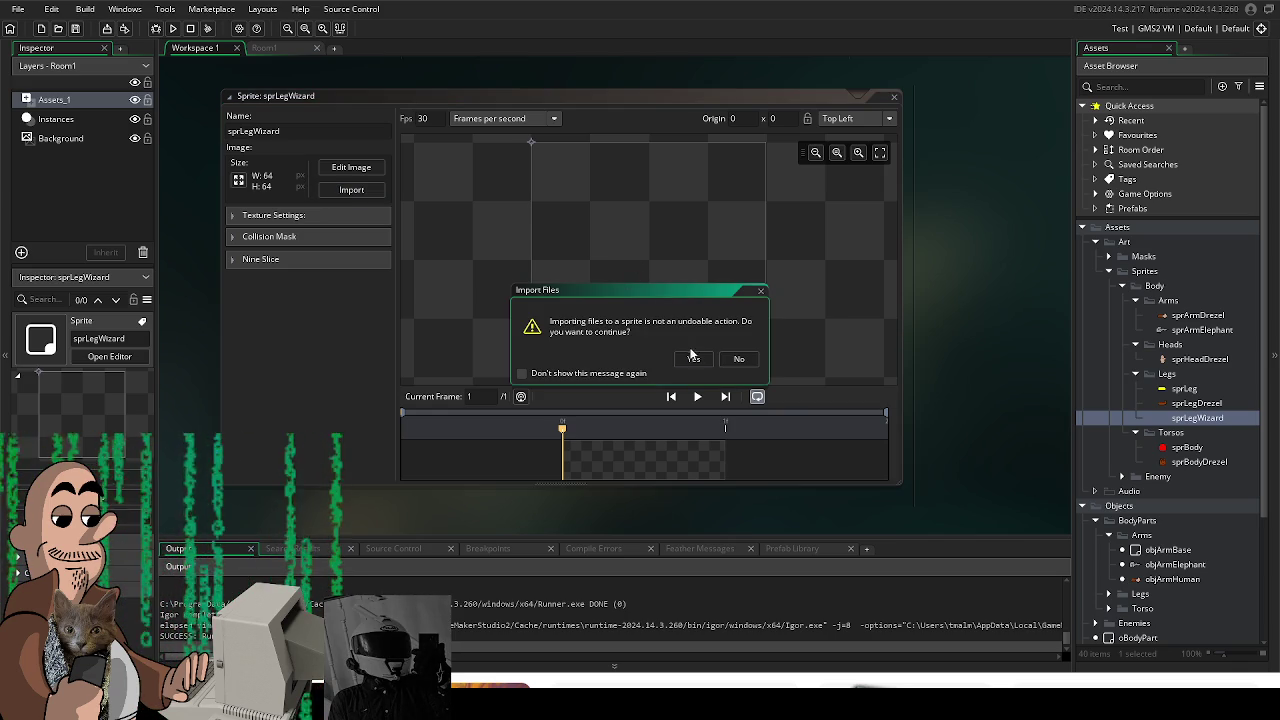
- Confirm the leg image import, set the origin to 13, 59, and close the sprLegWizard editor
left_click(692, 357)
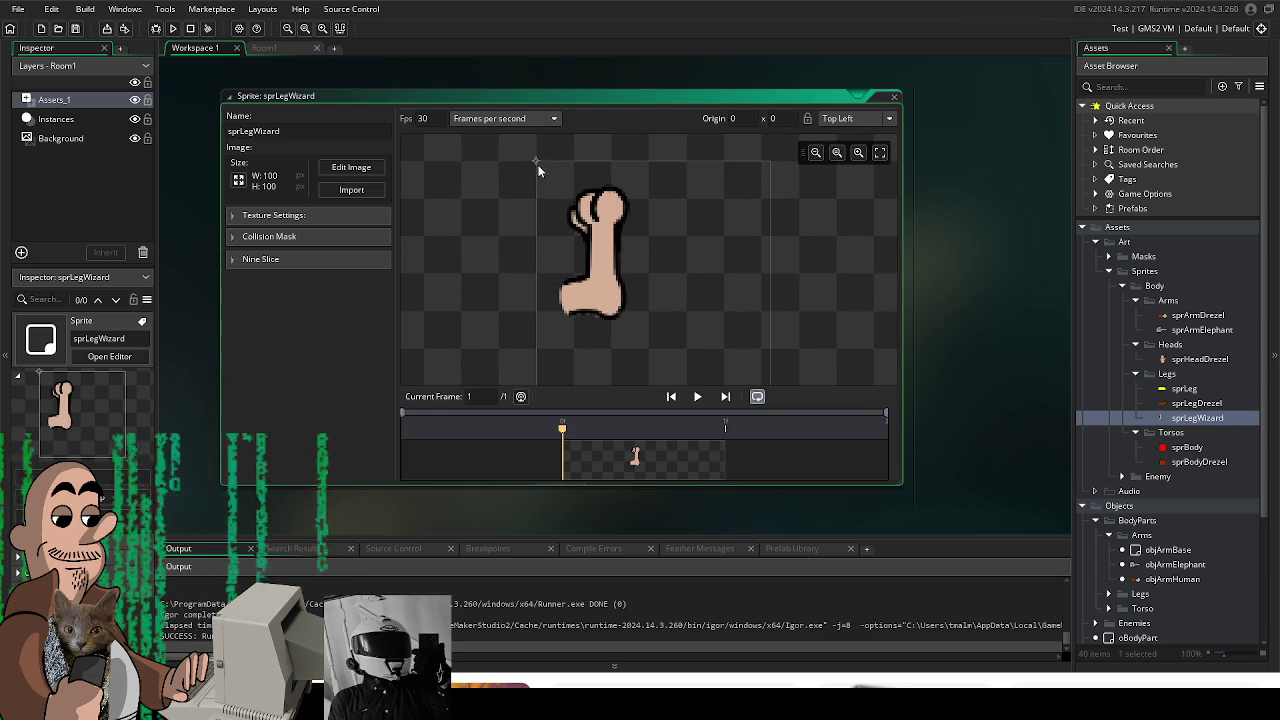
left_click(565, 299)
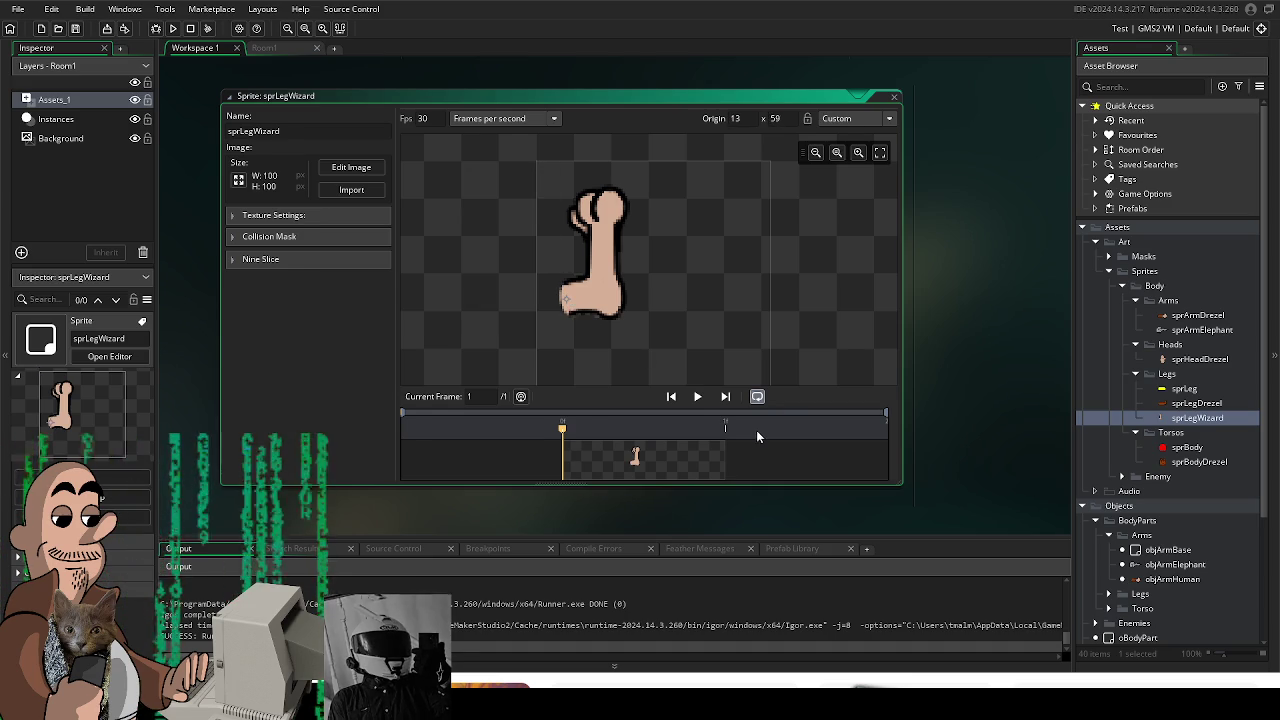
scroll(757, 430, "down", 1)
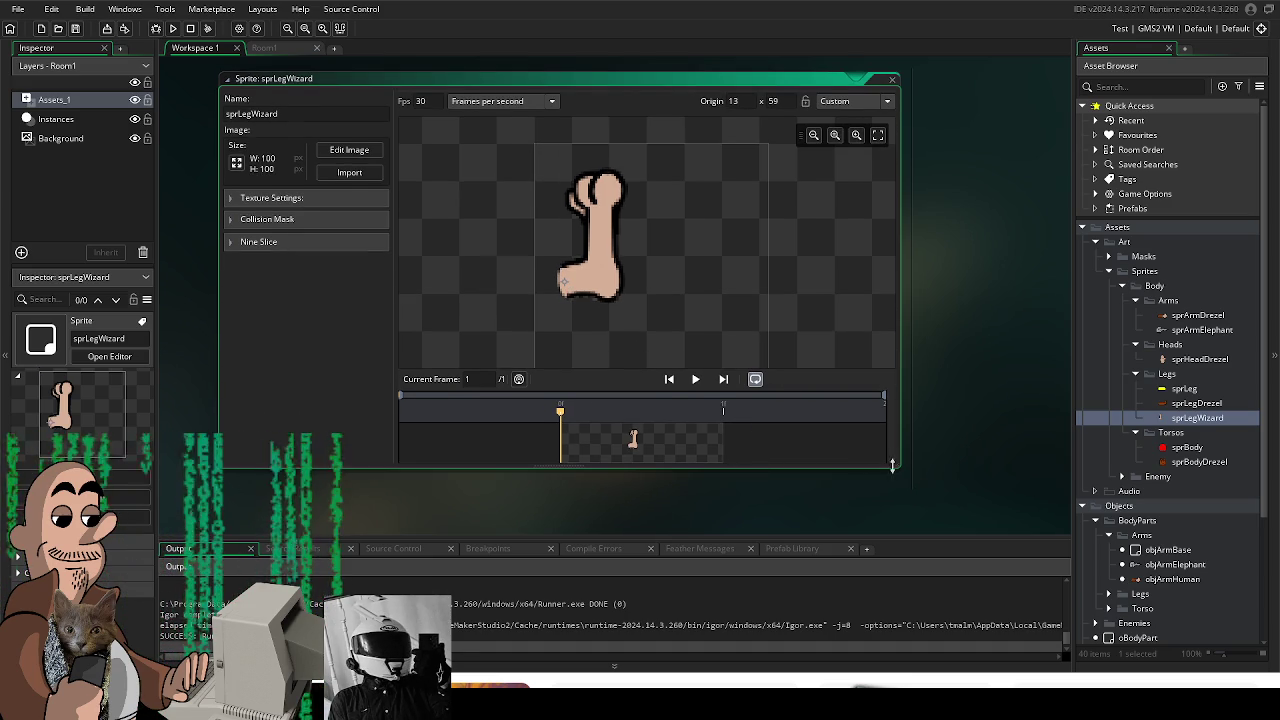
scroll(892, 465, "down", 1)
scroll(793, 351, "down", 1)
scroll(752, 314, "up", 1)
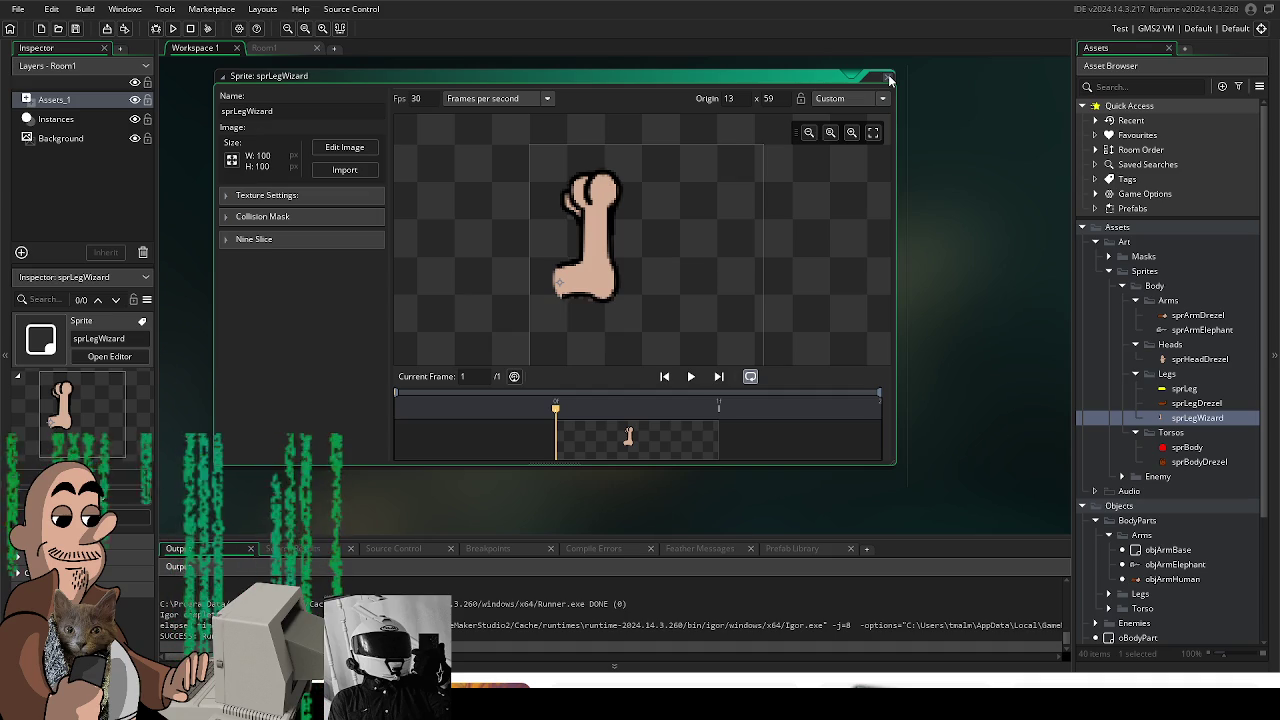
left_click(889, 79)
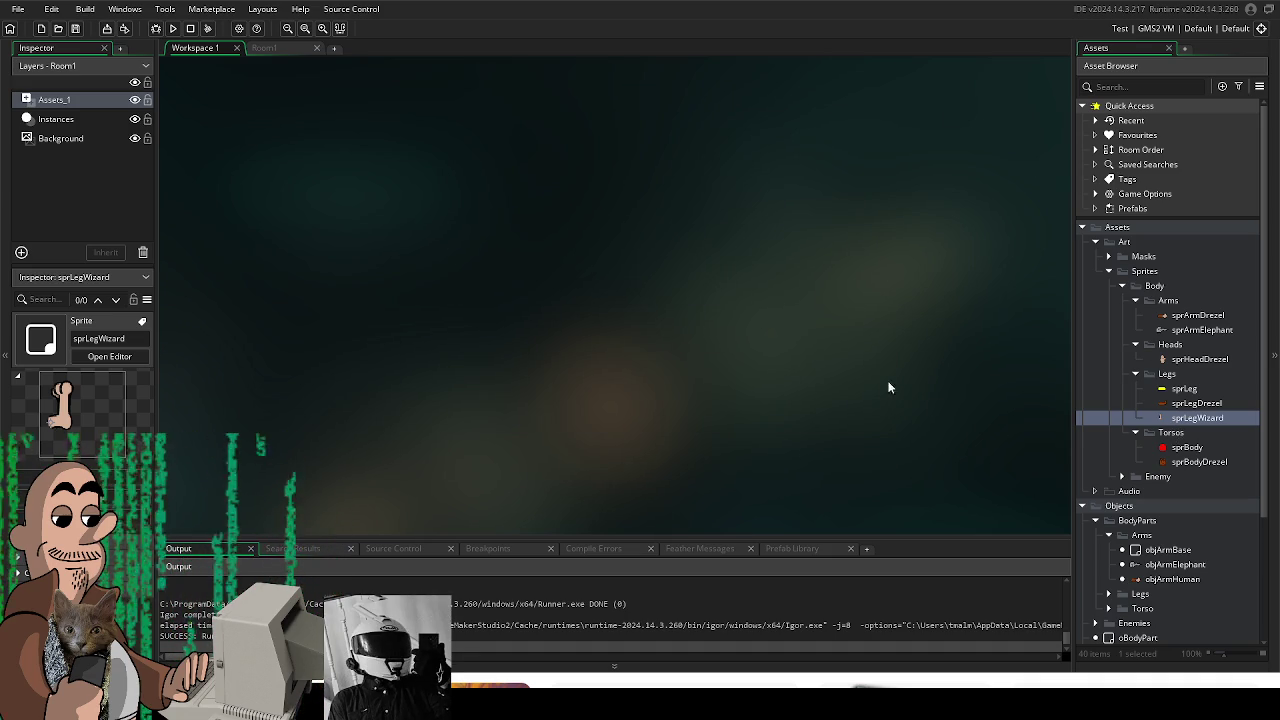
scroll(1165, 415, "down", 2)
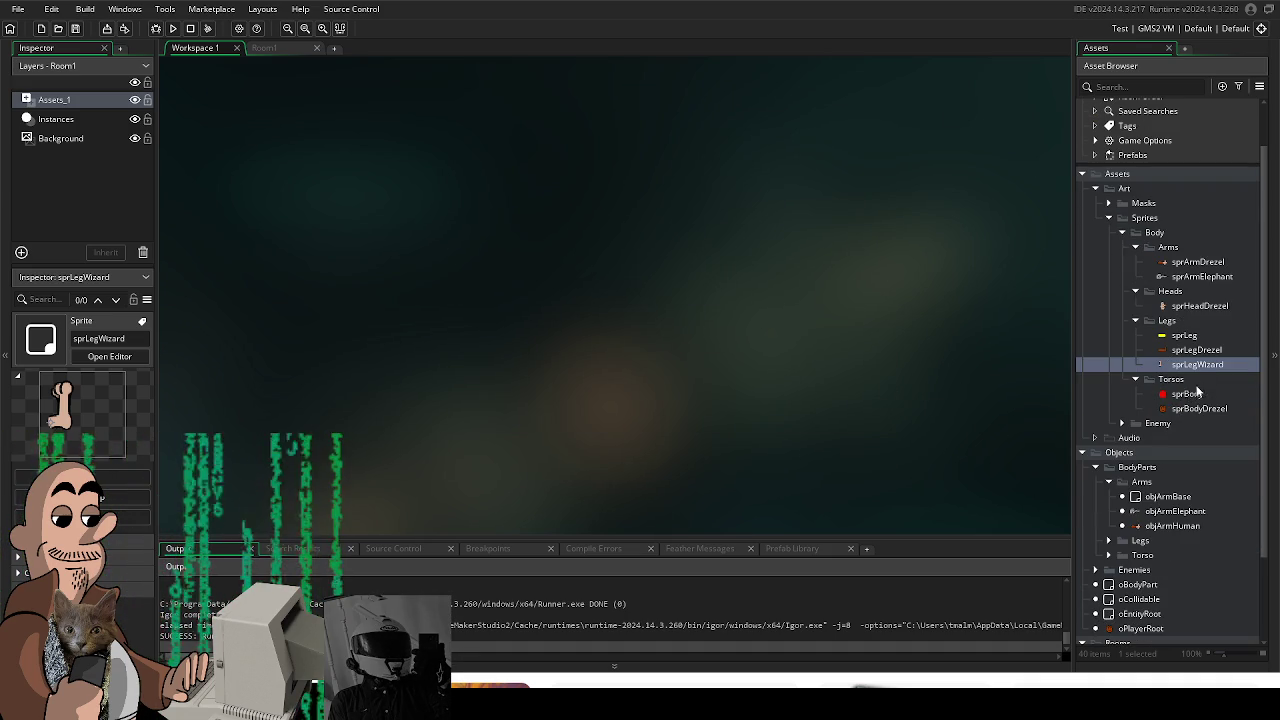
- Duplicate objLegHuman in the Legs objects folder as objLegWizard and open it
scroll(1196, 370, "down", 2)
scroll(1180, 460, "down", 2)
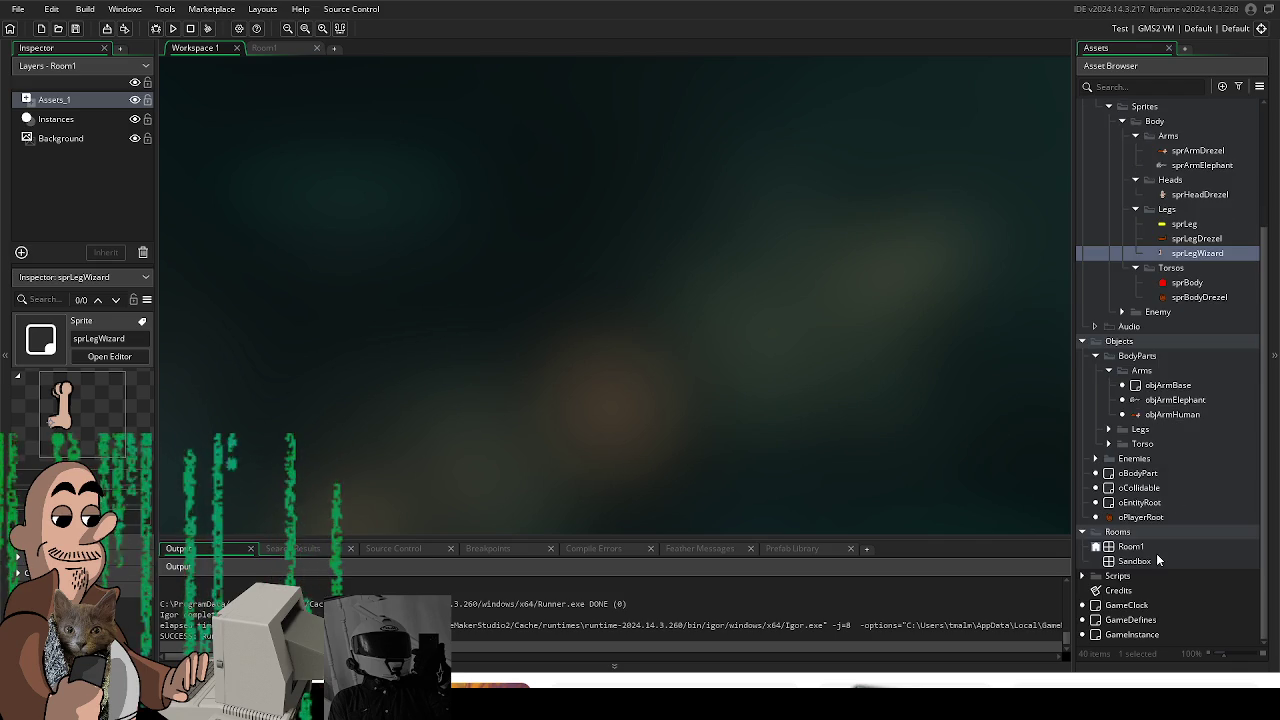
left_click(1108, 429)
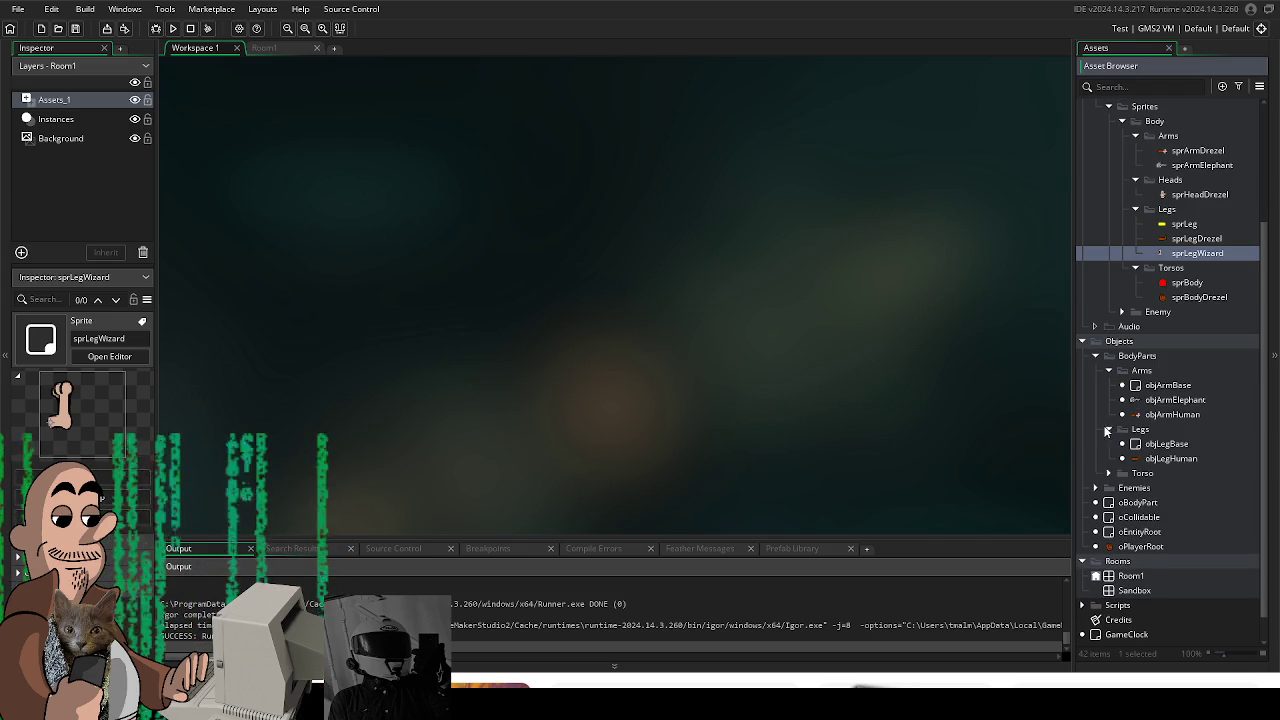
left_click(1165, 460)
right_click(1164, 456)
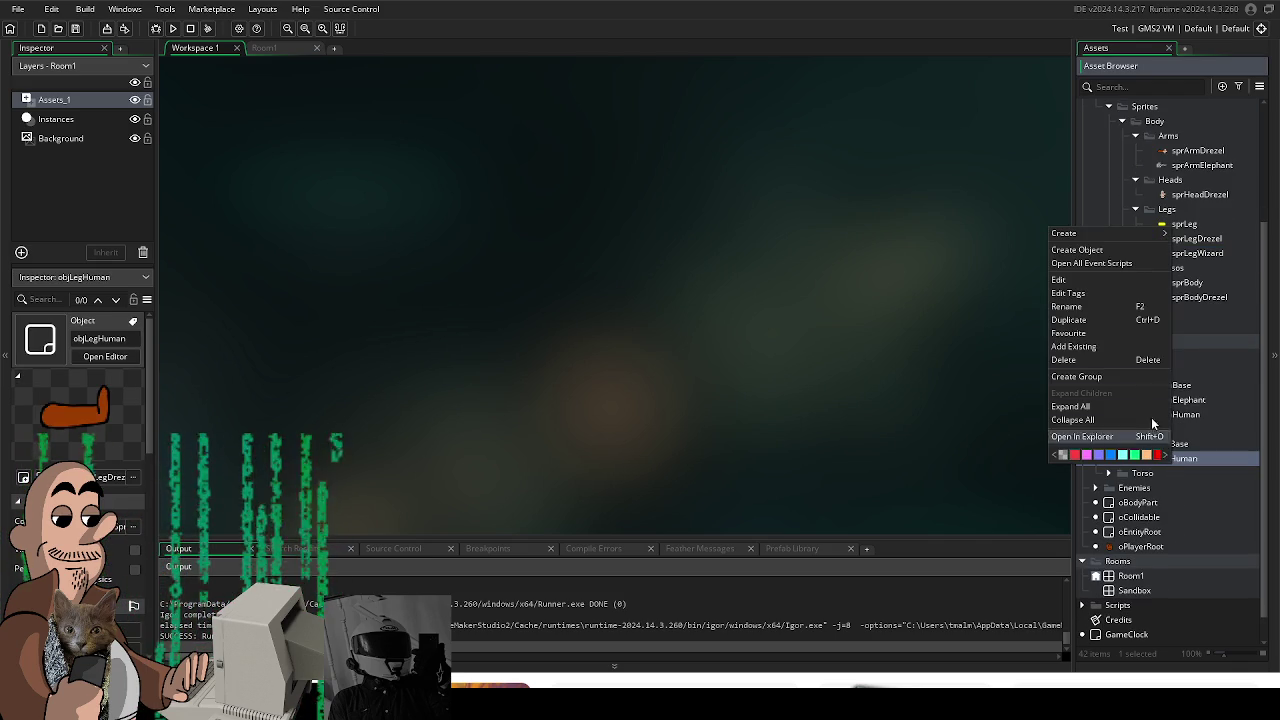
left_click(1119, 319)
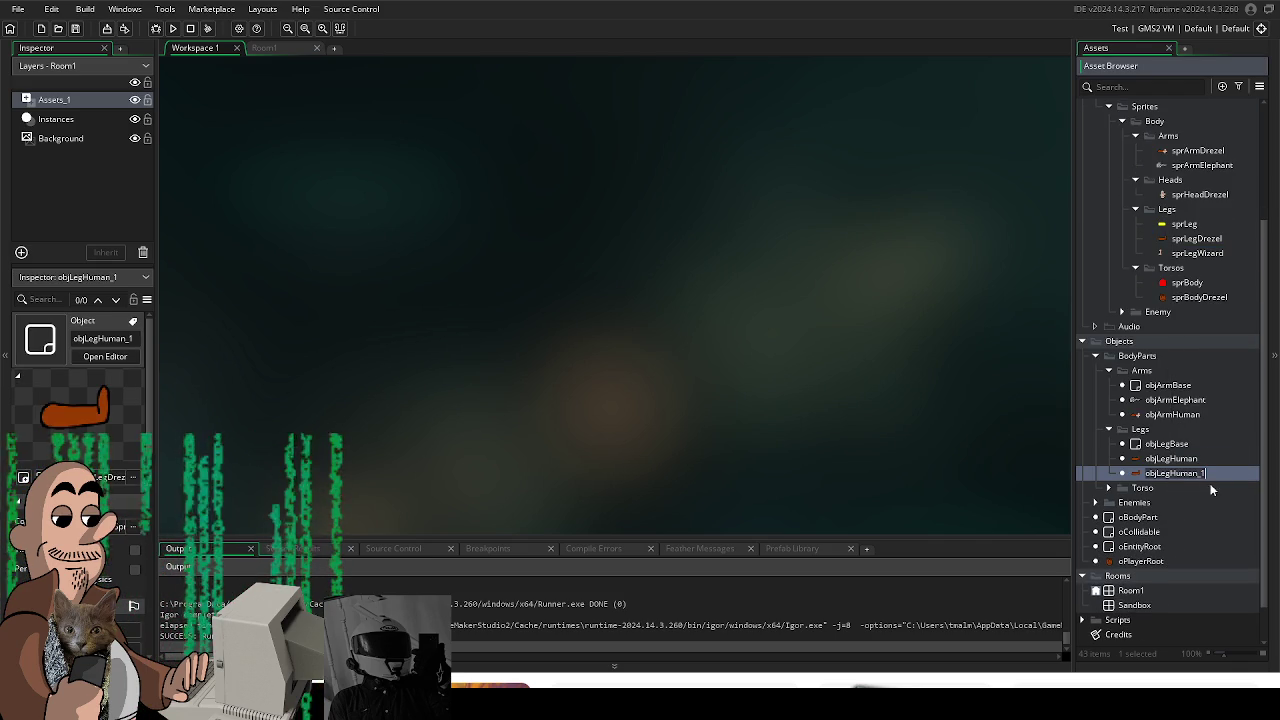
key("BackSpace")
key("BackSpace")
key("BackSpace")
type("W")
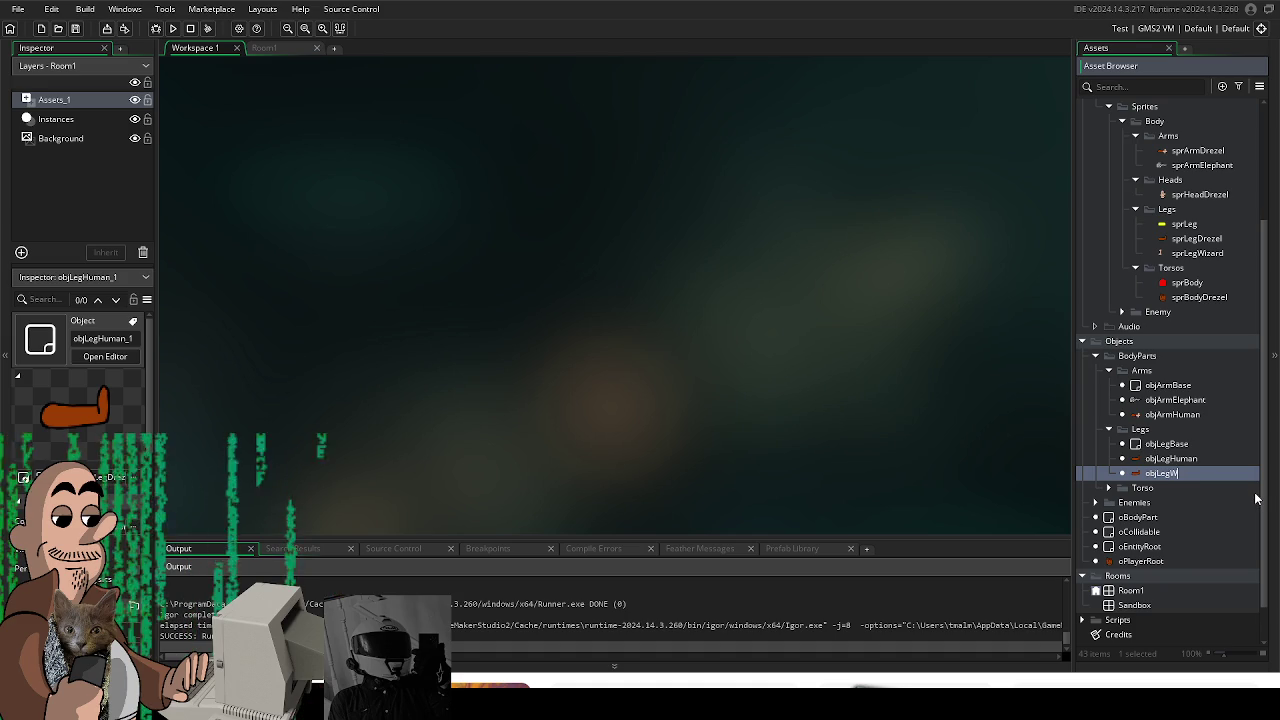
type("izard")
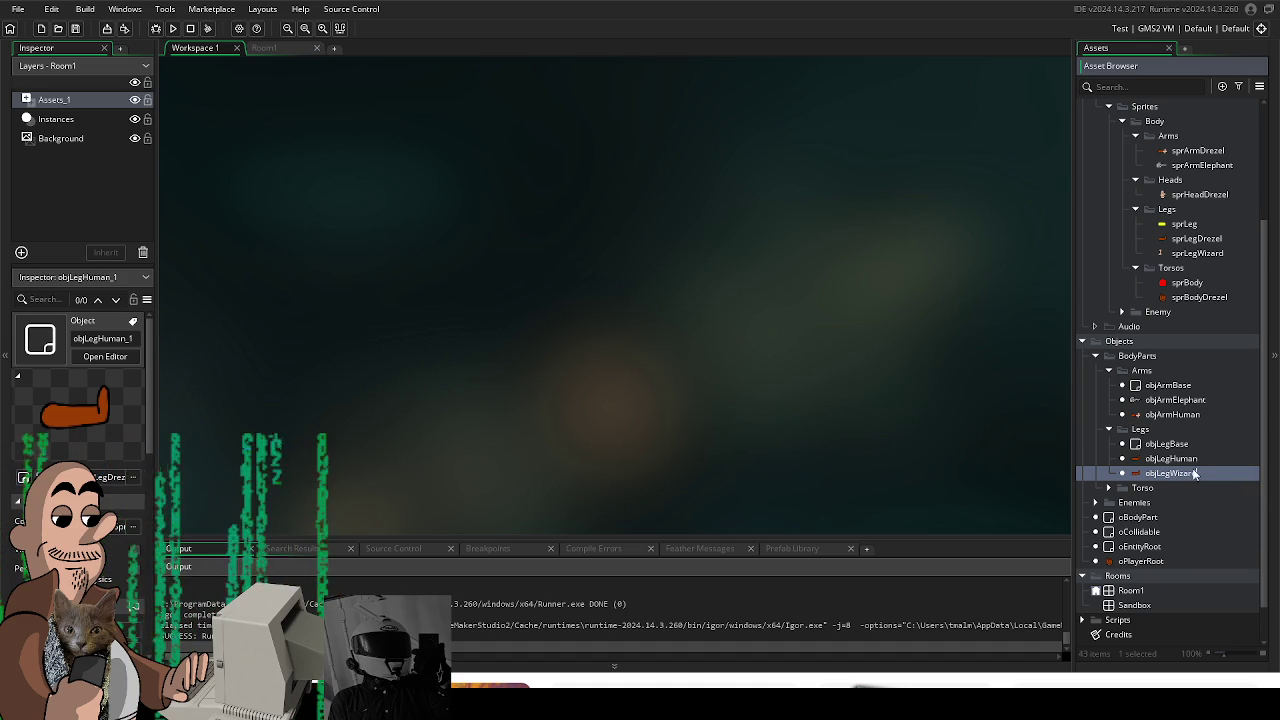
key("Return")
double_click(1179, 476)
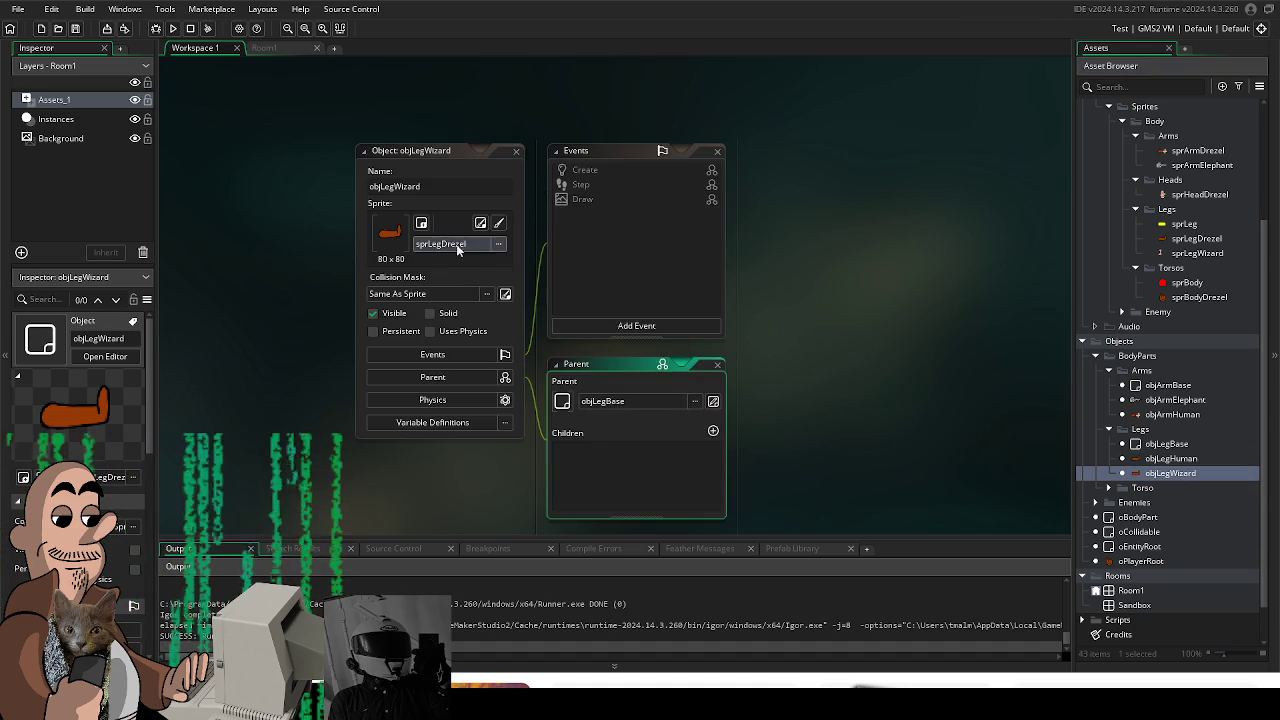
- Assign sprLegWizard from Art > Sprites > Body > Legs to objLegHuman and run the game
left_click(492, 248)
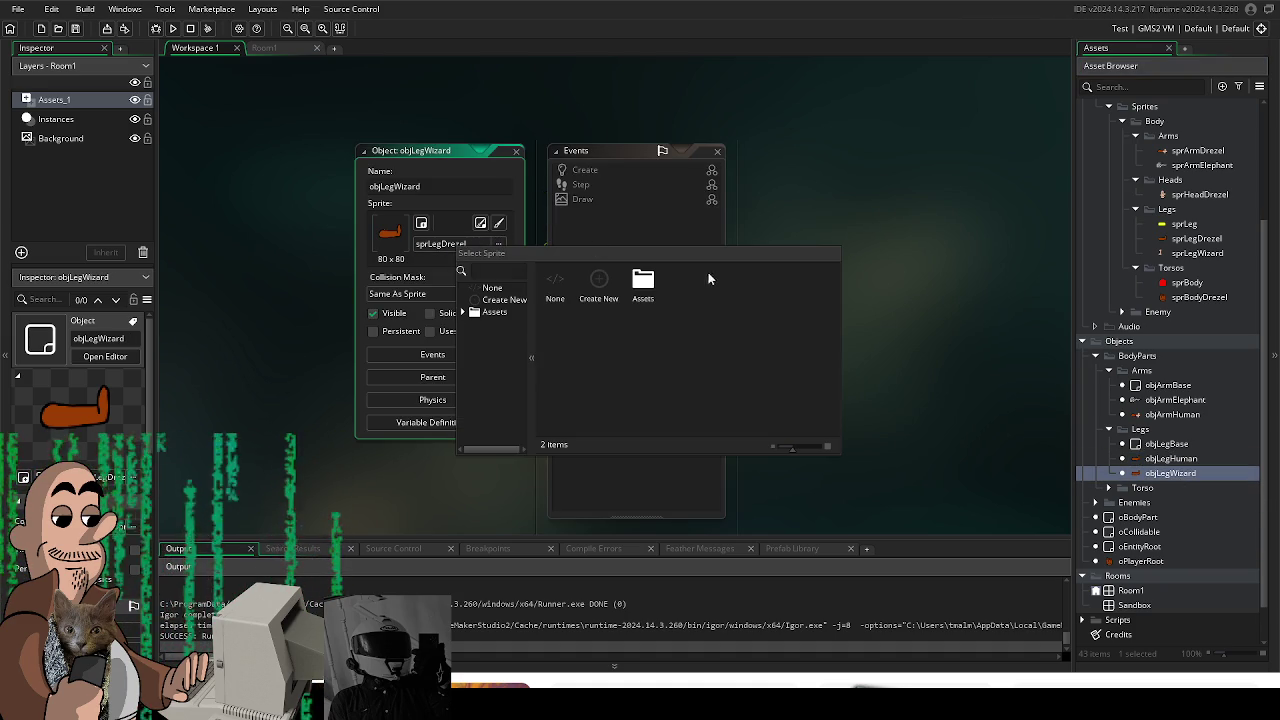
double_click(1172, 458)
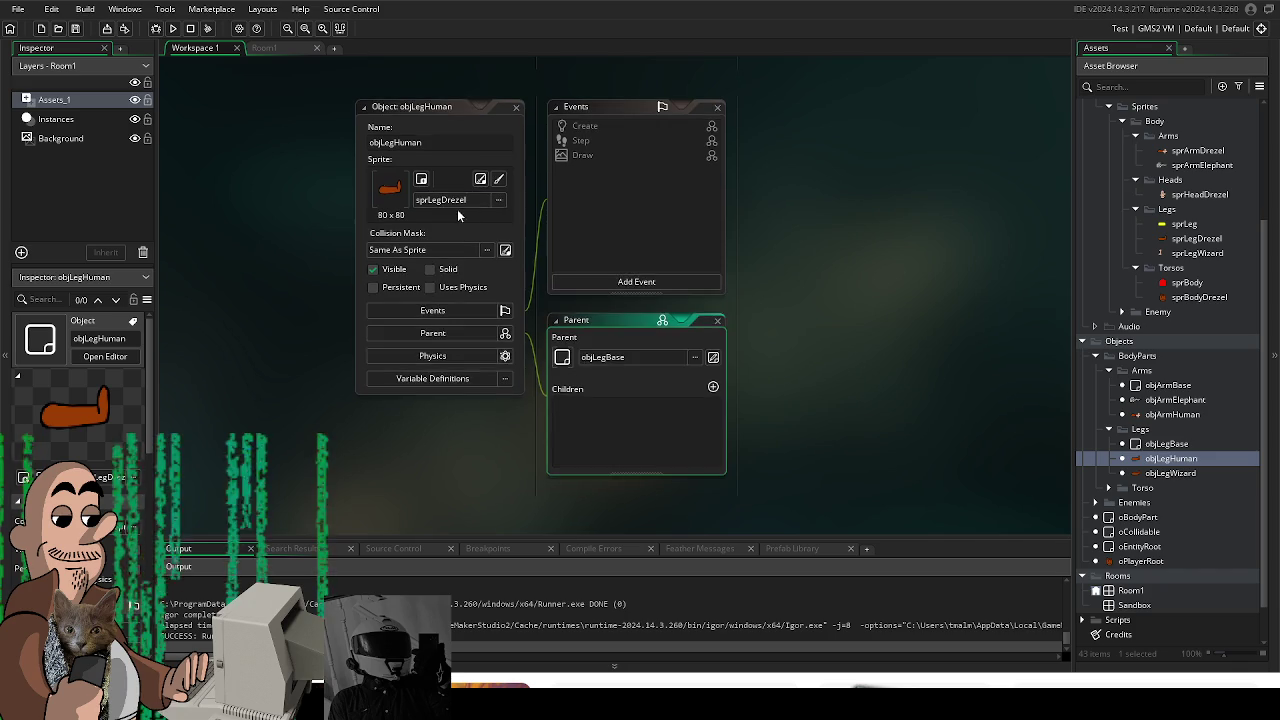
left_click(460, 200)
double_click(610, 237)
double_click(571, 237)
double_click(615, 237)
double_click(571, 233)
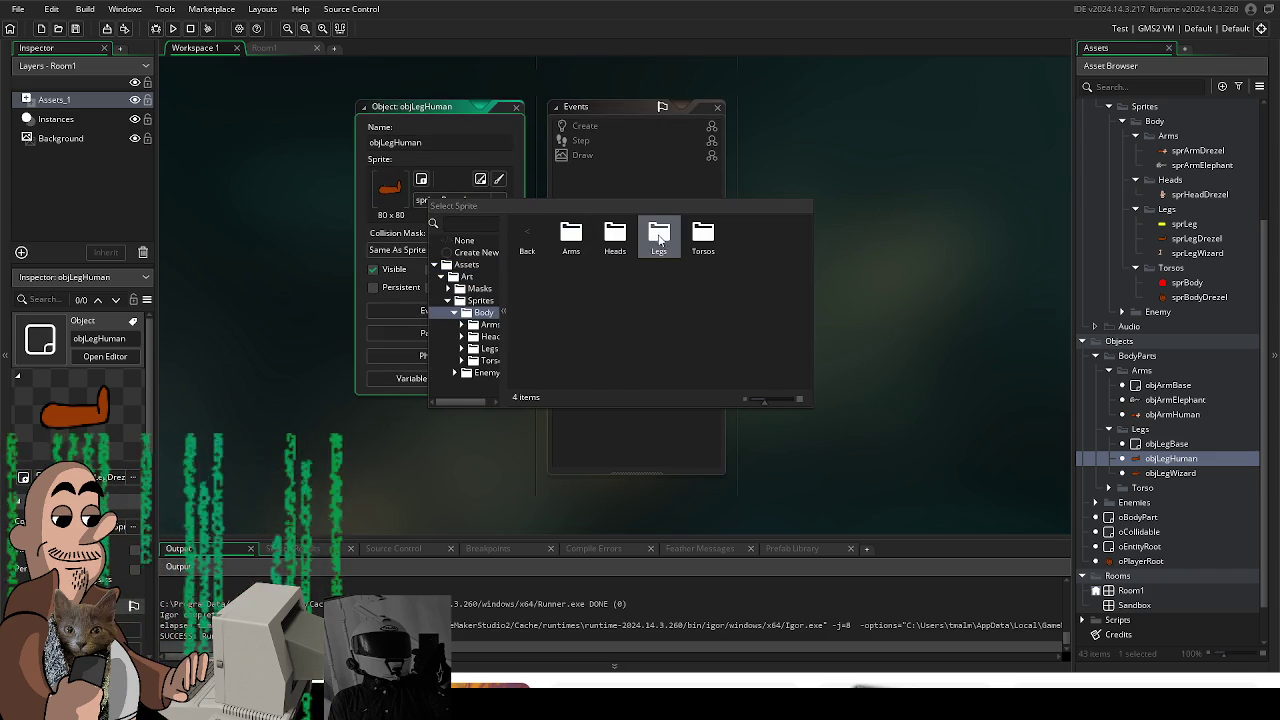
double_click(657, 237)
double_click(656, 234)
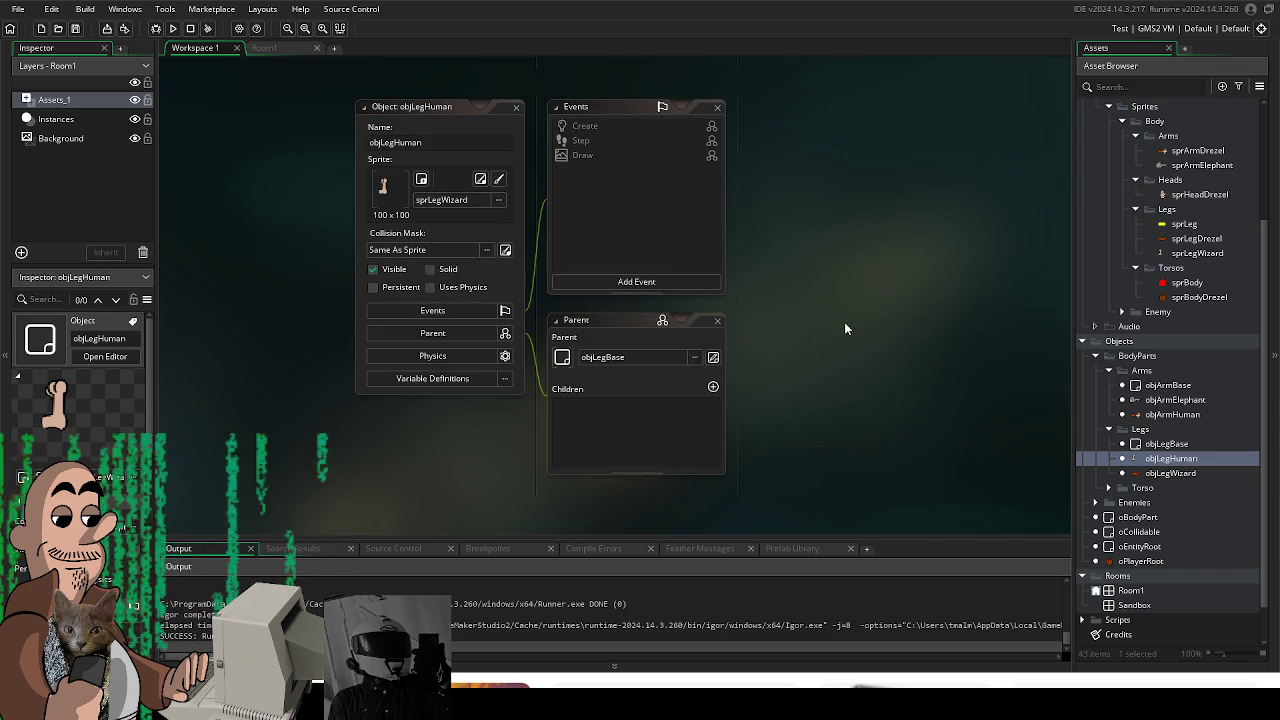
left_click(173, 28)
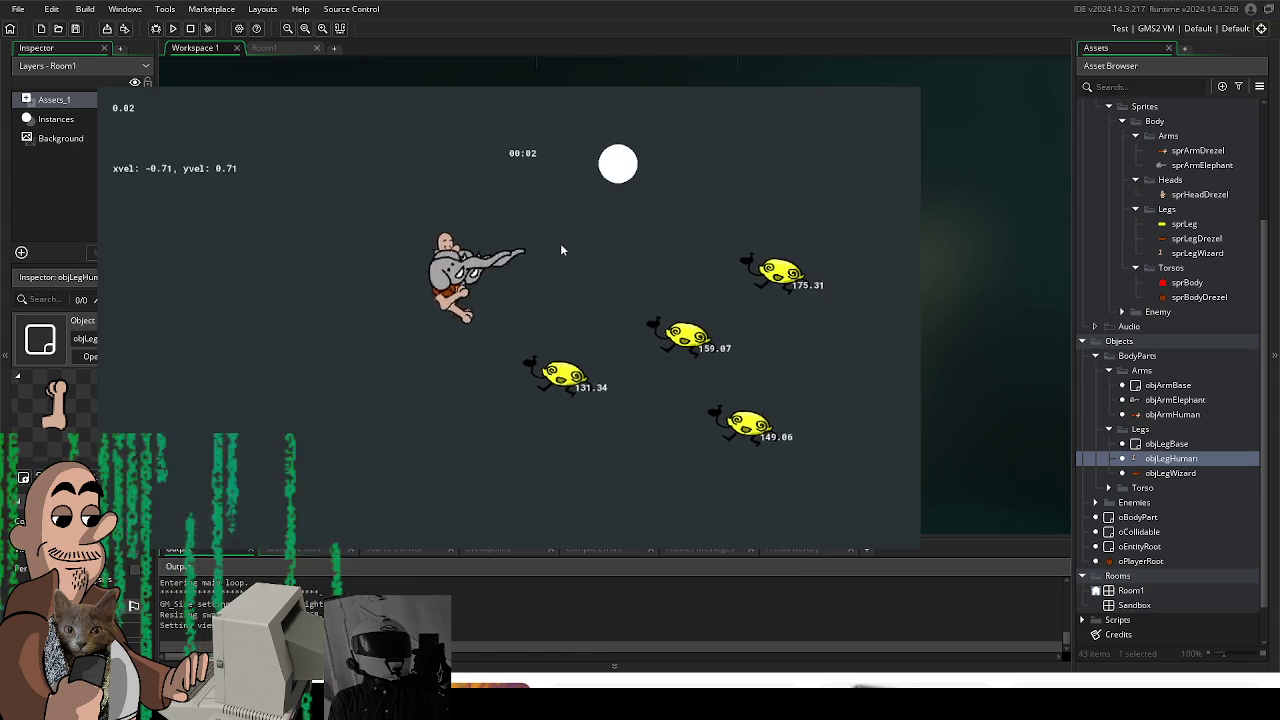
- Steer the player with WASD to dodge the chasing yellow enemies, then stop with Escape
key("a")
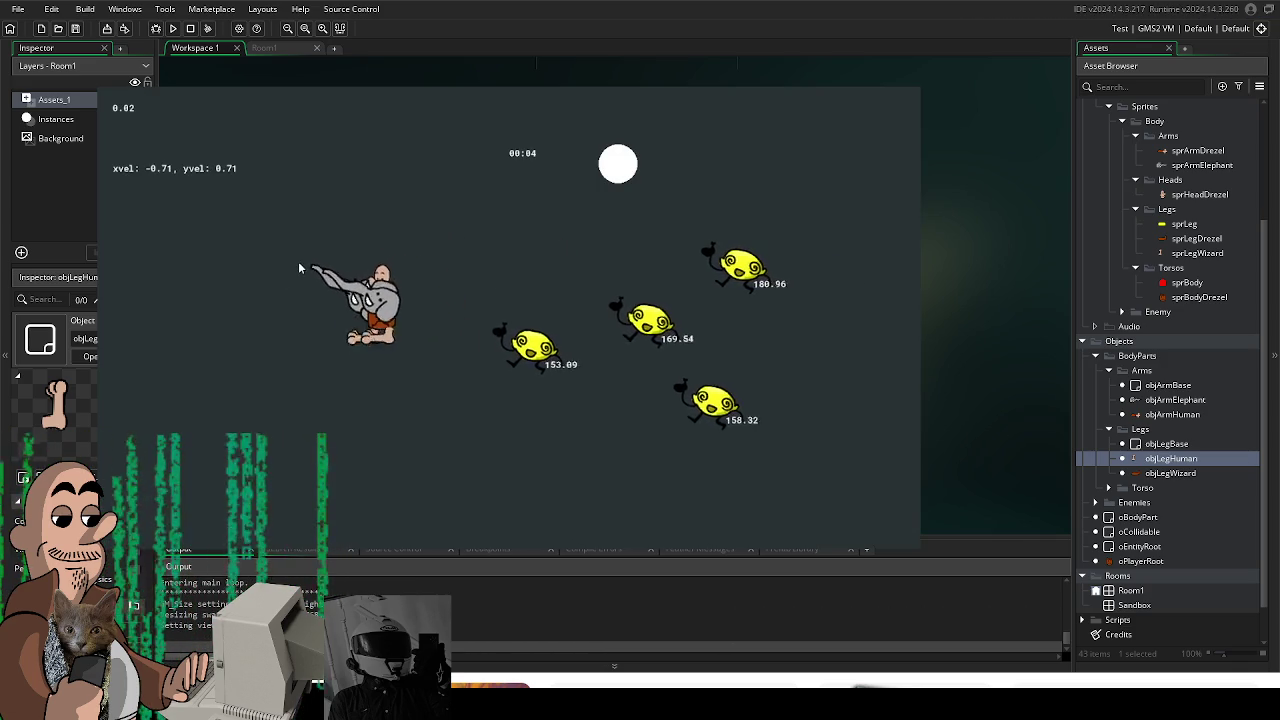
key("s")
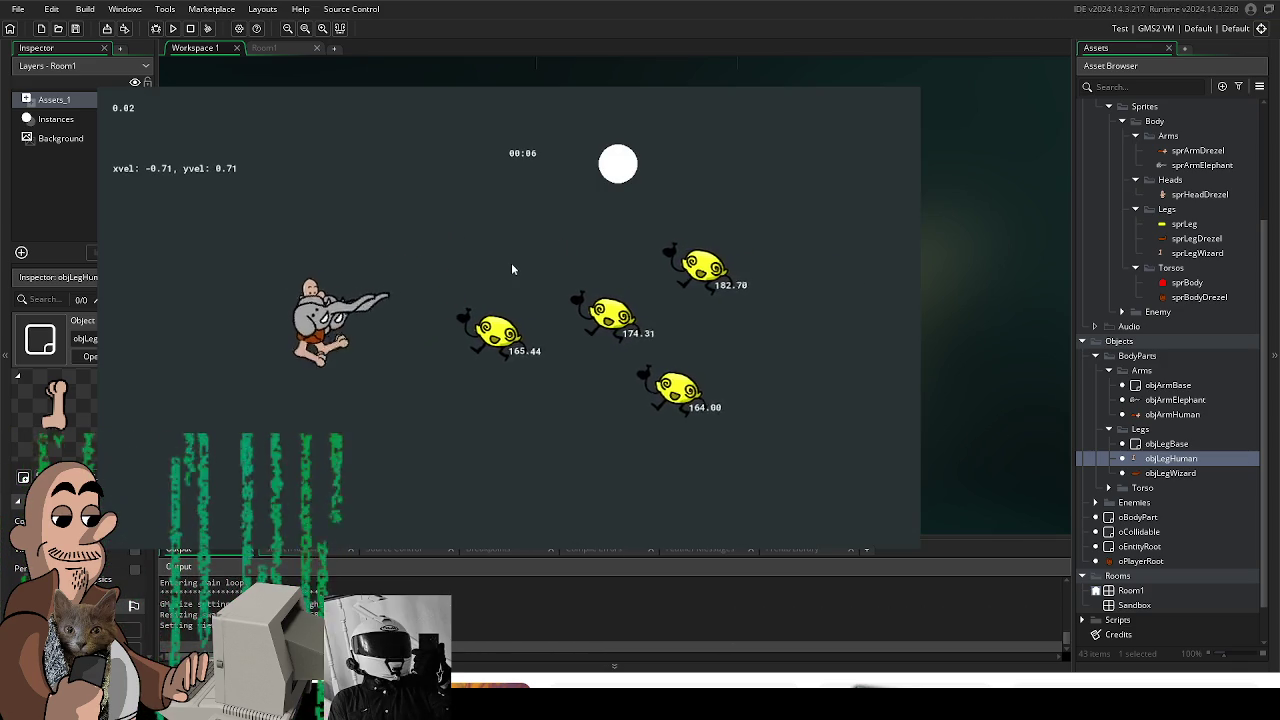
key("w")
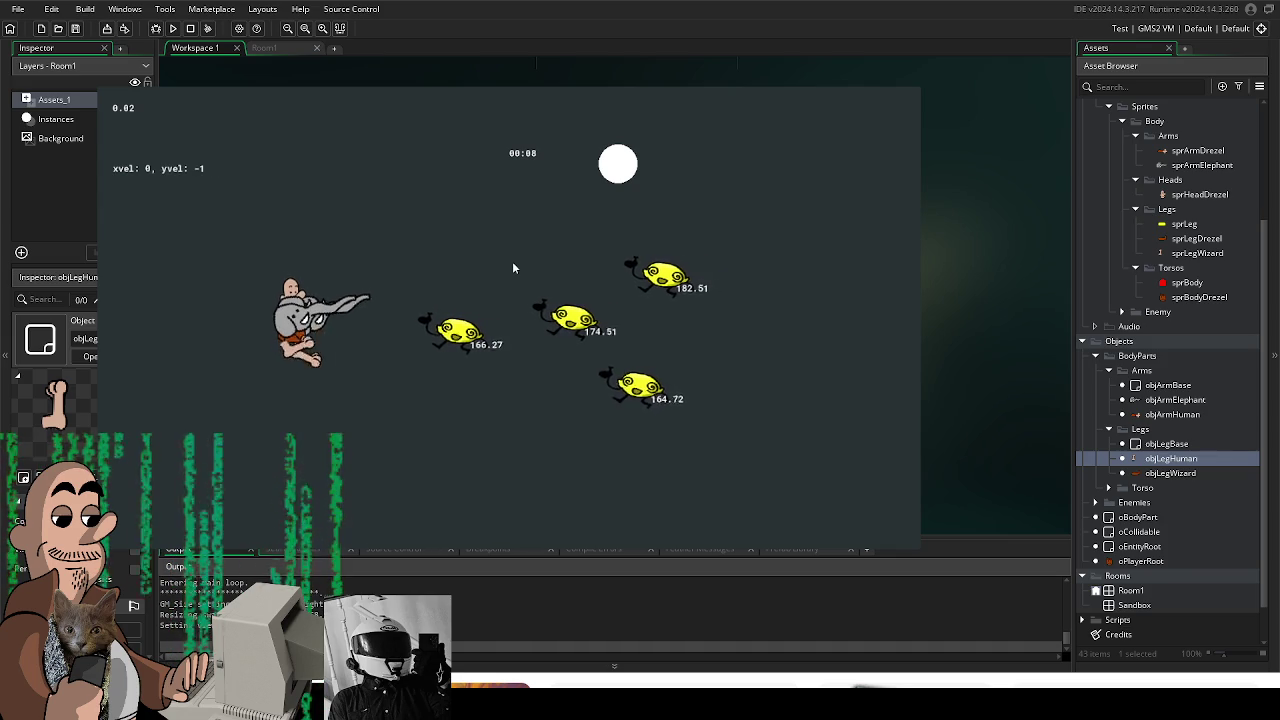
key("d")
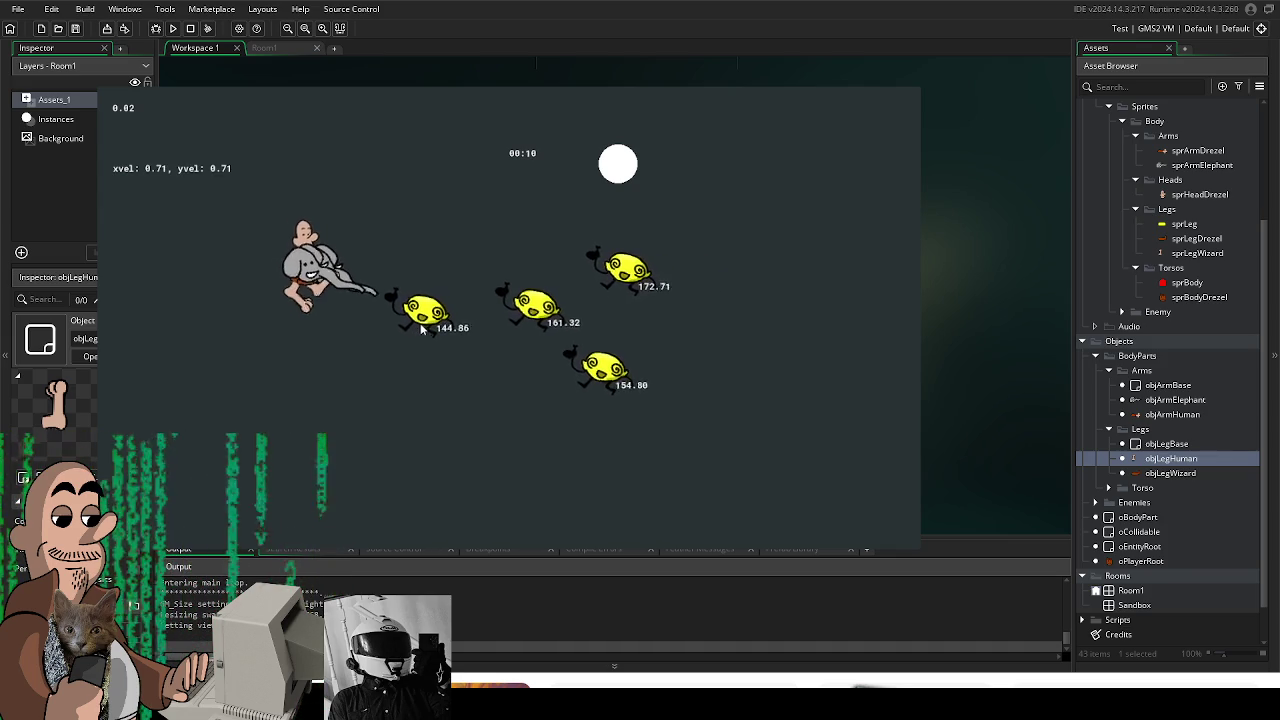
key("s")
key("a")
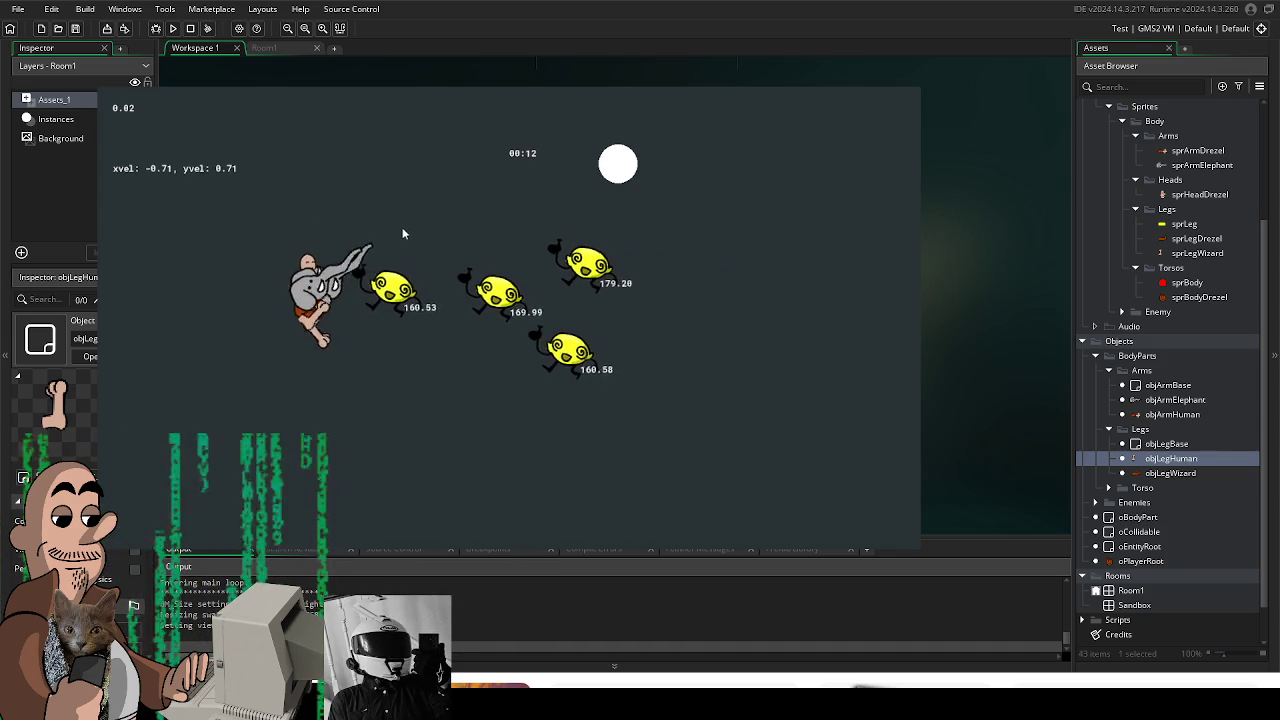
key("d")
key("w")
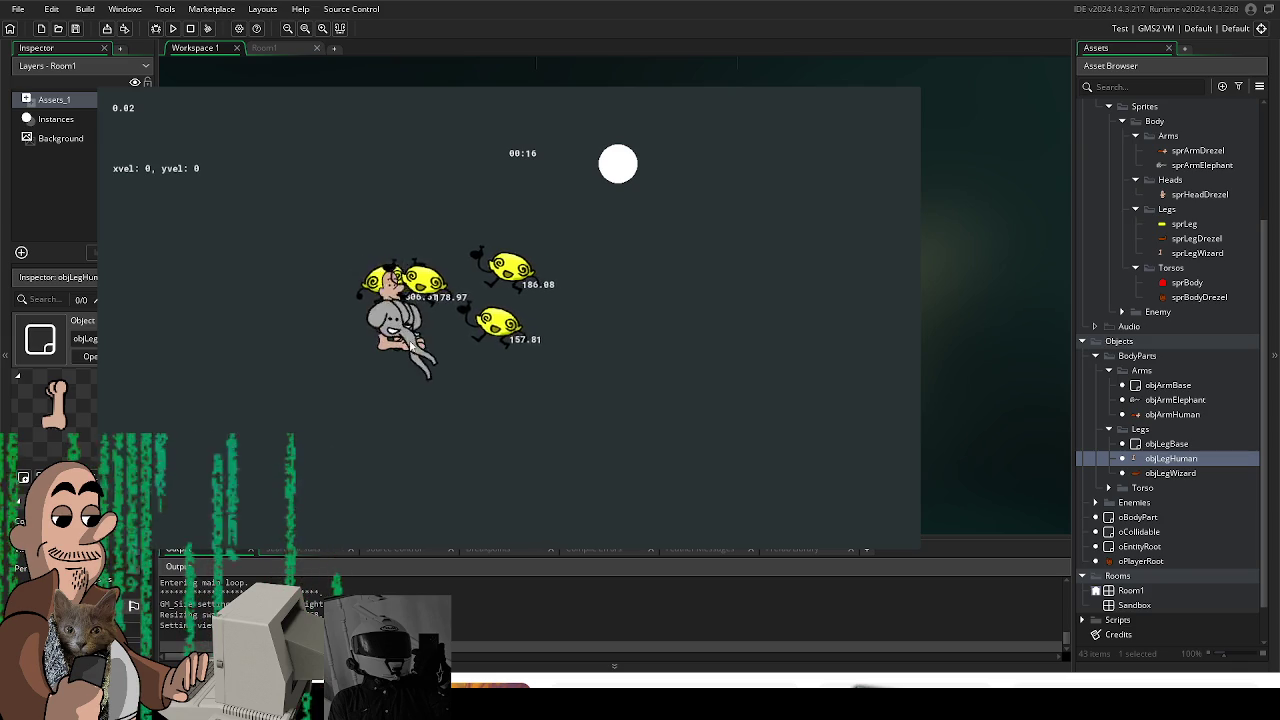
key("w")
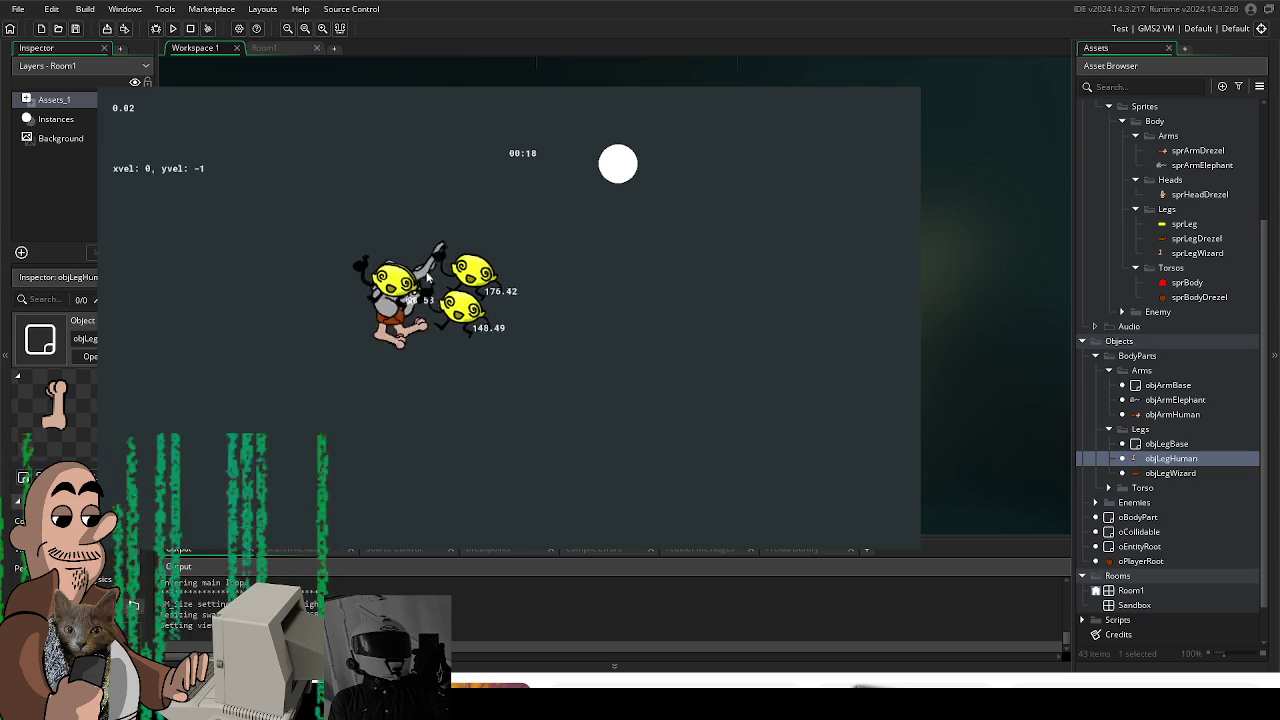
key("d")
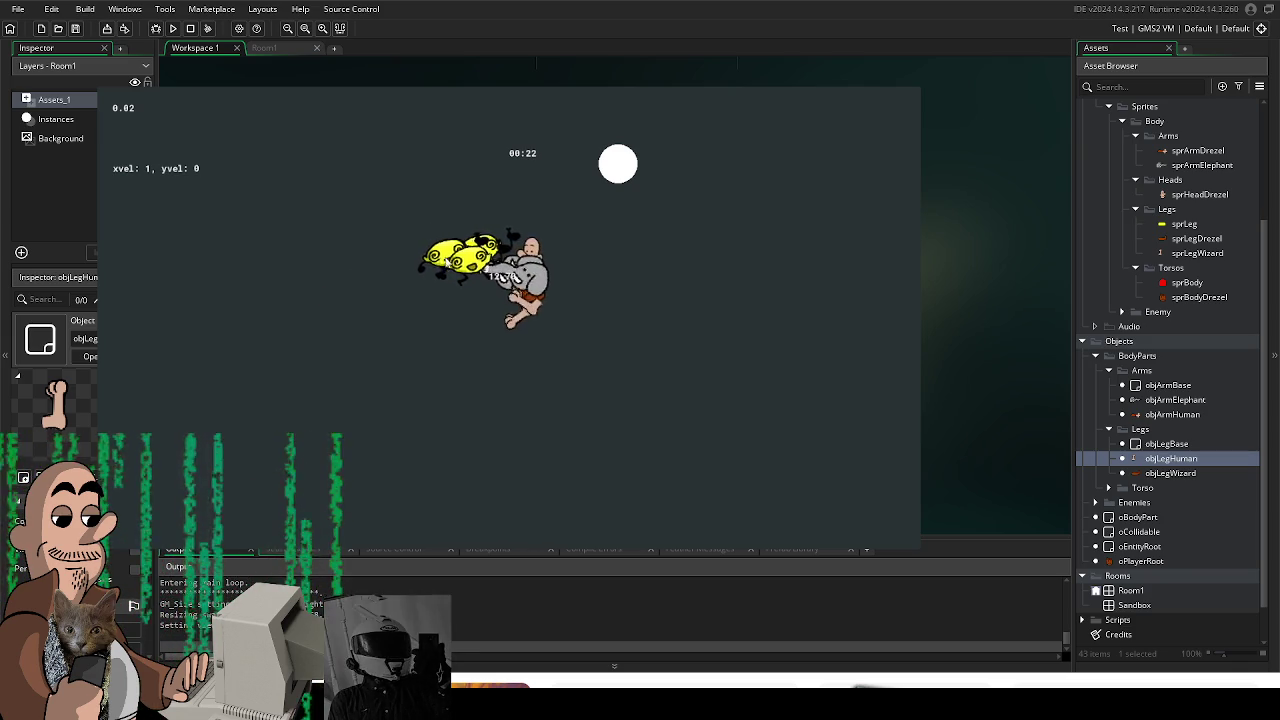
key("s")
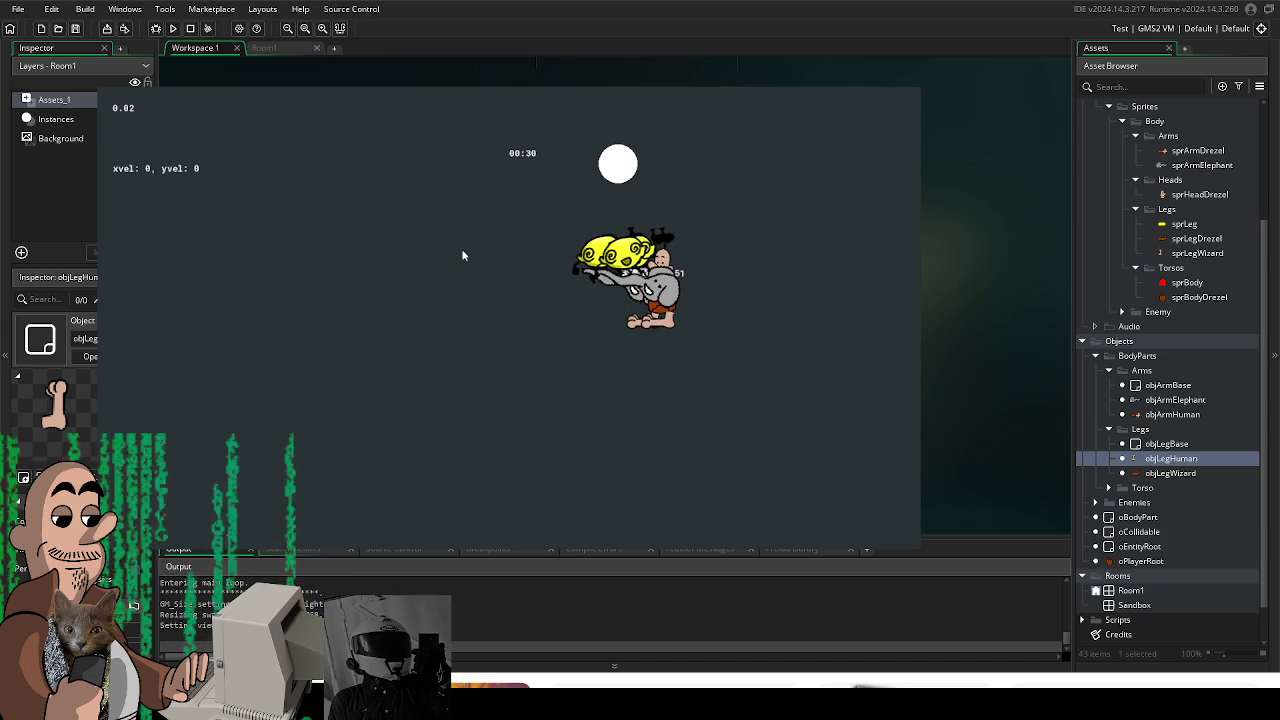
key("a+s")
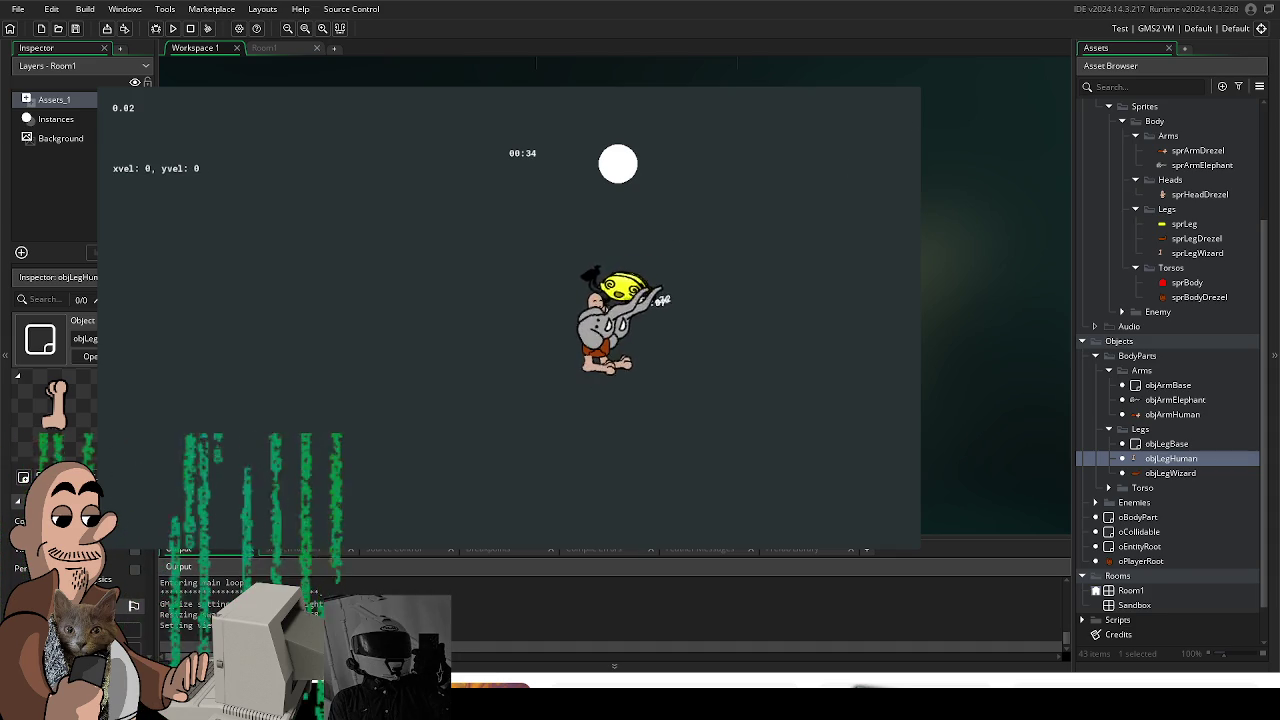
key("Escape")
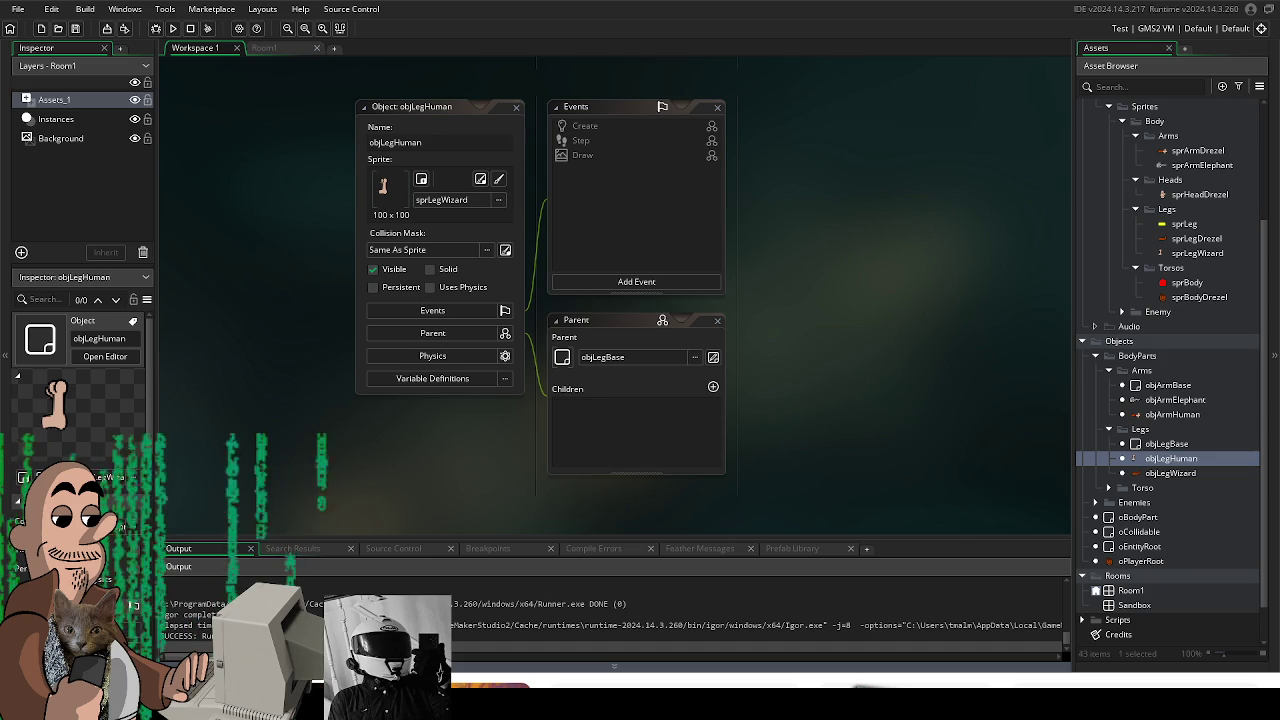
- Switch from GameMaker to the Krita window showing the new head sketch
key("alt+Tab")
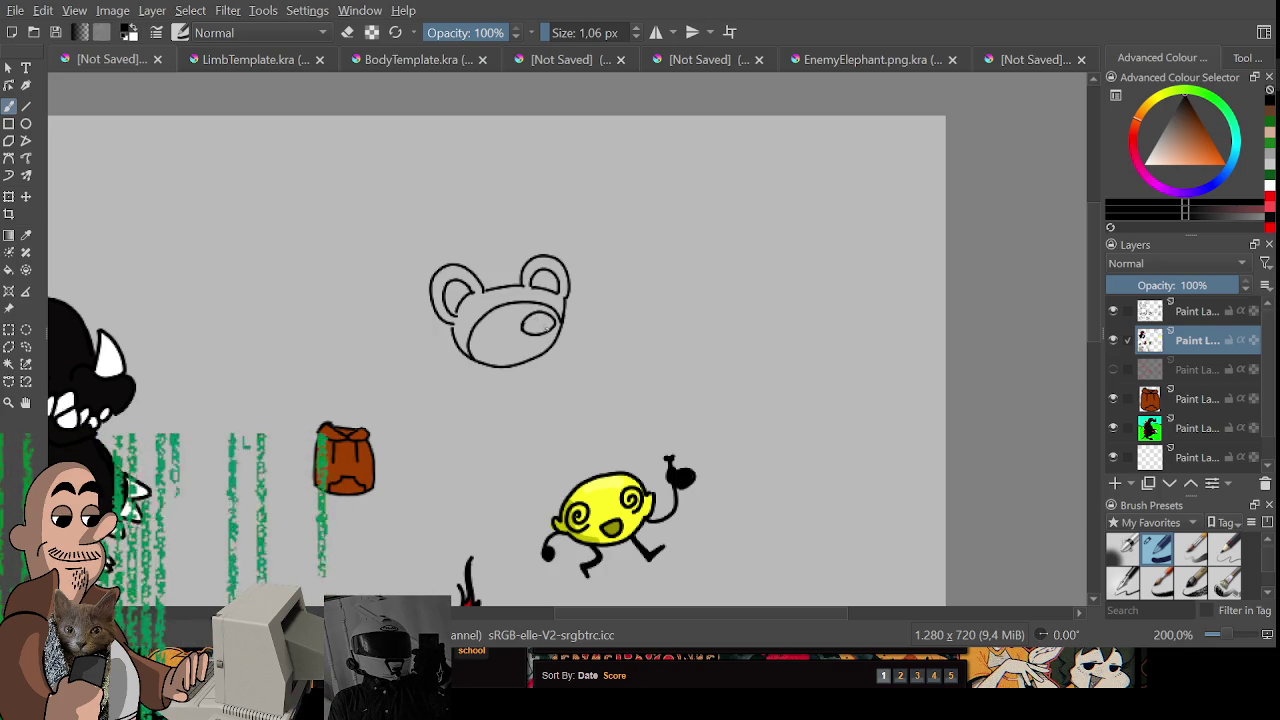
- Draw a small oval snout inside the bear head sketch
left_click_drag(521, 331, 522, 330)
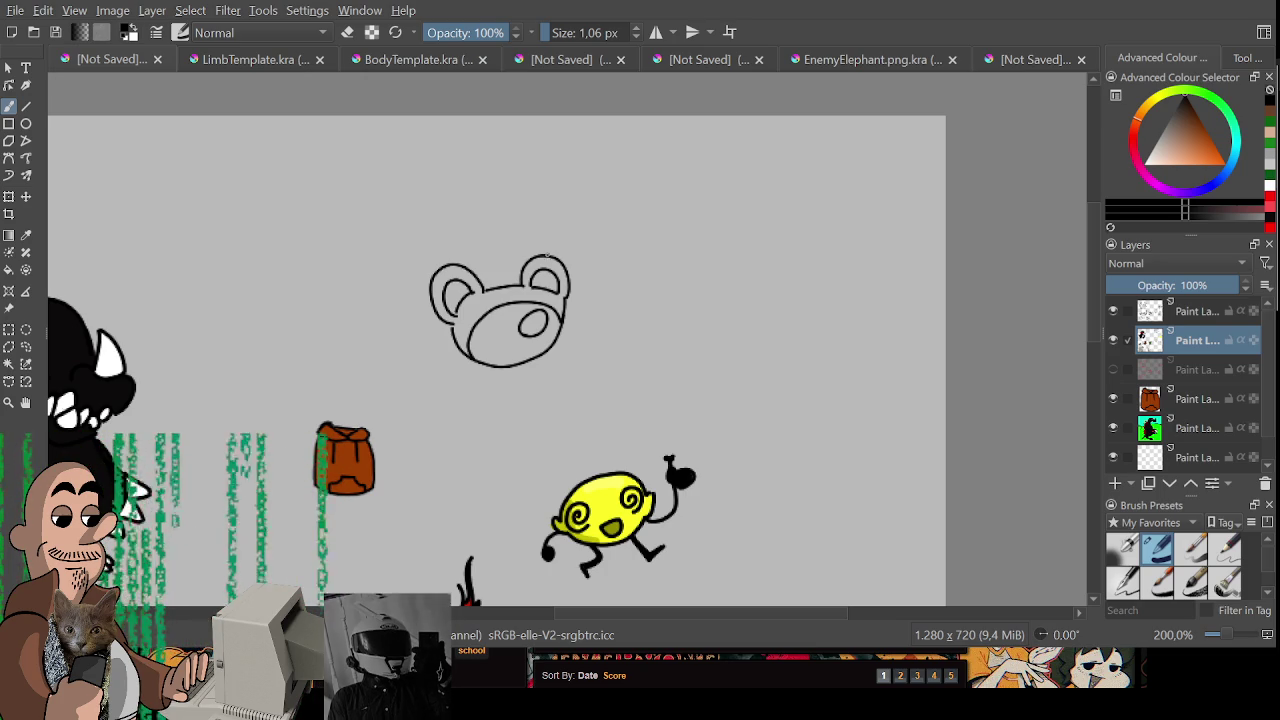
- Switch to an enlarged eraser and wipe out the bear's oval snout
key("e")
left_click_drag(519, 336, 538, 326)
key("bracketright")
key("bracketright")
key("bracketright")
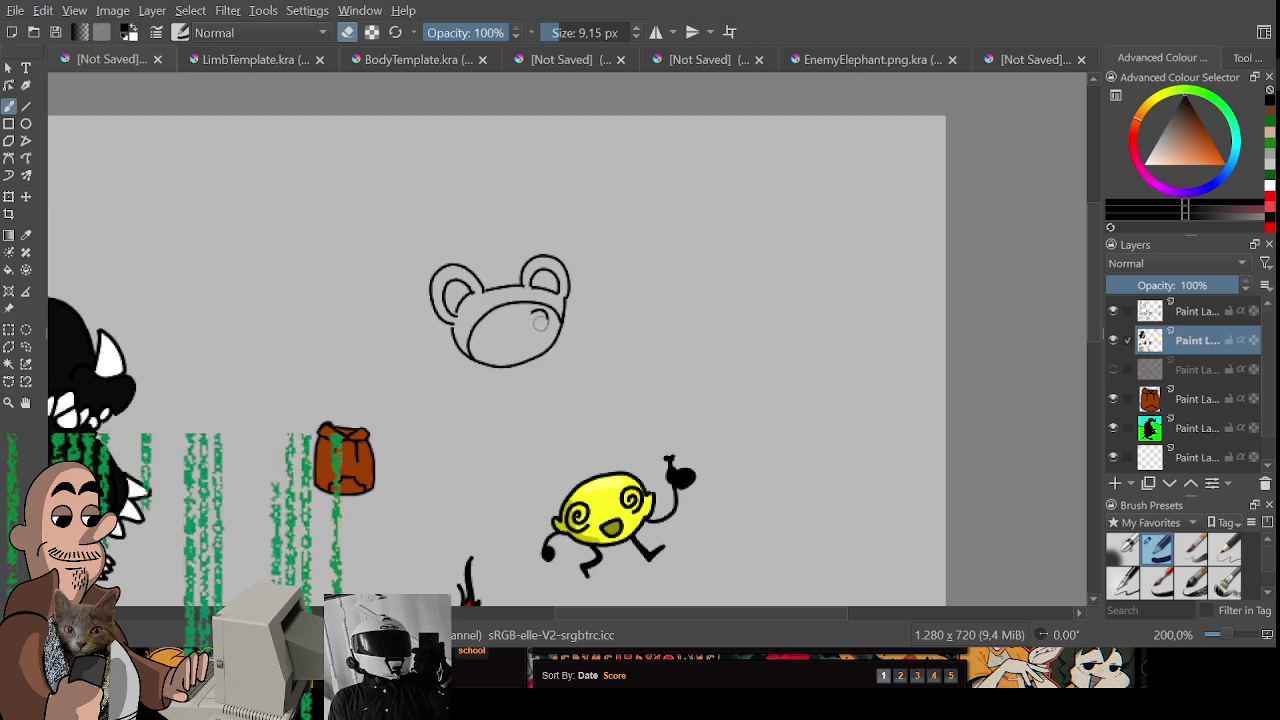
left_click_drag(540, 268, 456, 345)
- Erase the rest of the bear head outline and undo the stray stroke
left_click_drag(540, 295, 566, 268)
mouse_move(560, 320)
left_mouse_down()
mouse_move(524, 384)
mouse_move(463, 337)
mouse_move(434, 346)
mouse_move(428, 287)
mouse_move(458, 266)
left_mouse_up()
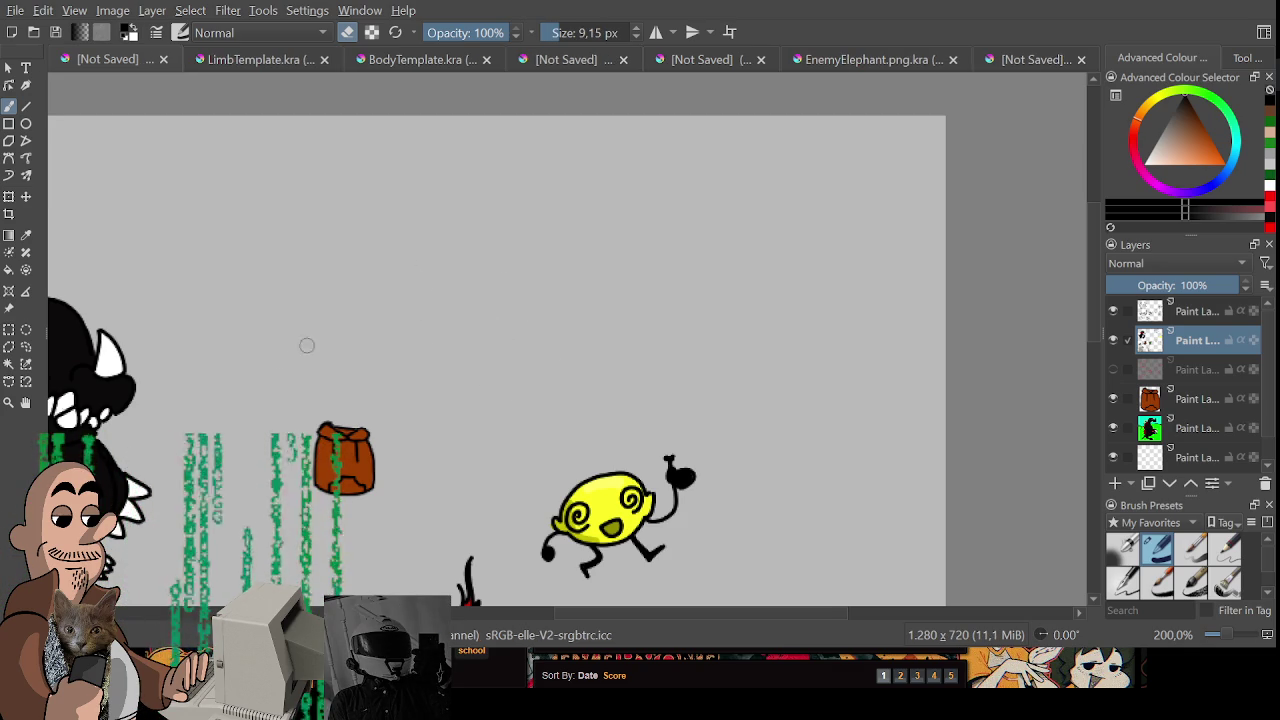
key("e")
mouse_move(468, 314)
left_mouse_down()
mouse_move(462, 272)
mouse_move(508, 340)
left_mouse_up()
key("ctrl+z")
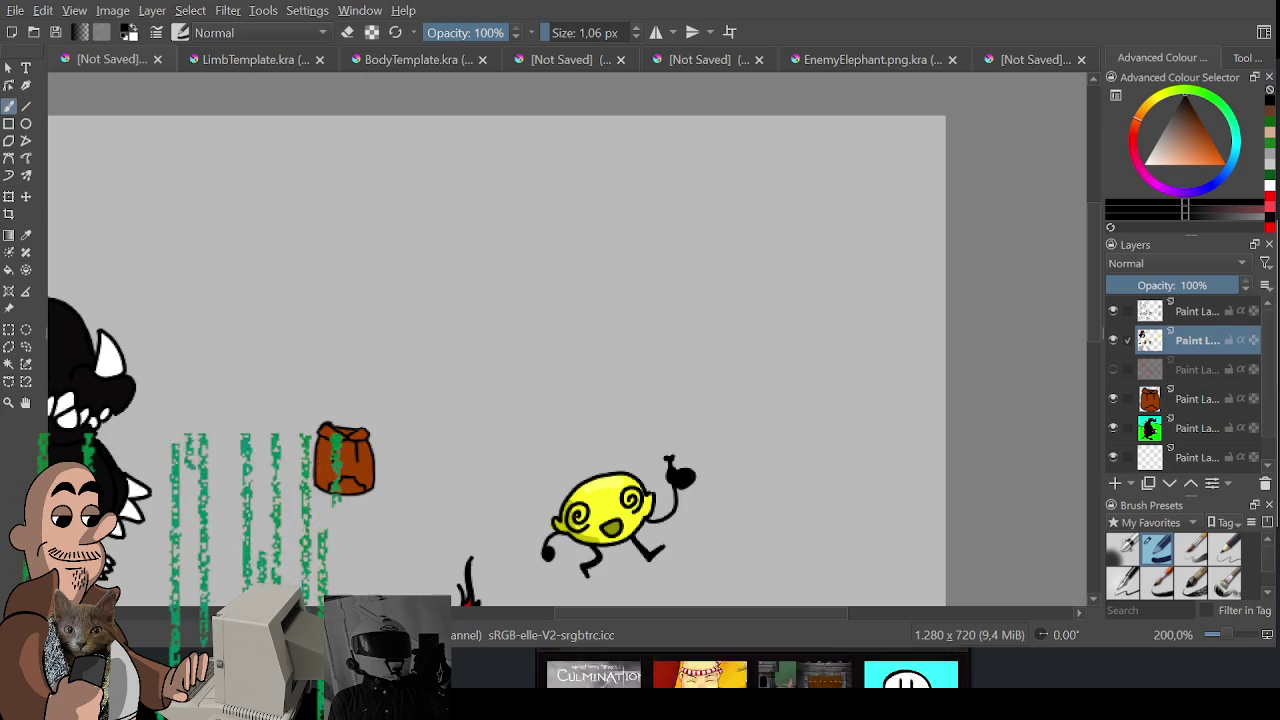
mouse_move(411, 431)
left_mouse_down()
mouse_move(458, 189)
mouse_move(614, 380)
mouse_move(703, 171)
mouse_move(436, 198)
left_mouse_up()
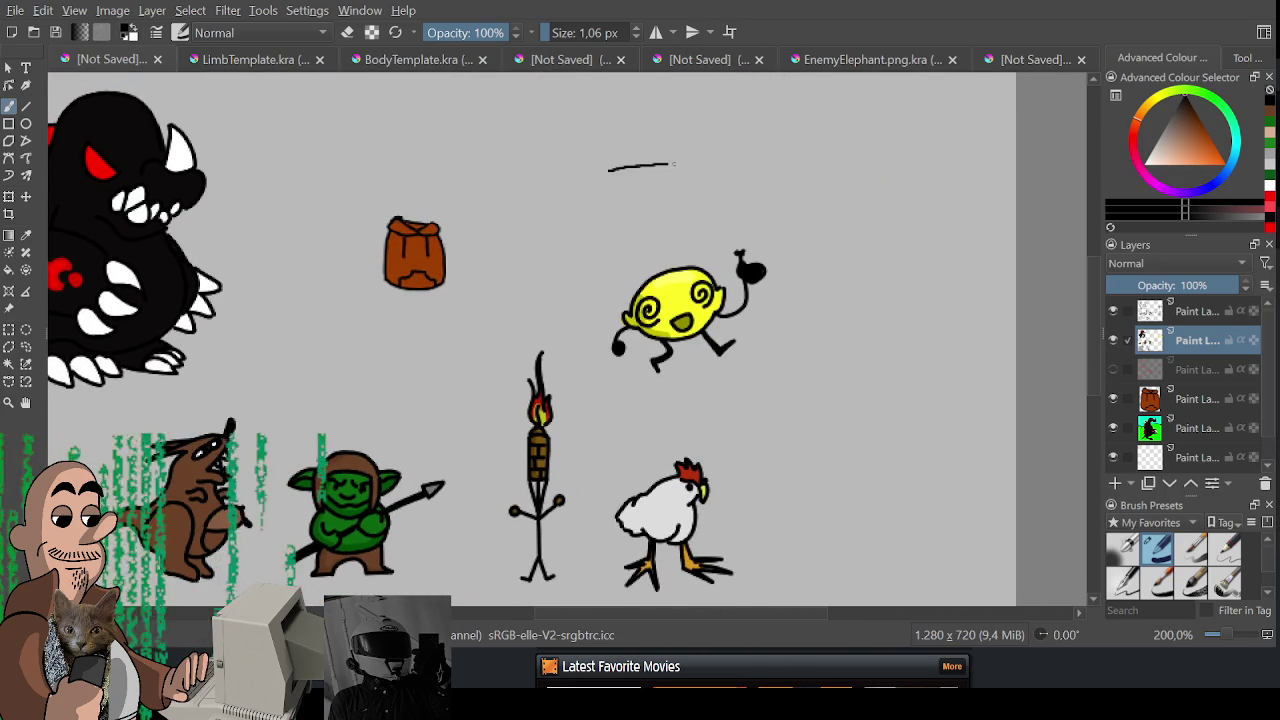
- Pan and zoom around the scene over the backpack, lemon and all characters
scroll(651, 220, "up", 1)
left_click_drag(651, 220, 527, 362)
scroll(527, 362, "down", 1)
scroll(632, 266, "down", 1)
left_click_drag(637, 266, 706, 213)
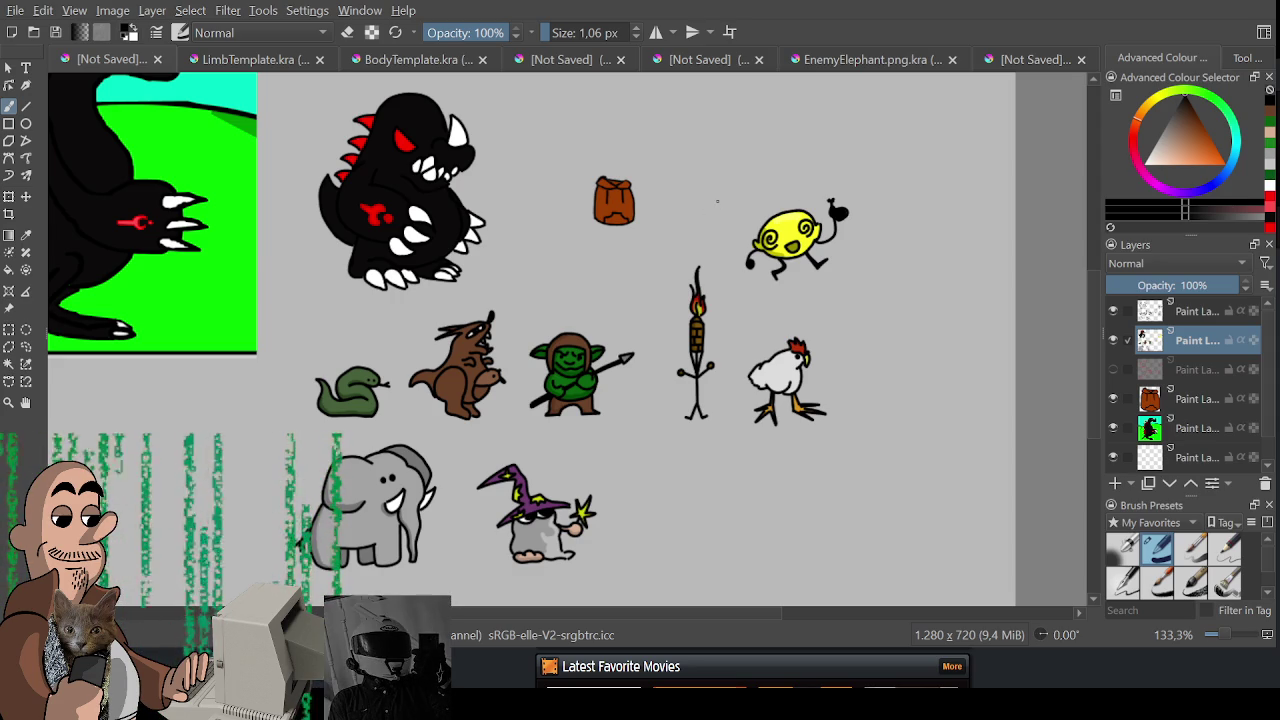
scroll(634, 309, "up", 2)
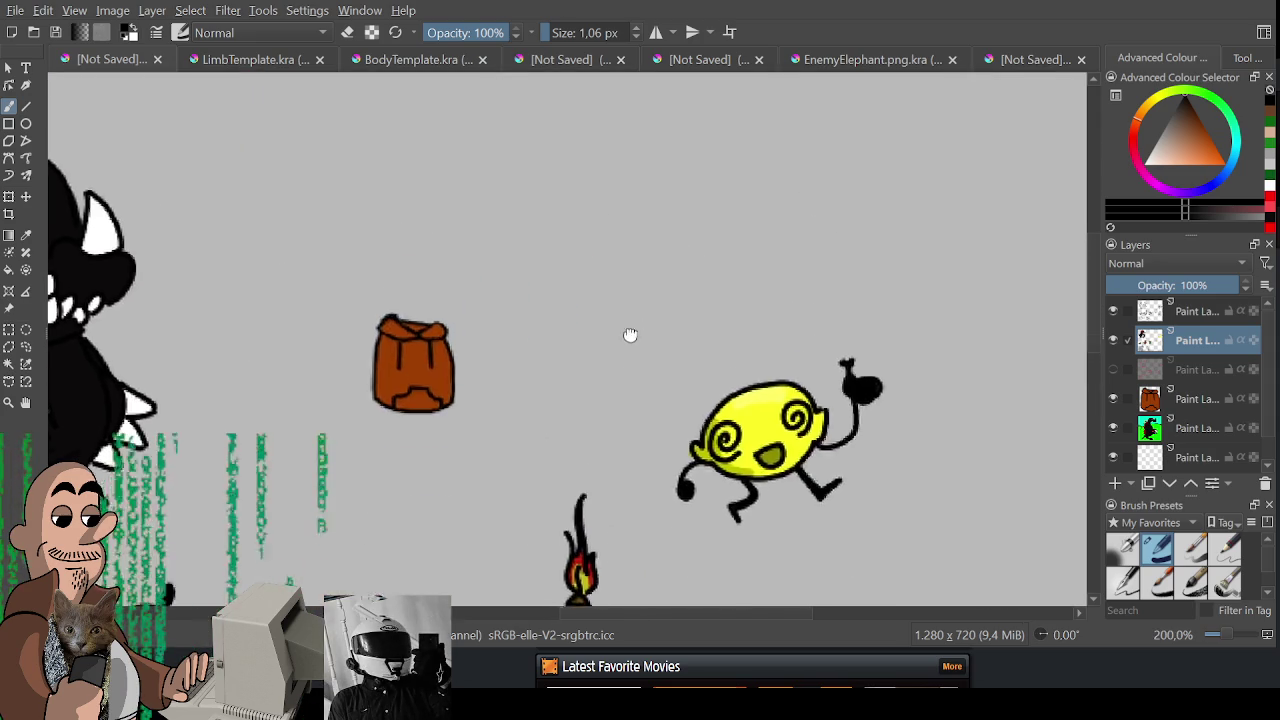
scroll(648, 396, "down", 1)
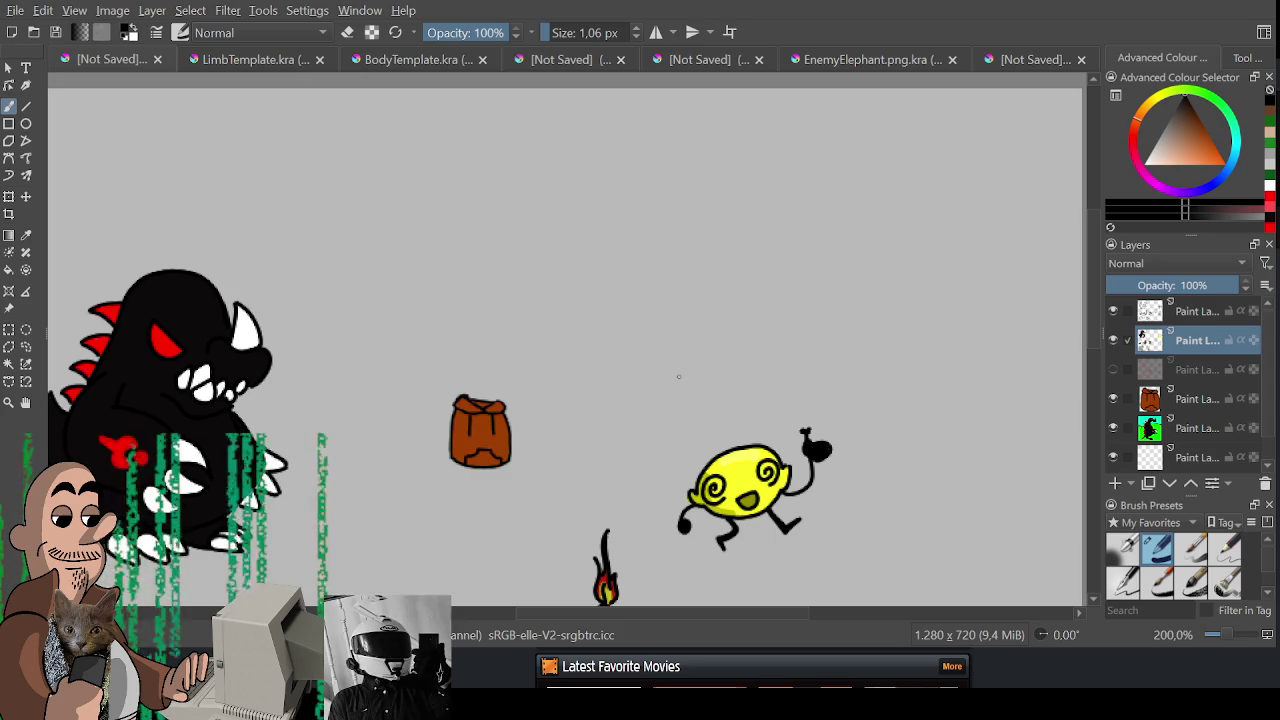
- Bring up the 100×100 body template document with its faint torso
left_click(419, 66)
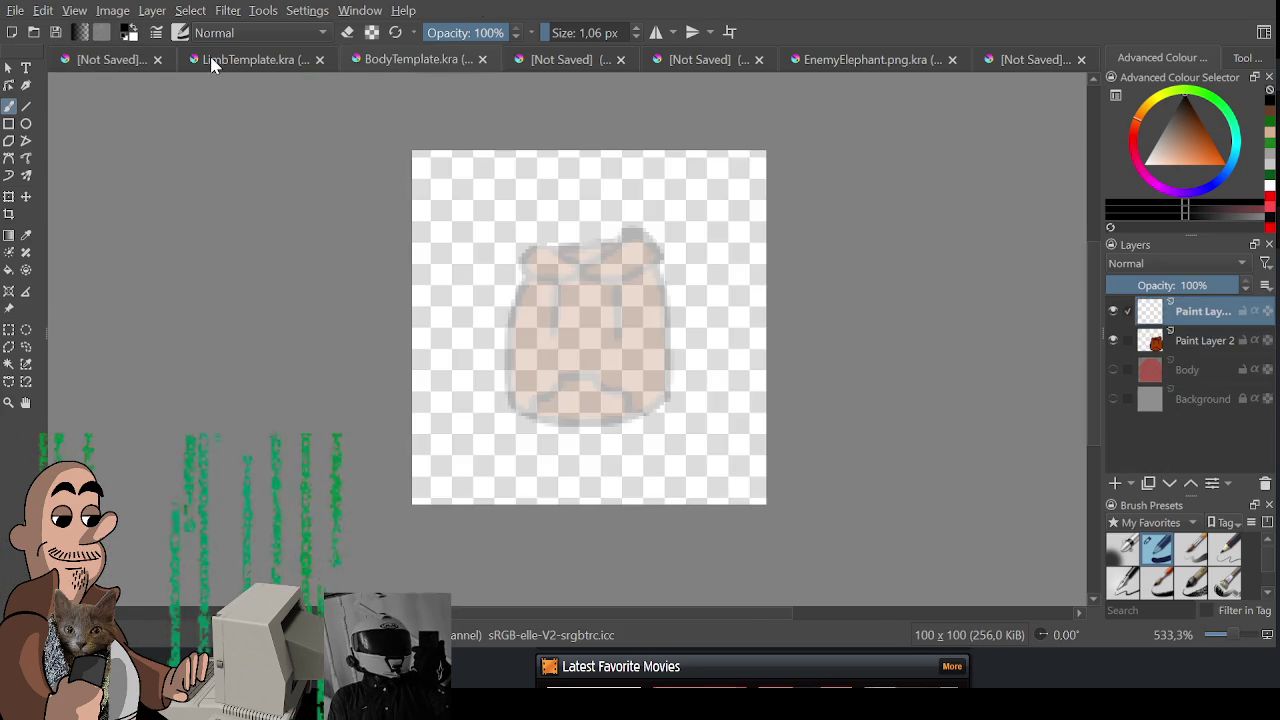
left_click(235, 60)
left_click(384, 64)
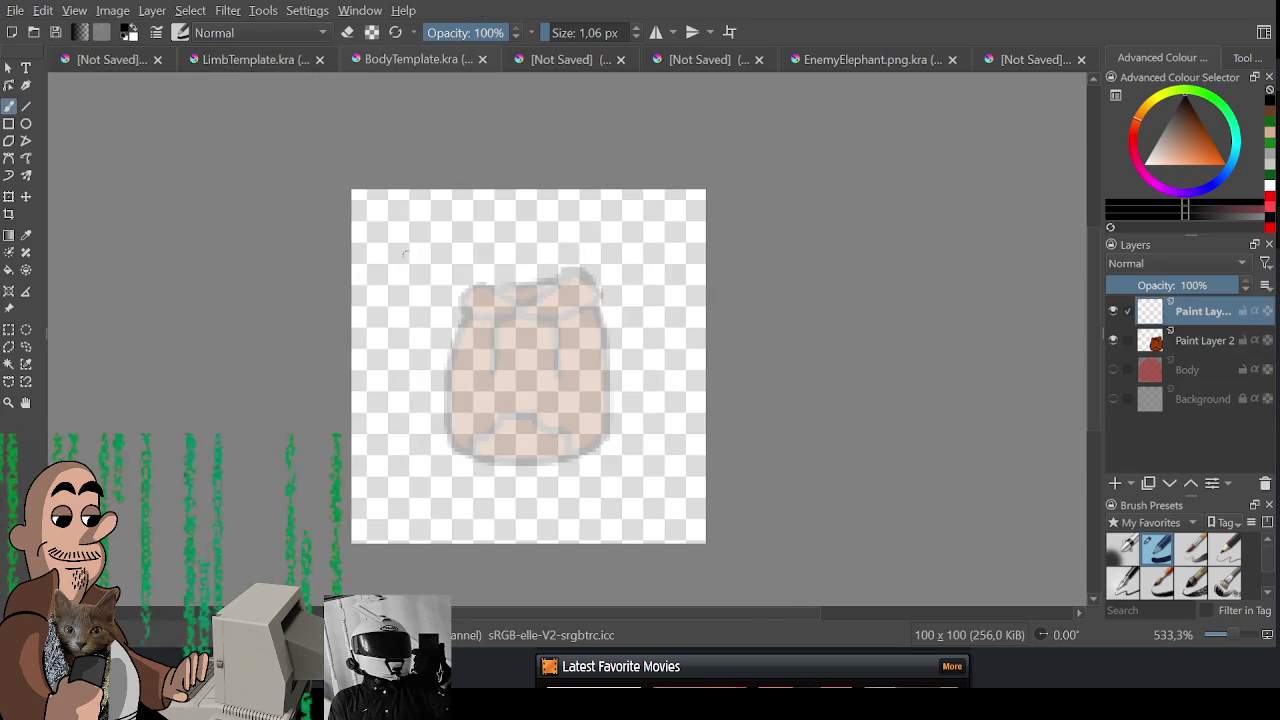
scroll(375, 258, "up", 1)
scroll(375, 258, "up", 2)
left_click_drag(274, 184, 556, 138)
key("ctrl+z")
left_click_drag(292, 178, 436, 124)
key("ctrl+z")
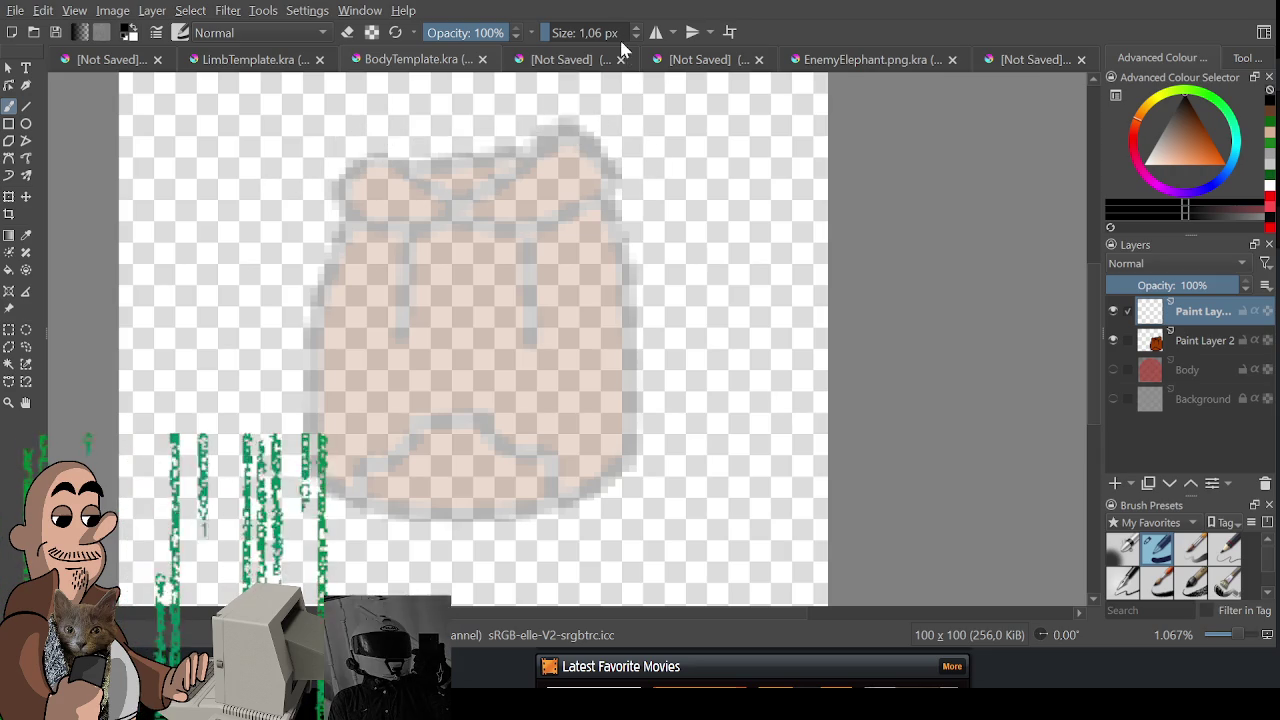
key("1")
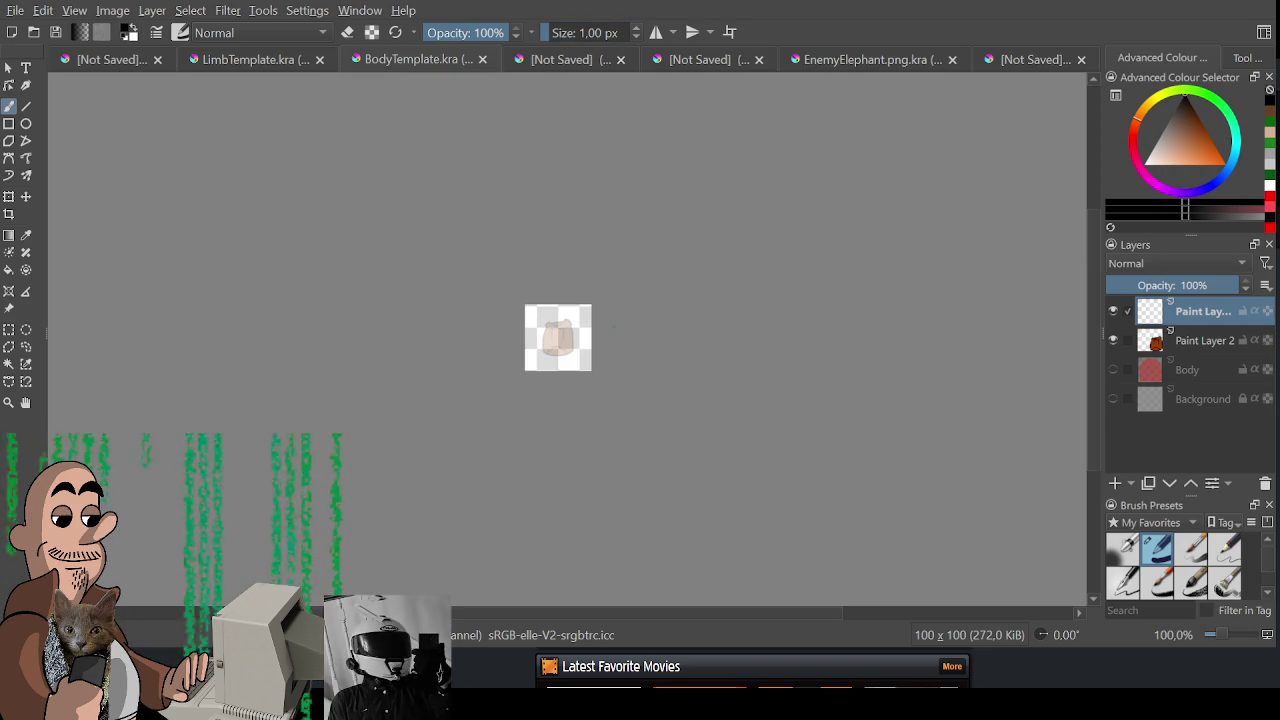
scroll(560, 350, "up", 2)
scroll(577, 387, "up", 2)
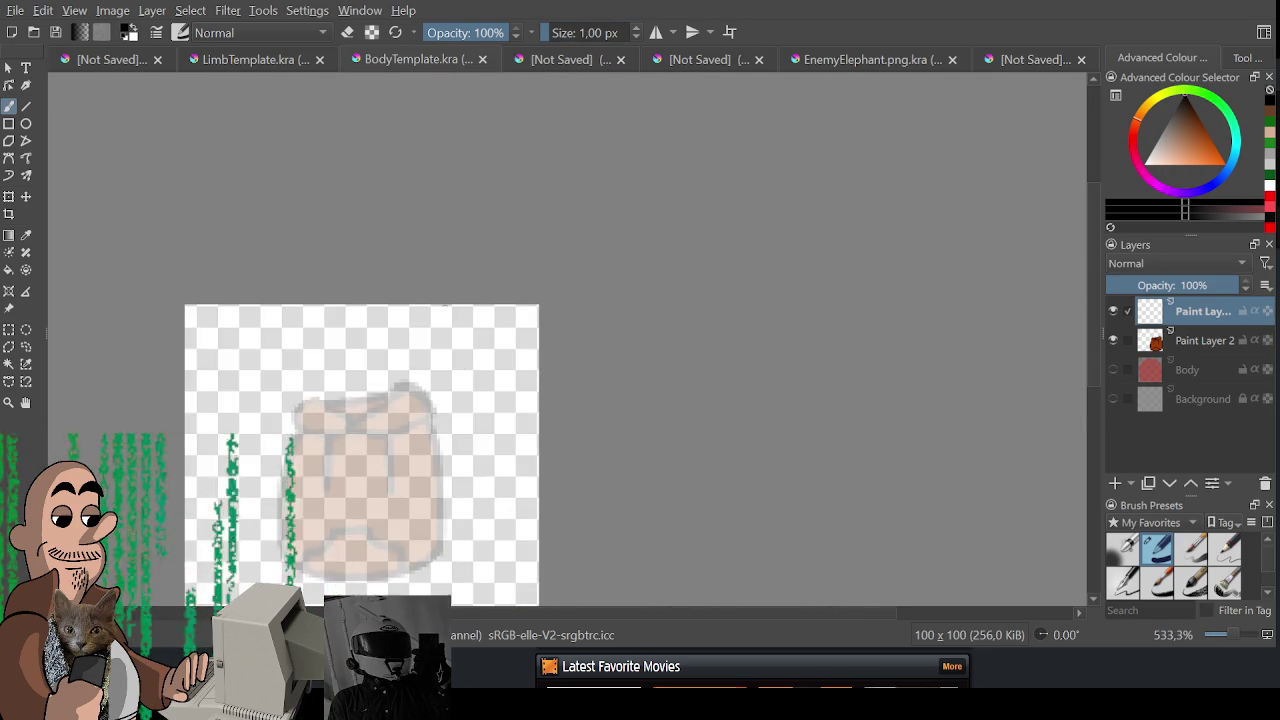
left_click_drag(577, 387, 480, 250)
scroll(480, 250, "up", 2)
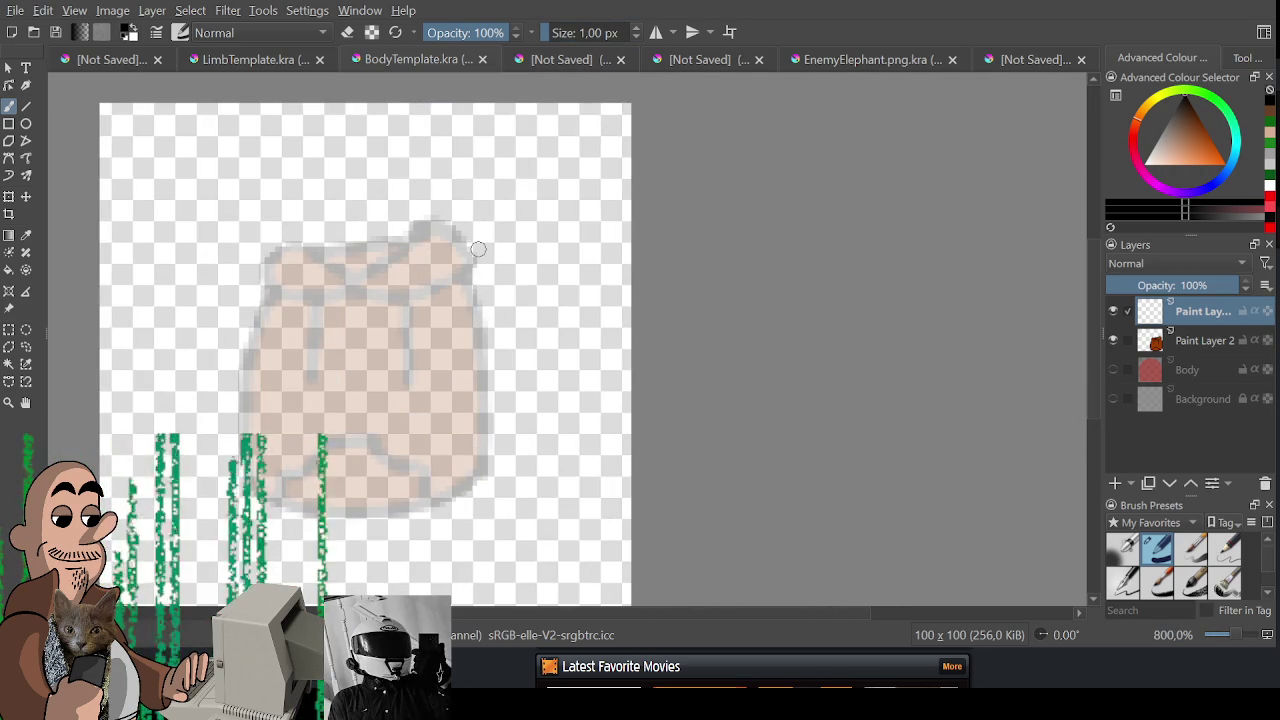
mouse_move(201, 270)
left_mouse_down()
mouse_move(384, 272)
mouse_move(514, 246)
left_mouse_up()
- Trace the torso's top arc, left side, bottom and right side contours in black
key("ctrl+z")
left_click_drag(380, 264, 514, 254)
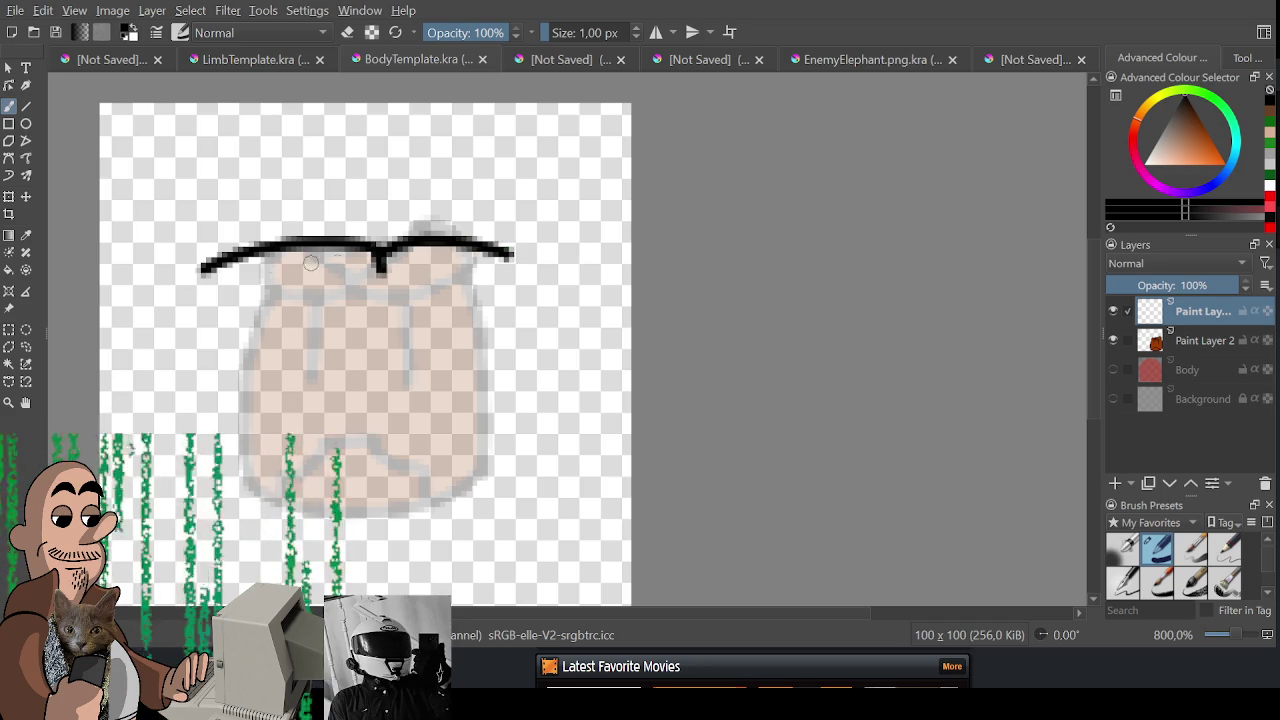
left_click_drag(203, 280, 245, 385)
key("ctrl+z")
mouse_move(202, 312)
left_mouse_down()
mouse_move(487, 368)
mouse_move(519, 283)
left_mouse_up()
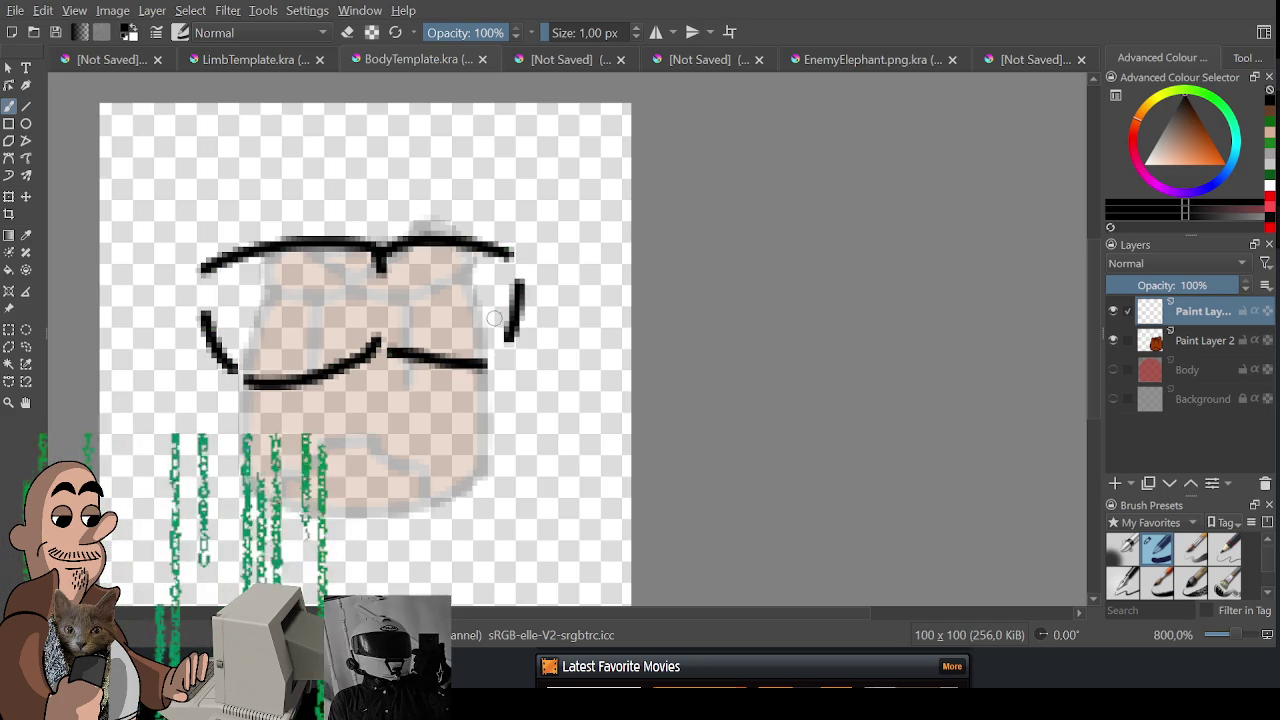
left_click_drag(236, 383, 265, 418)
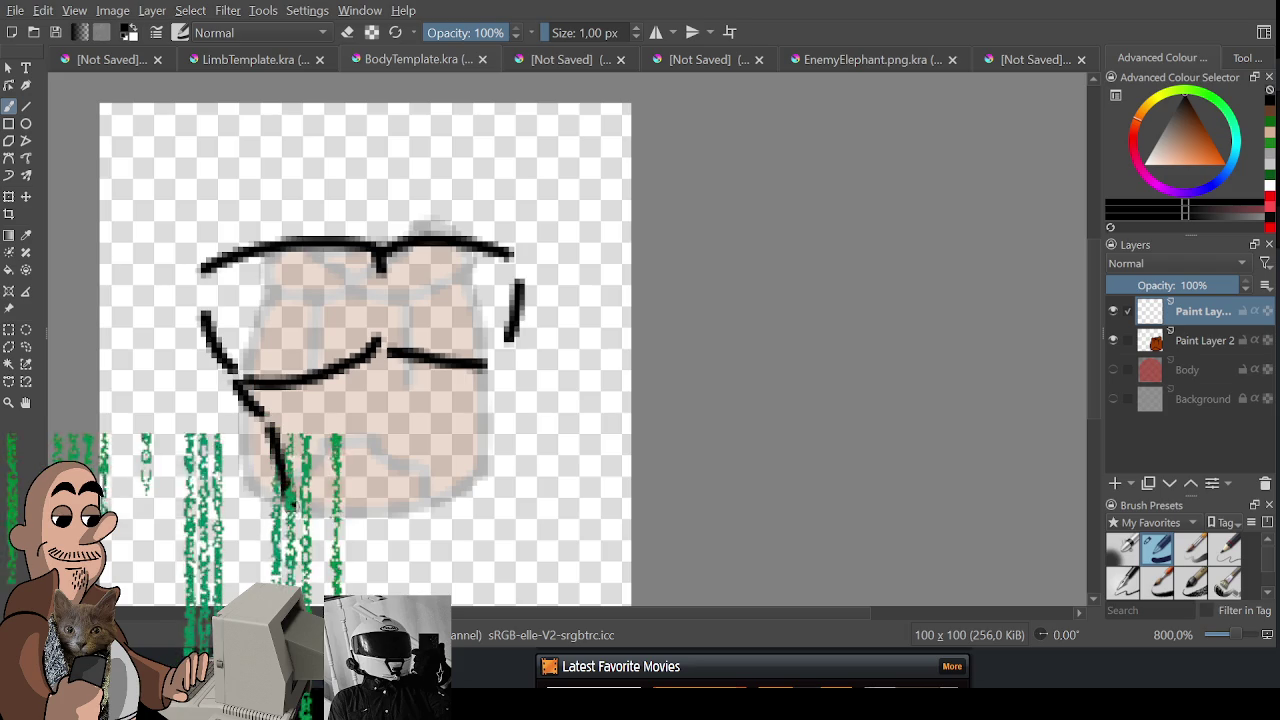
left_click_drag(348, 540, 487, 450)
mouse_move(482, 366)
left_mouse_down()
mouse_move(485, 505)
mouse_move(465, 518)
left_mouse_up()
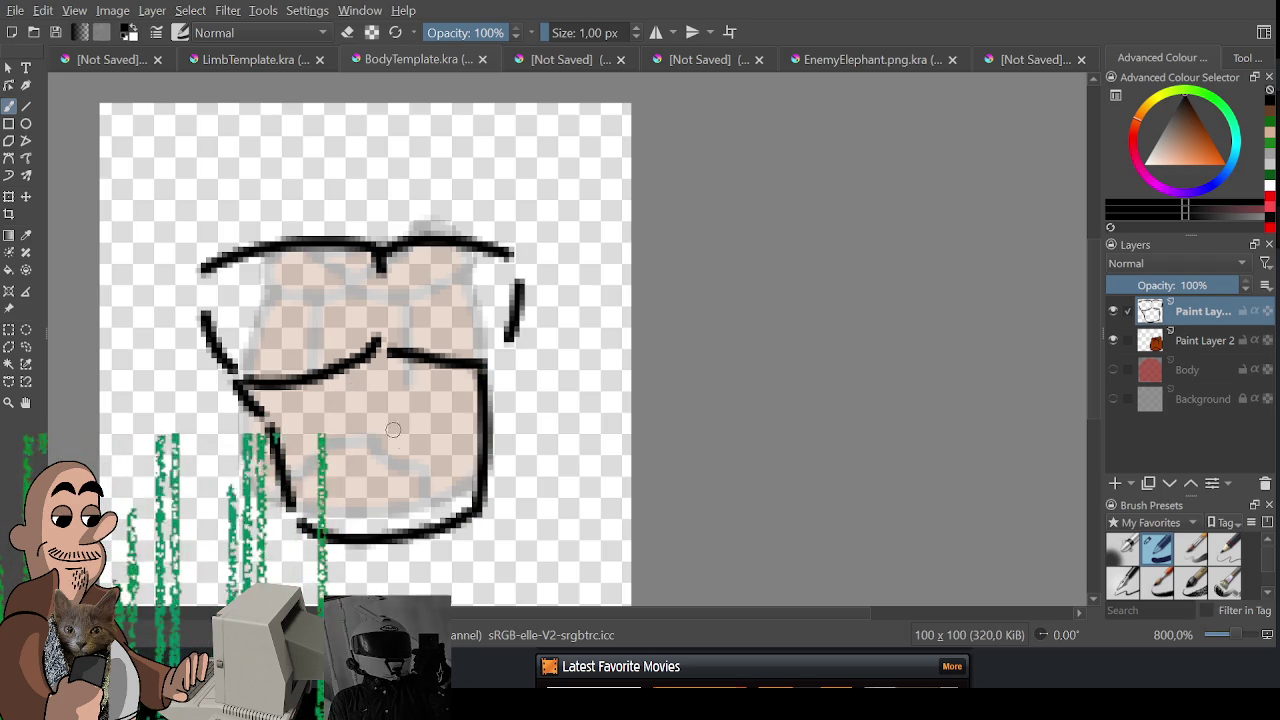
- Add a navel dot and short diagonal and horizontal ab lines
left_click_drag(376, 472, 390, 481)
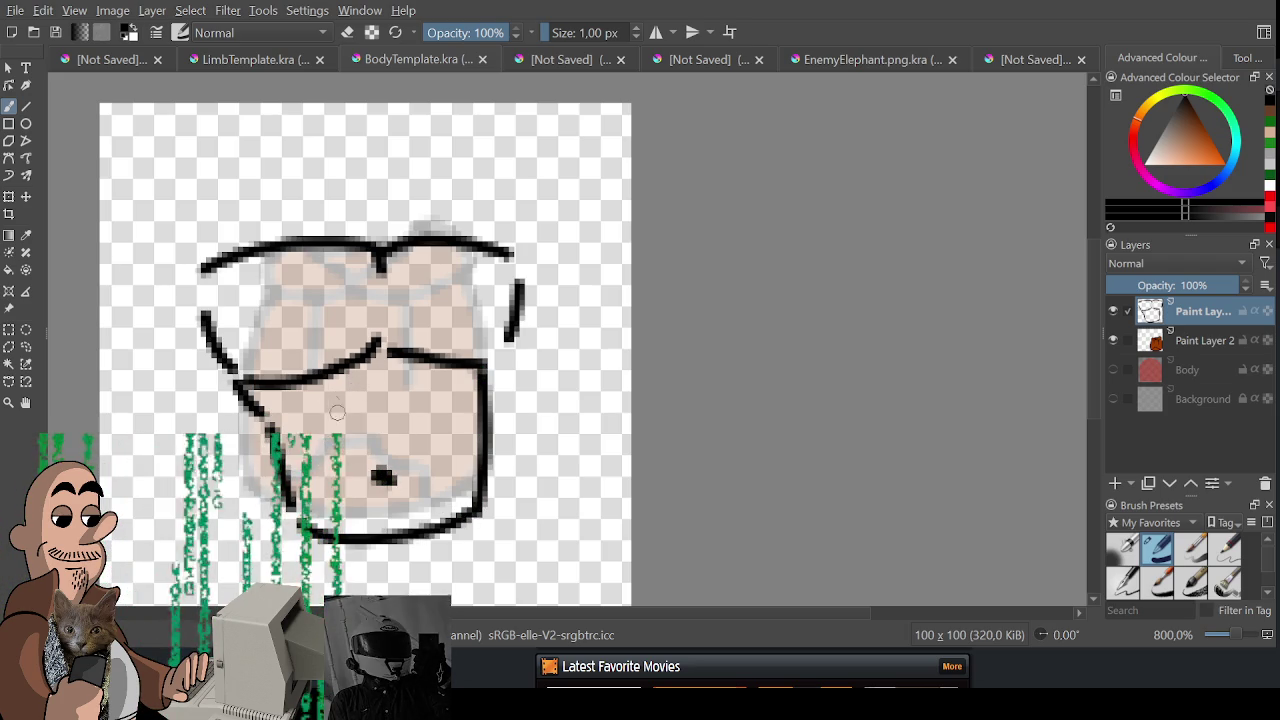
mouse_move(325, 395)
left_mouse_down()
mouse_move(328, 420)
mouse_move(382, 437)
mouse_move(338, 441)
left_mouse_up()
key("ctrl+z")
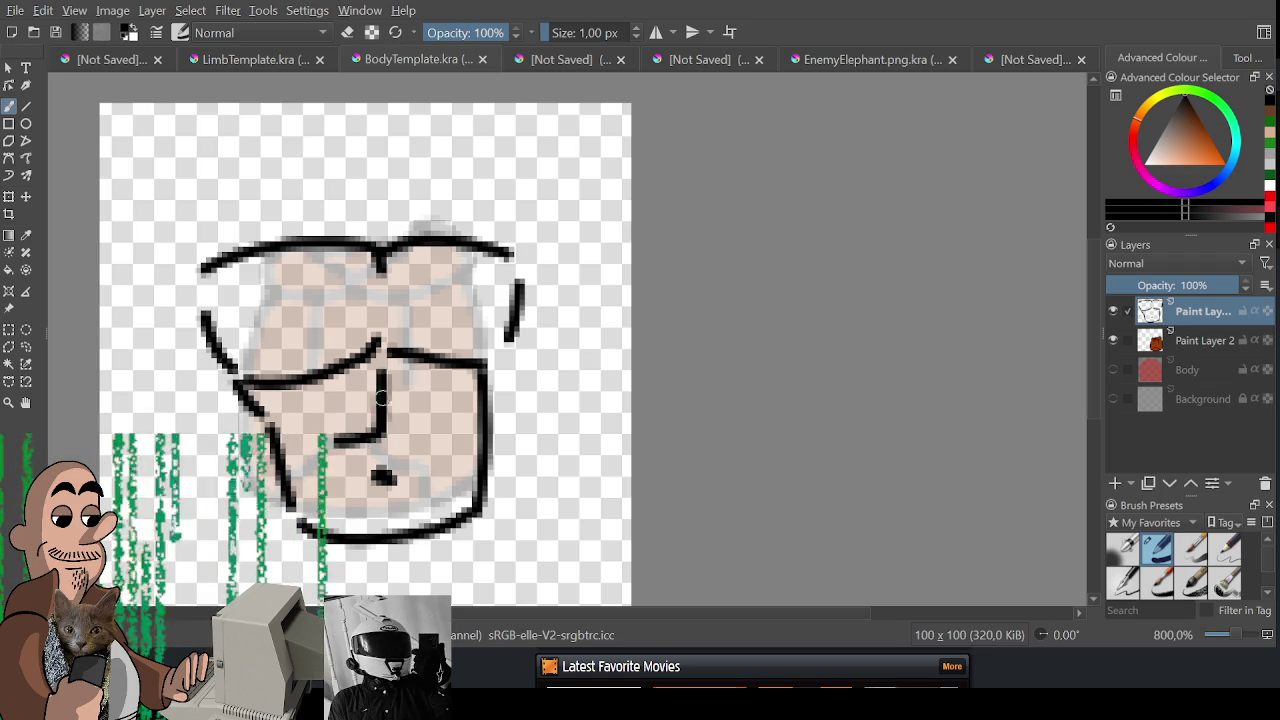
key("ctrl+z")
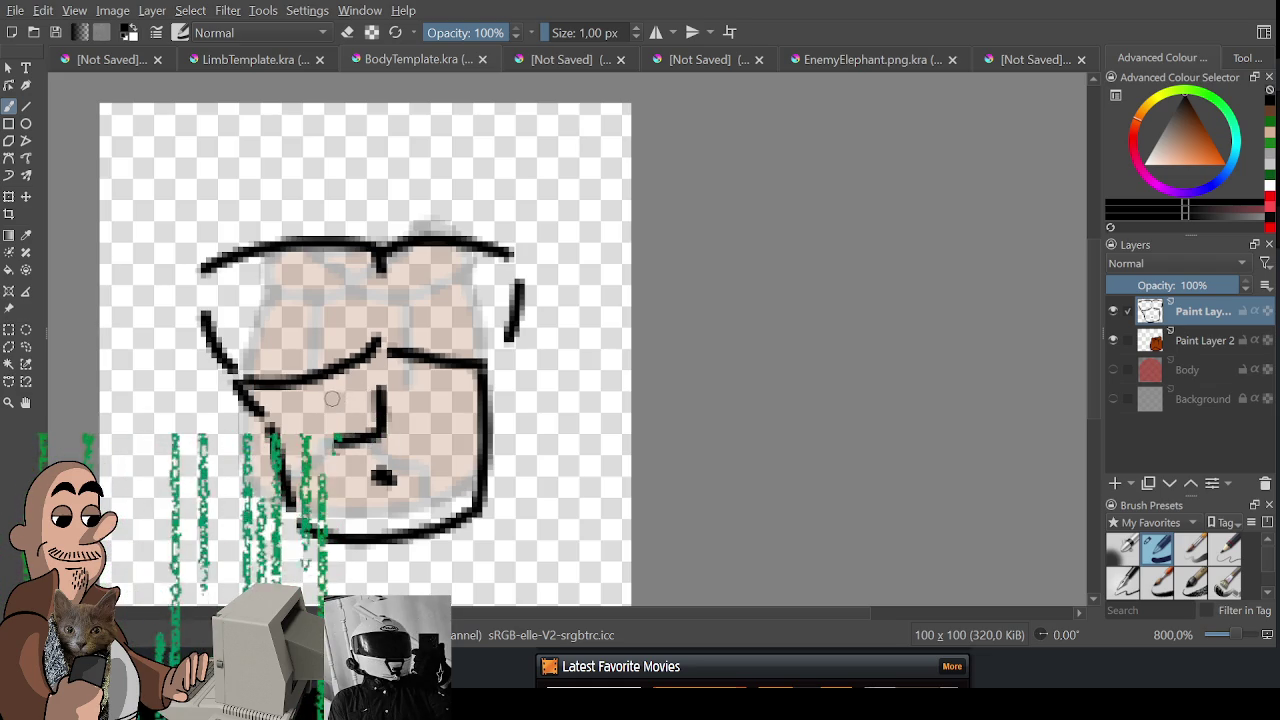
left_click_drag(333, 399, 365, 381)
mouse_move(380, 431)
left_mouse_down()
mouse_move(417, 427)
mouse_move(380, 460)
left_mouse_up()
- Add the centre line, pec arch, chest line ends, and longer left and right side contours
mouse_move(390, 381)
left_mouse_down()
mouse_move(430, 388)
mouse_move(495, 357)
left_mouse_up()
left_click_drag(247, 366, 290, 360)
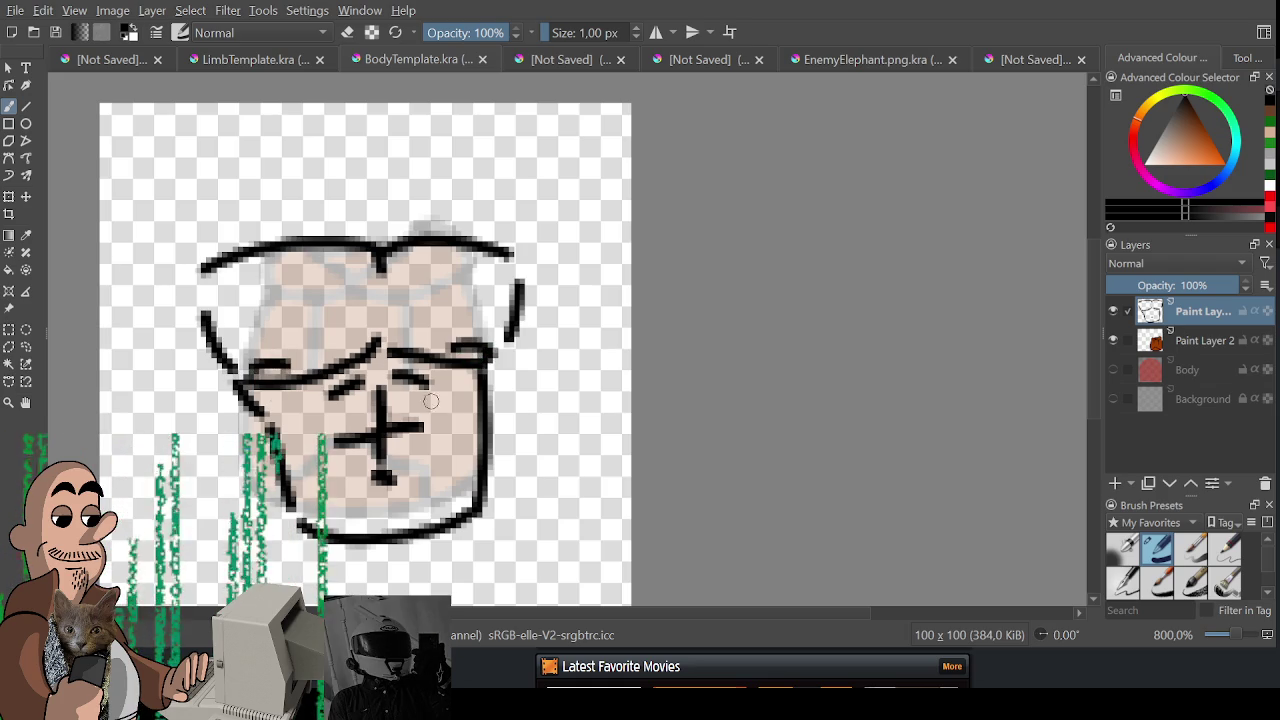
mouse_move(205, 263)
left_mouse_down()
mouse_move(170, 365)
mouse_move(232, 408)
left_mouse_up()
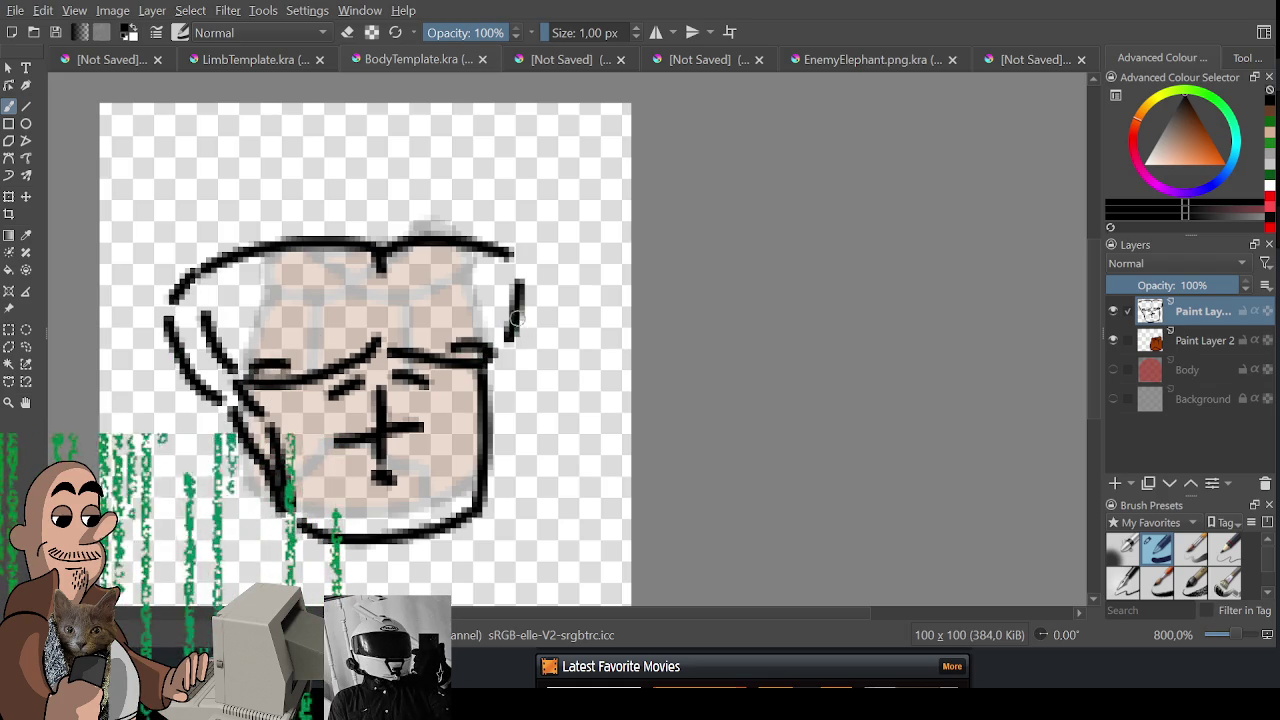
left_click_drag(516, 318, 506, 340)
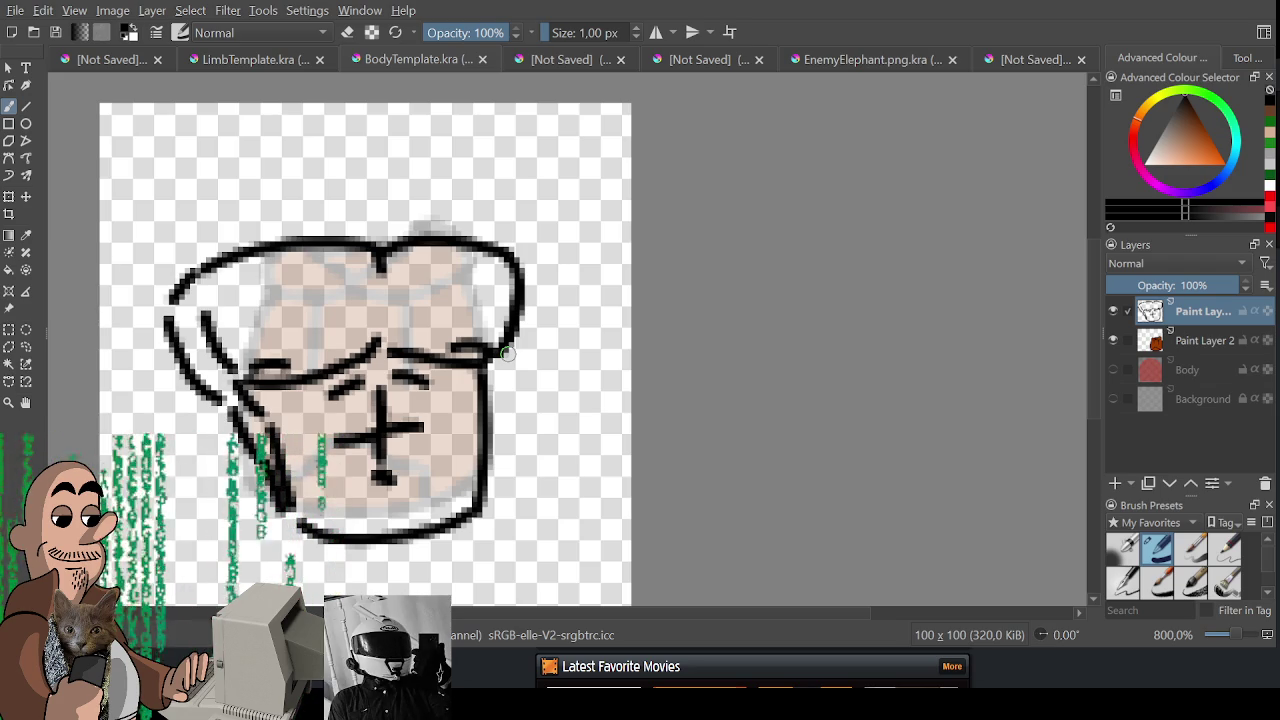
left_click_drag(623, 291, 688, 266)
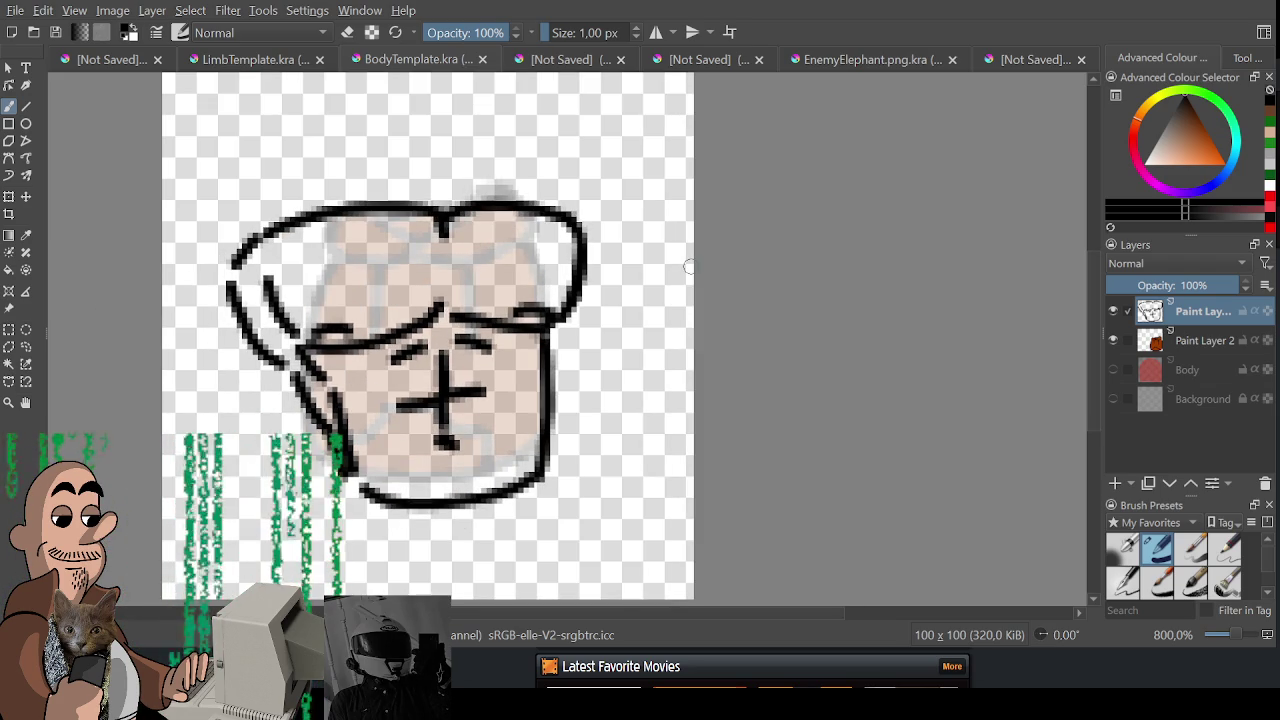
scroll(676, 228, "down", 1)
- Erase the old bottom outline and draw a higher bottom curve across the torso
scroll(666, 280, "up", 1)
left_click_drag(666, 280, 740, 197)
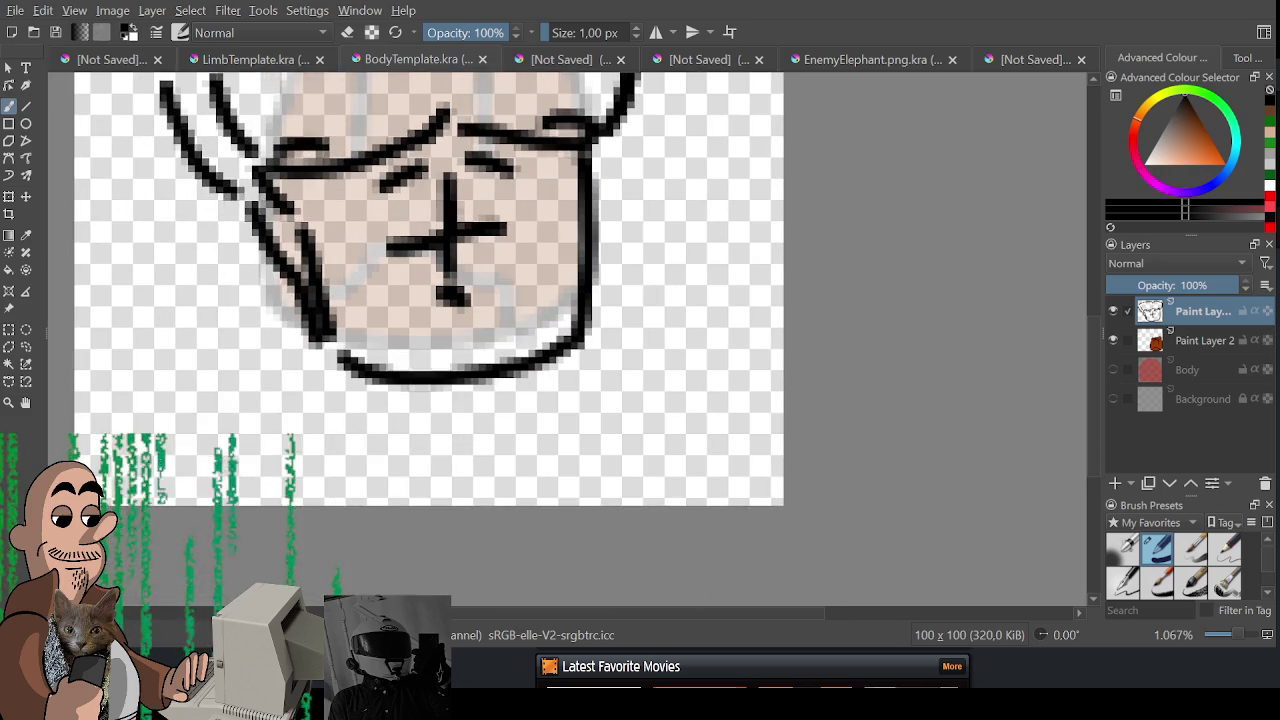
key("e")
mouse_move(360, 368)
left_mouse_down()
mouse_move(540, 378)
mouse_move(568, 342)
left_mouse_up()
key("e")
left_click_drag(322, 340, 586, 342)
key("ctrl+z")
mouse_move(312, 336)
left_mouse_down()
mouse_move(355, 378)
mouse_move(446, 388)
mouse_move(352, 376)
mouse_move(568, 342)
left_mouse_up()
key("ctrl+z")
key("ctrl+z")
mouse_move(322, 338)
left_mouse_down()
mouse_move(486, 378)
mouse_move(584, 314)
left_mouse_up()
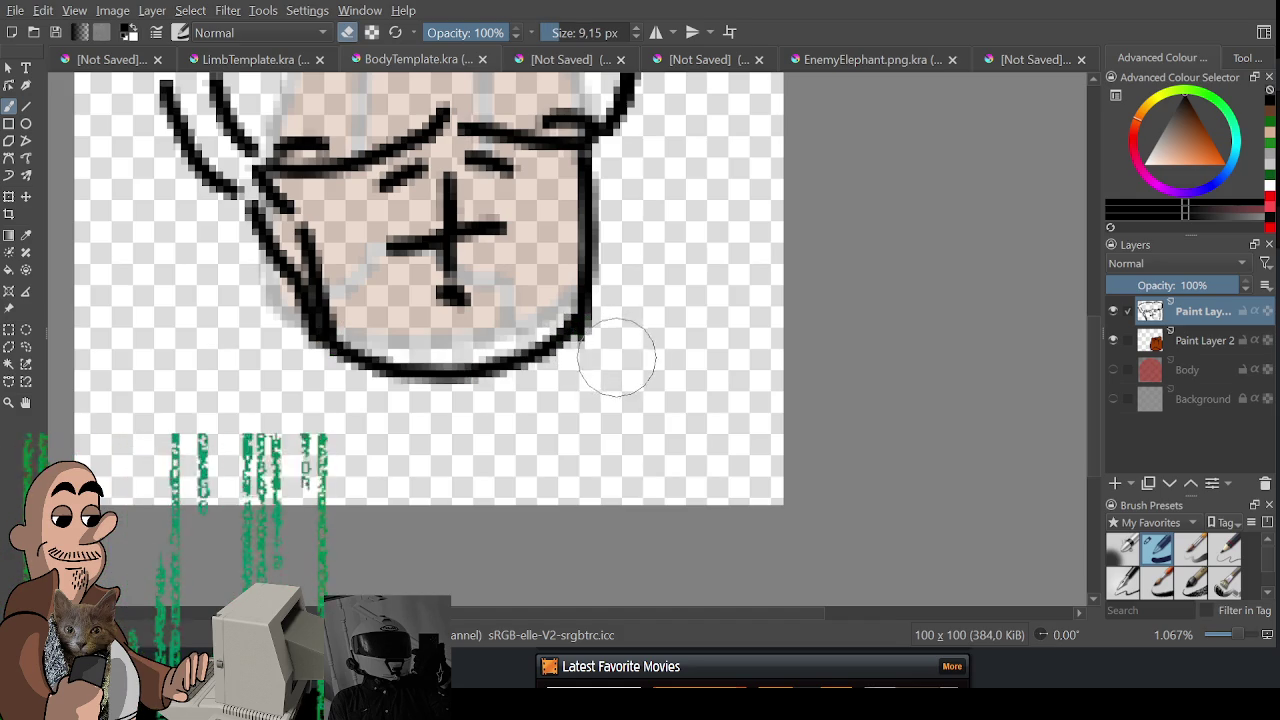
- Add vertical ab lines on the left and right of the torso
left_click_drag(462, 305, 535, 330)
key("ctrl+z")
left_click_drag(458, 302, 535, 328)
key("ctrl+z")
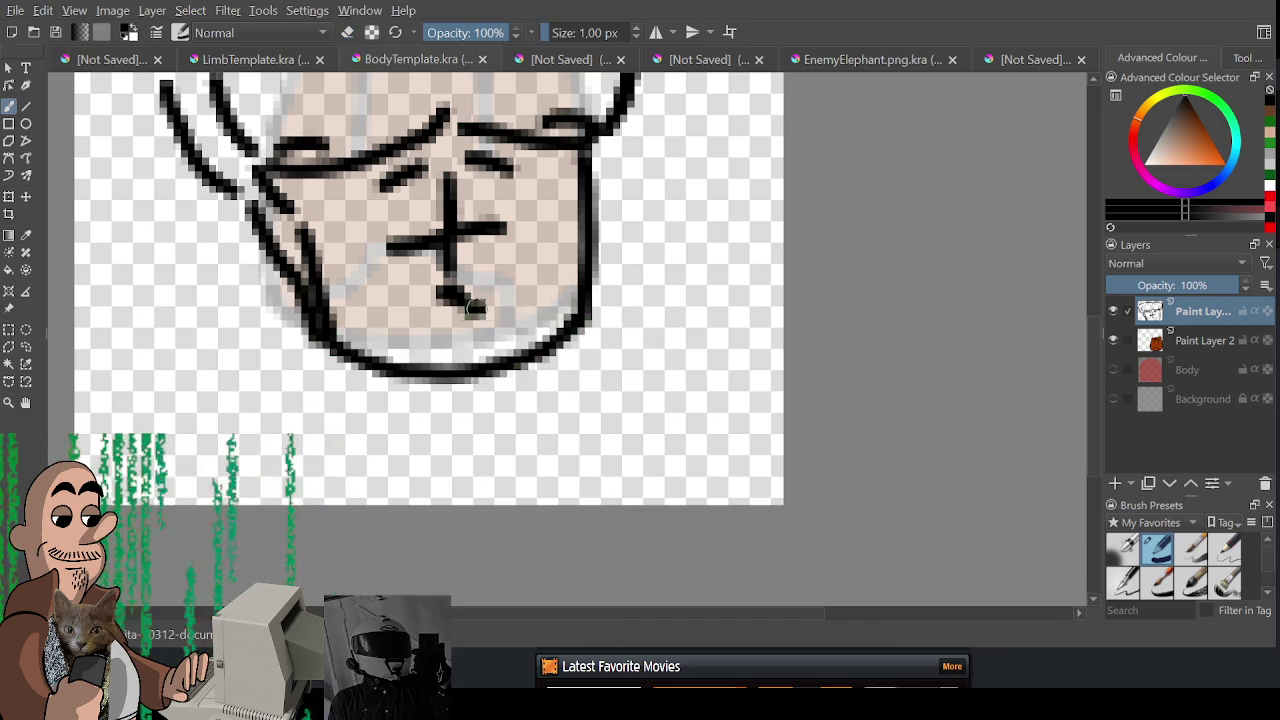
left_click_drag(458, 300, 535, 348)
key("ctrl+z")
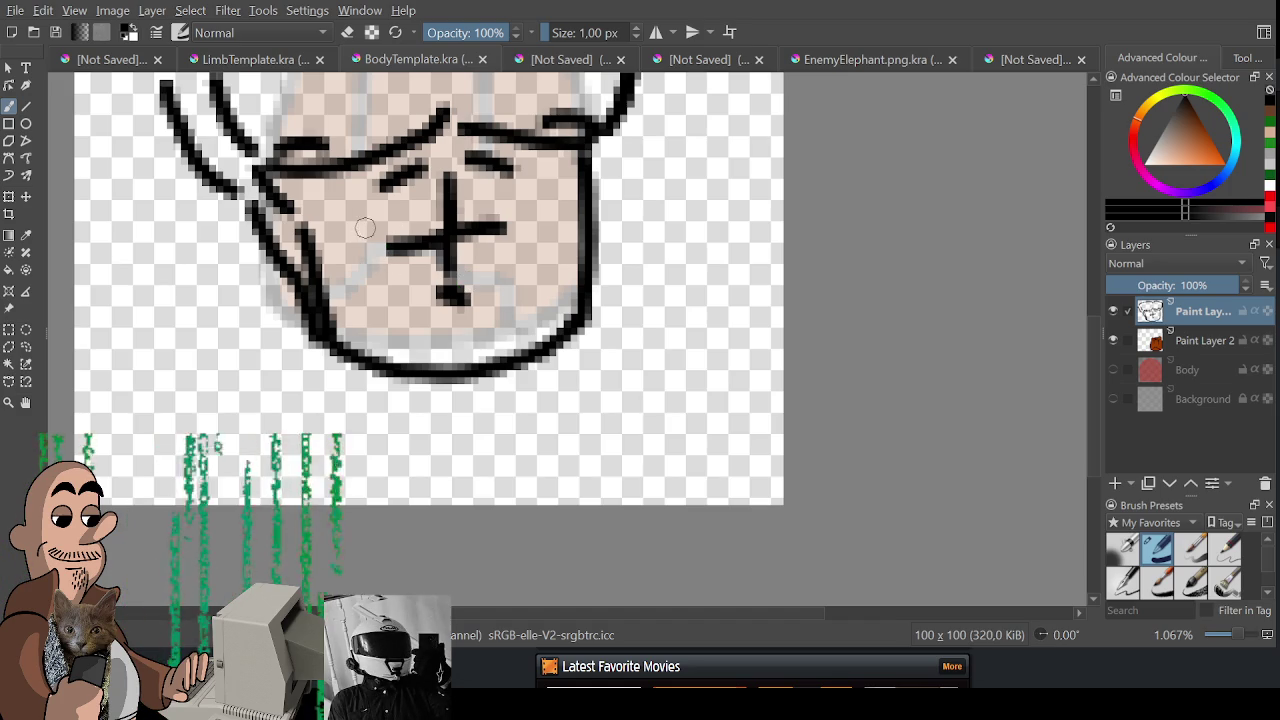
left_click_drag(372, 230, 357, 292)
left_click_drag(518, 228, 535, 314)
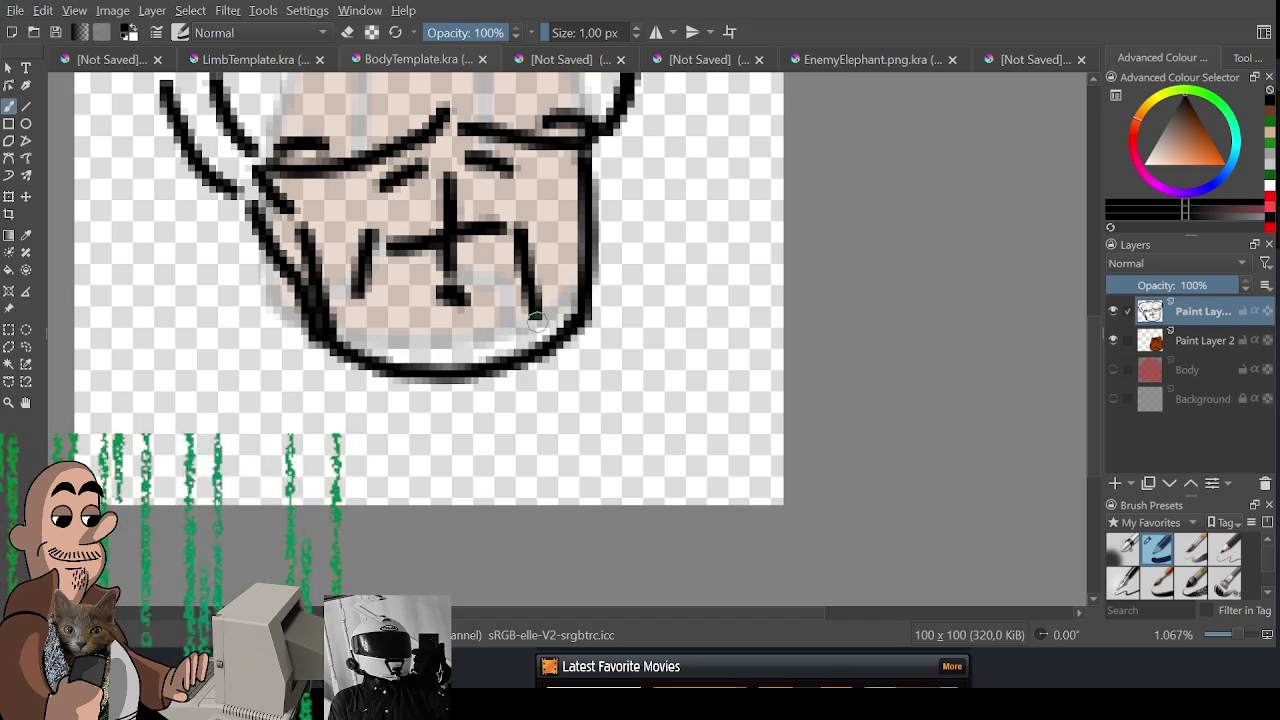
- Close the gap in the upper-left outline and erase its outer left bulge
left_click_drag(382, 182, 472, 367)
scroll(472, 367, "down", 1)
scroll(460, 362, "up", 1)
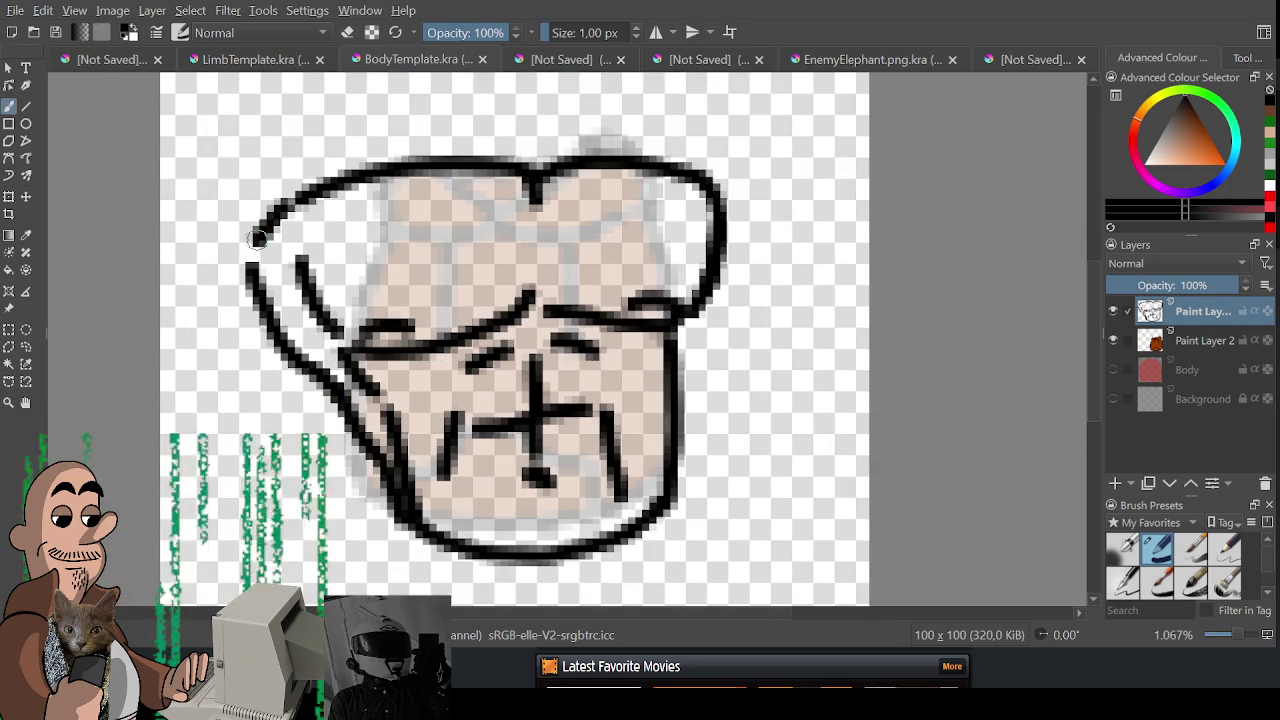
left_click_drag(246, 280, 307, 196)
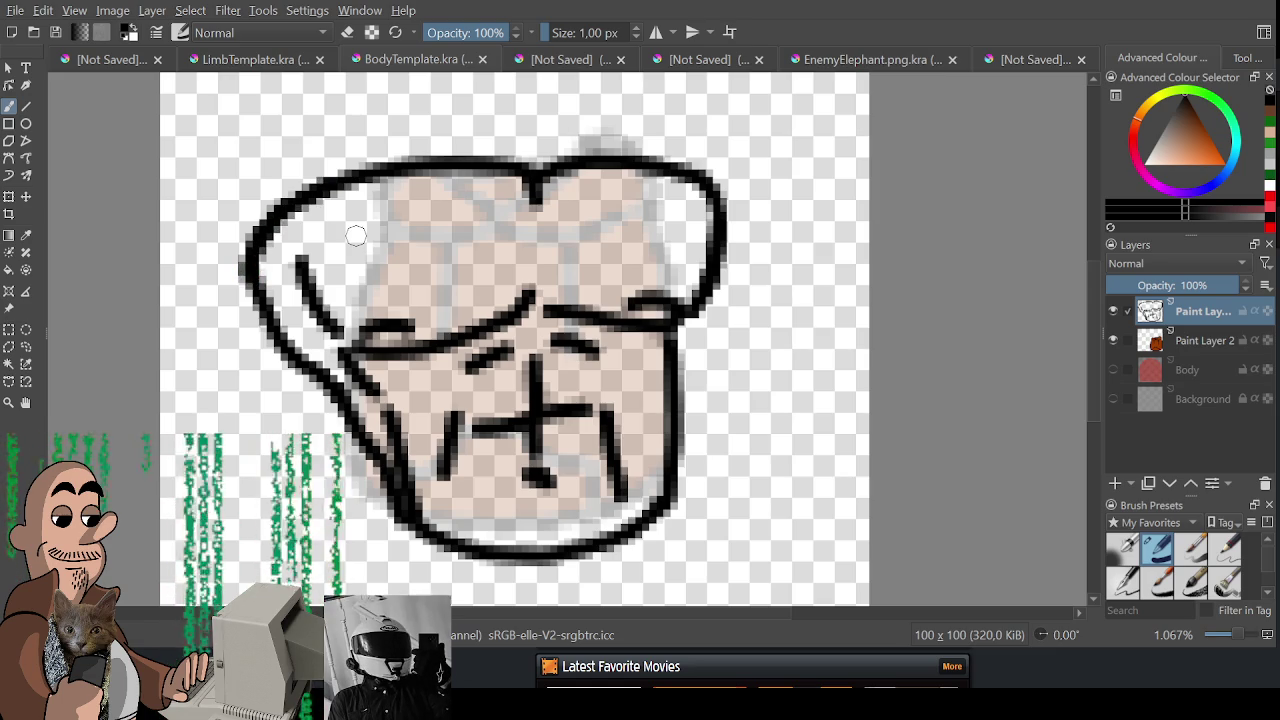
scroll(388, 252, "down", 1)
key("e")
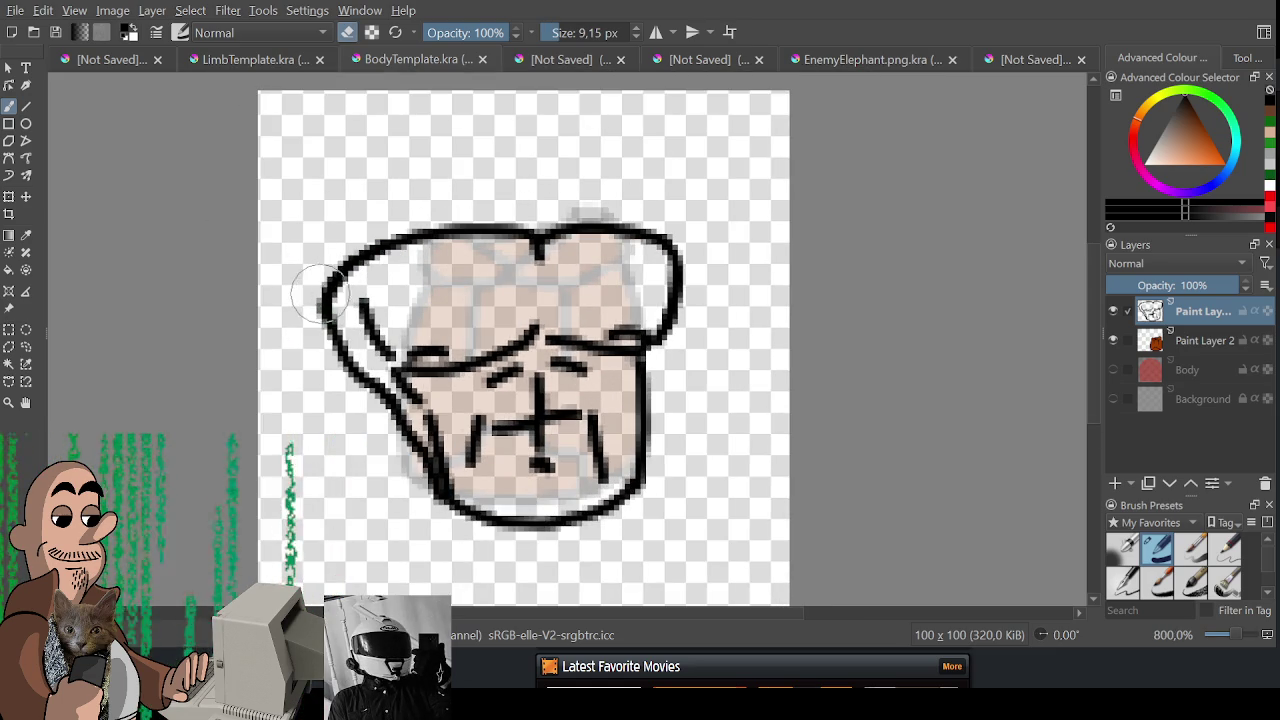
left_click_drag(325, 315, 340, 272)
key("e")
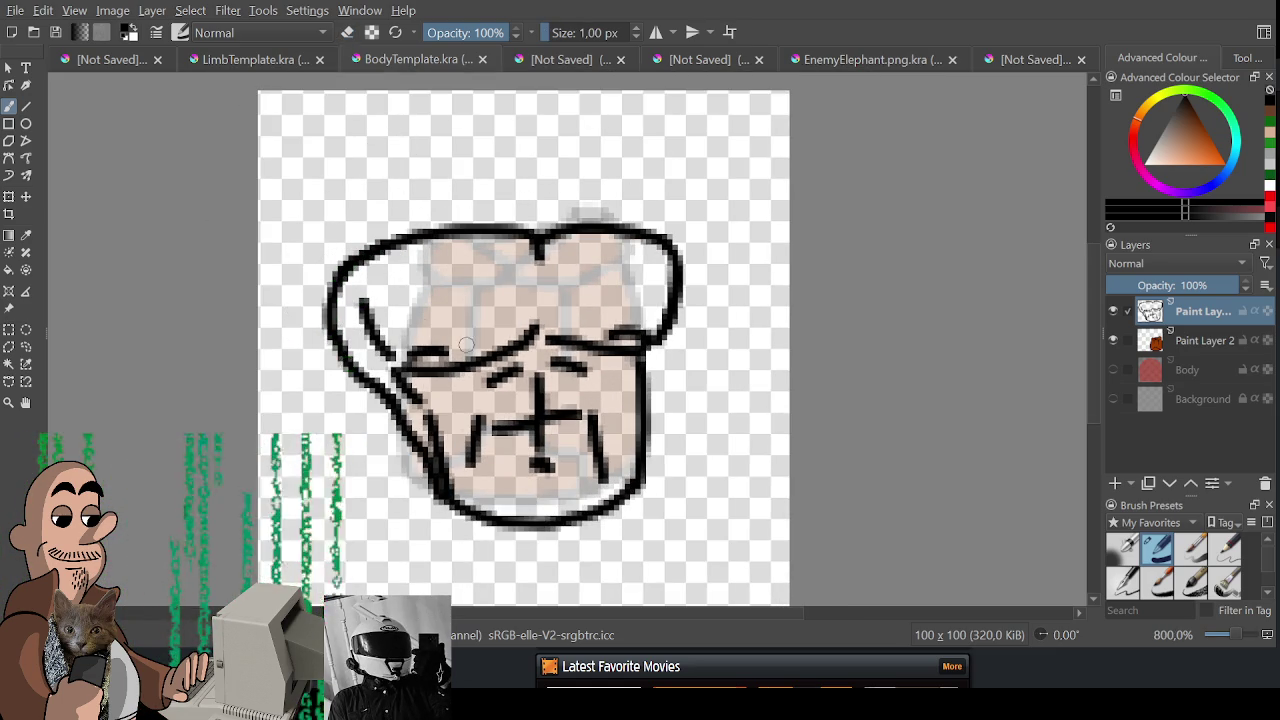
scroll(465, 343, "down", 1)
scroll(488, 347, "up", 1)
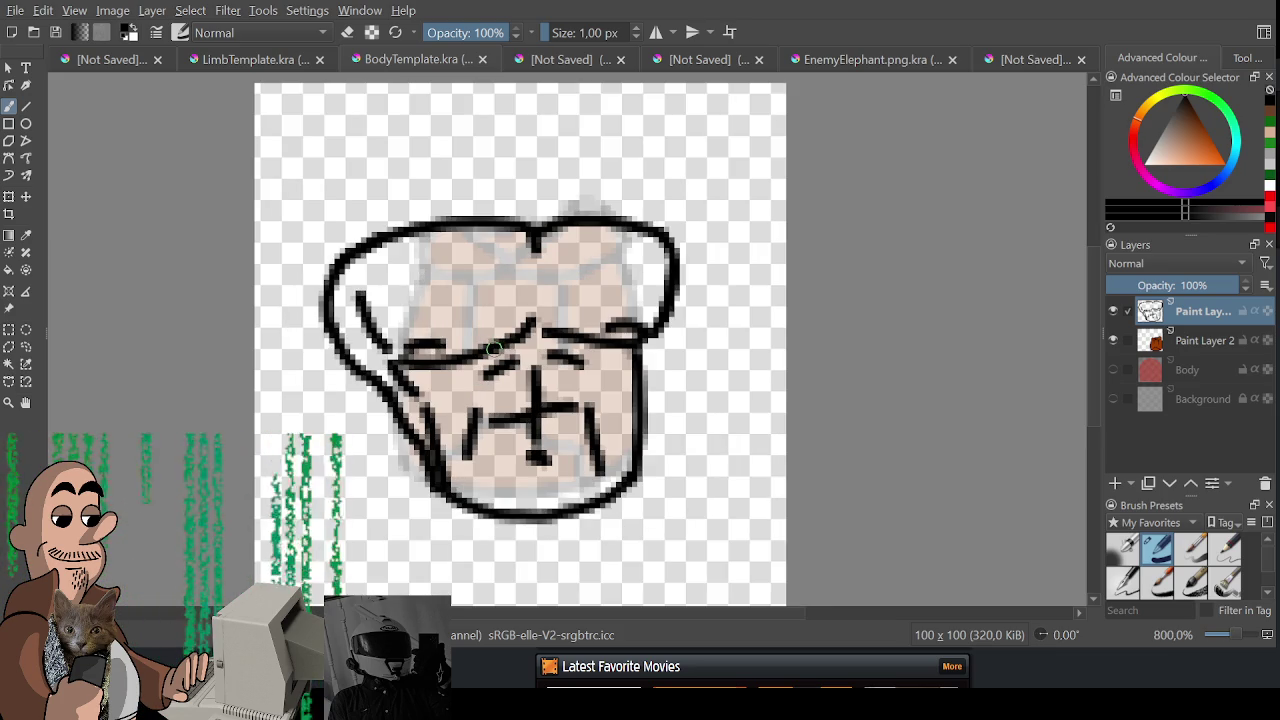
left_click(117, 62)
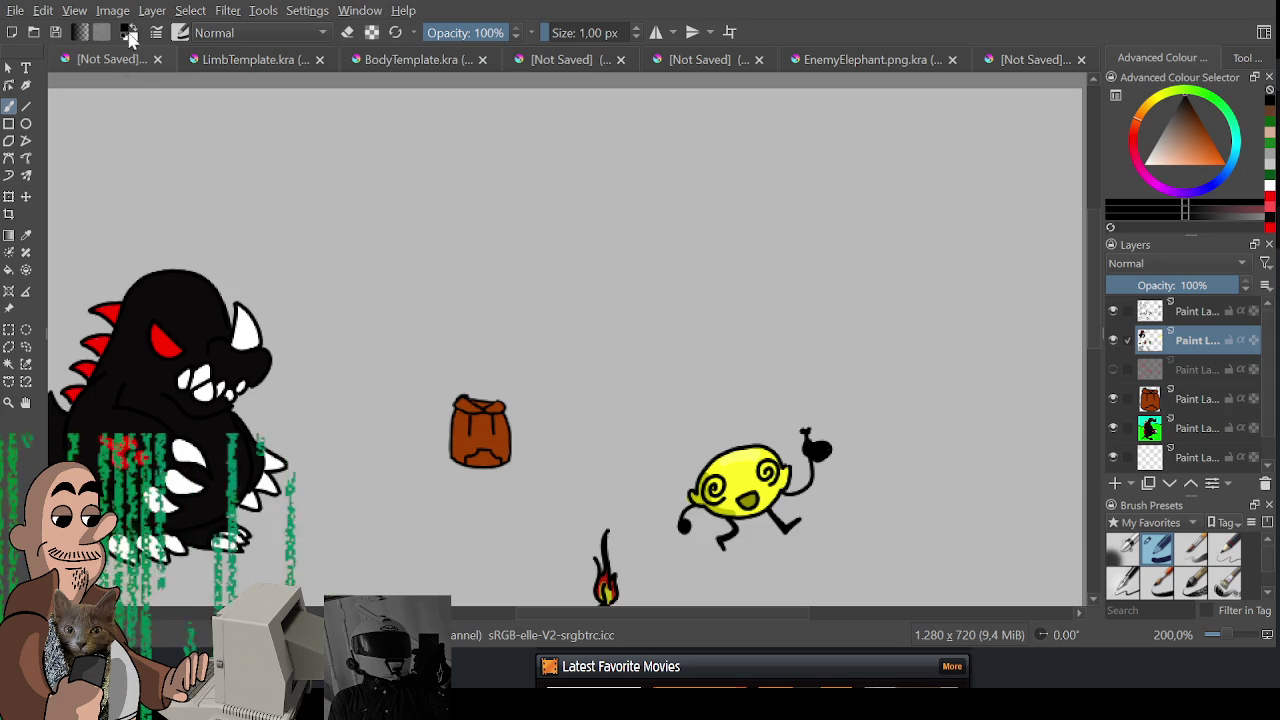
- Pan and zoom the character scene onto the wizard, elephant and lower characters
scroll(560, 340, "down", 5)
scroll(498, 313, "up", 3)
left_click_drag(498, 313, 518, 343)
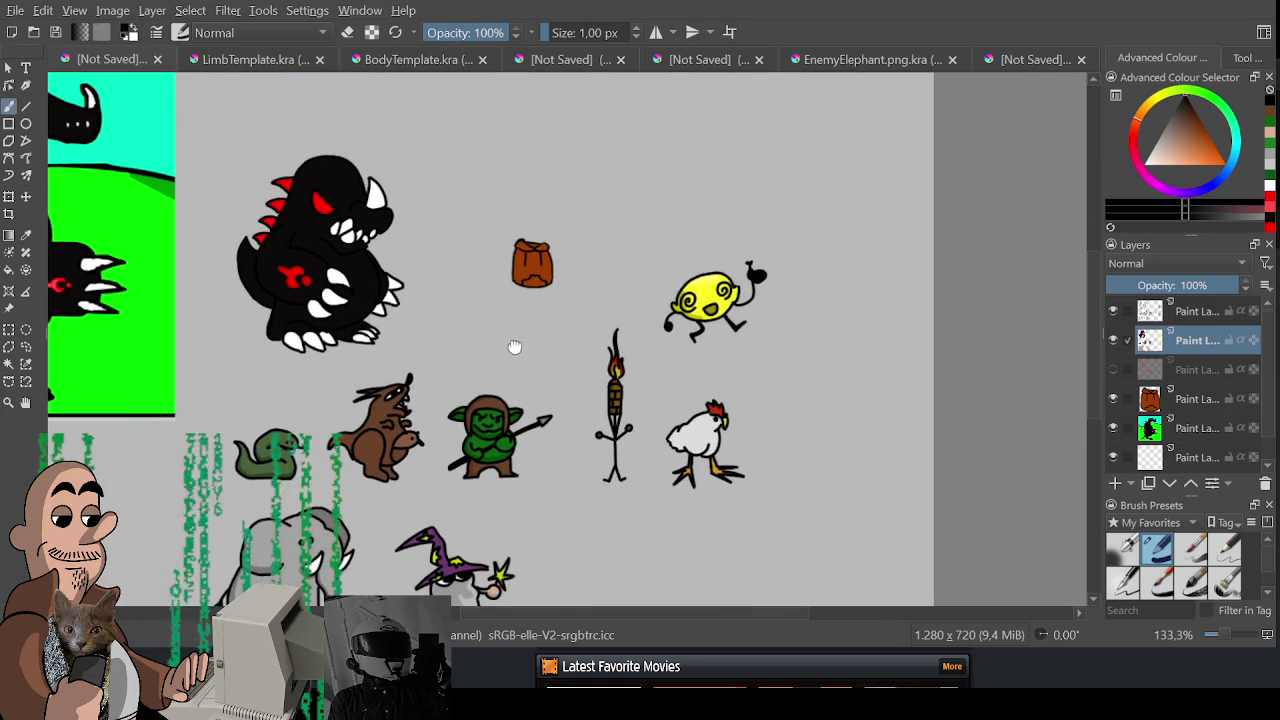
left_click_drag(545, 290, 530, 250)
scroll(450, 500, "up", 2)
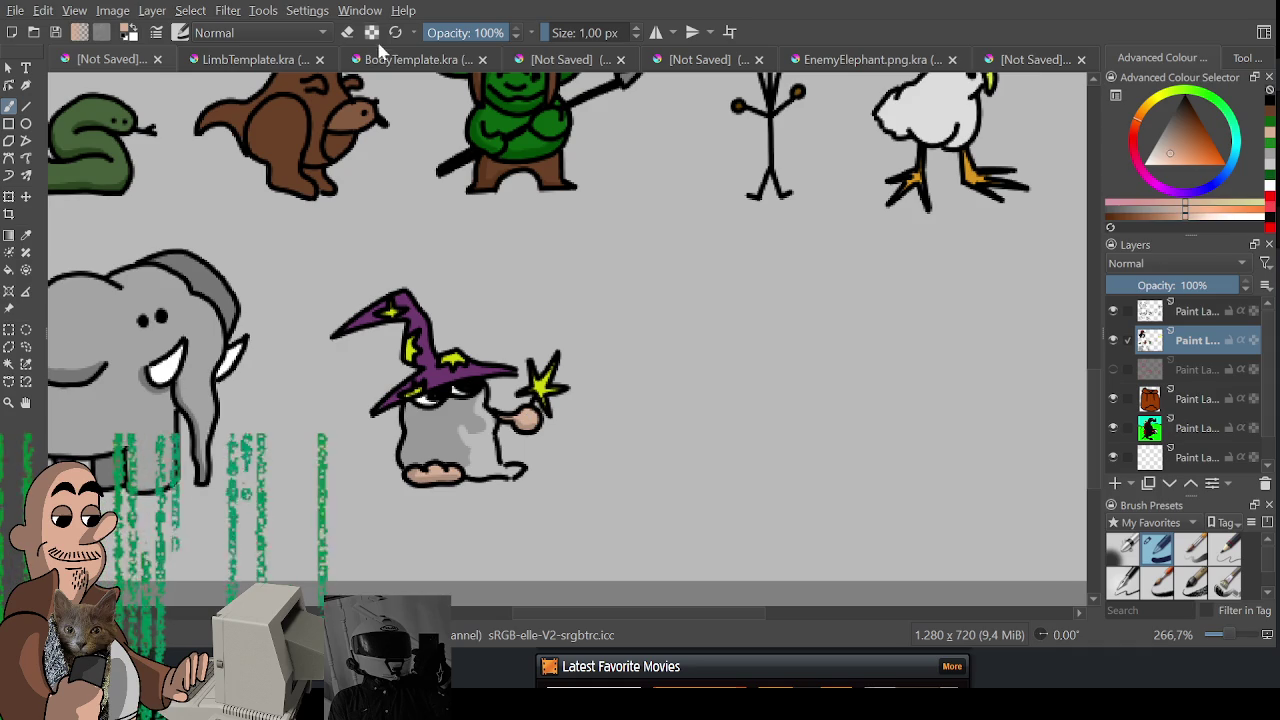
left_click(365, 59)
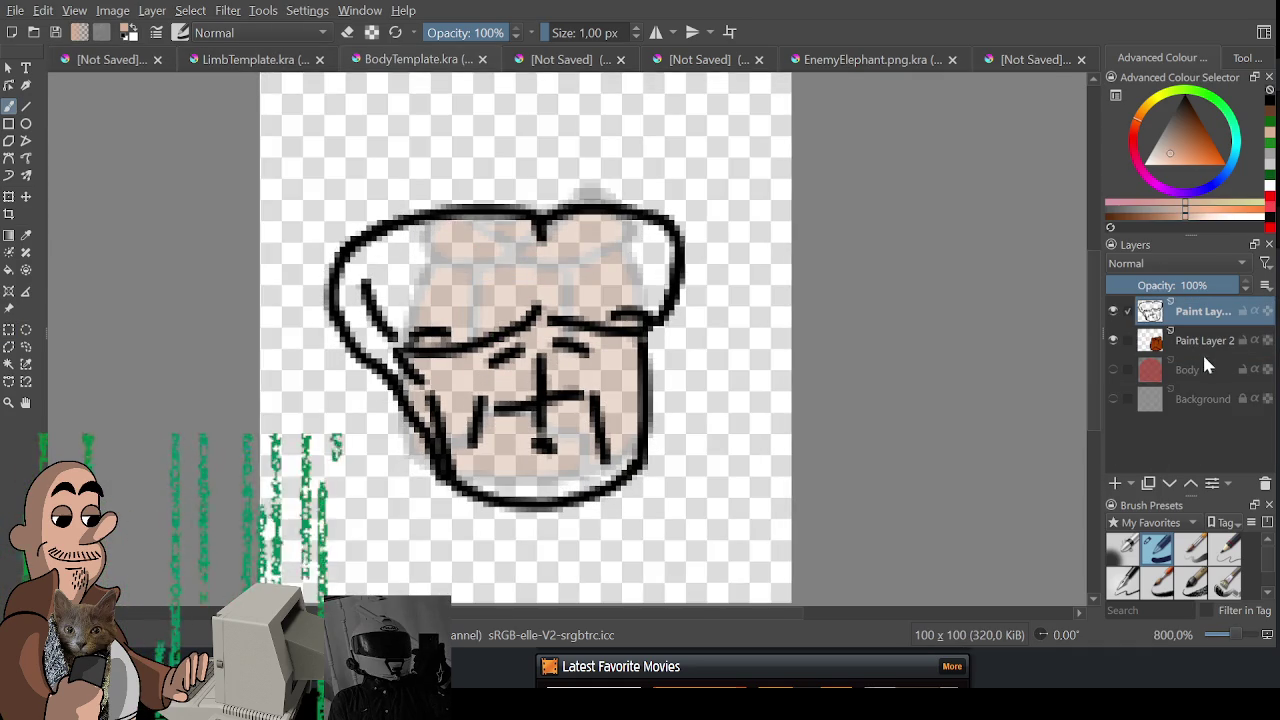
- Add a new layer beneath Paint Layer 3 and paint a skin-tone fill under the torso
left_click(1115, 486)
left_click_drag(1200, 311, 1195, 352)
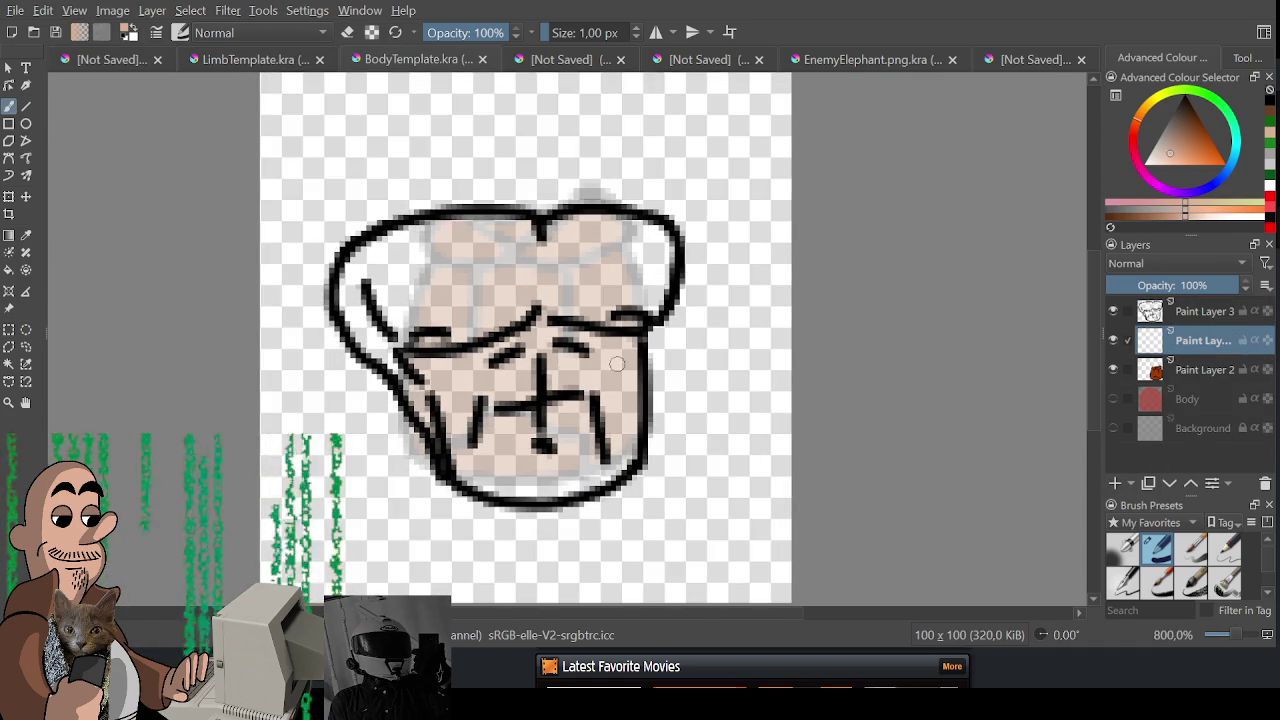
mouse_move(481, 324)
left_mouse_down()
mouse_move(462, 288)
mouse_move(488, 330)
mouse_move(480, 290)
mouse_move(430, 290)
mouse_move(400, 330)
mouse_move(529, 243)
mouse_move(510, 232)
mouse_move(636, 245)
mouse_move(650, 290)
mouse_move(640, 310)
mouse_move(570, 290)
mouse_move(500, 355)
mouse_move(420, 380)
mouse_move(470, 440)
mouse_move(515, 430)
mouse_move(598, 368)
mouse_move(612, 400)
mouse_move(600, 455)
mouse_move(515, 470)
mouse_move(536, 465)
left_mouse_up()
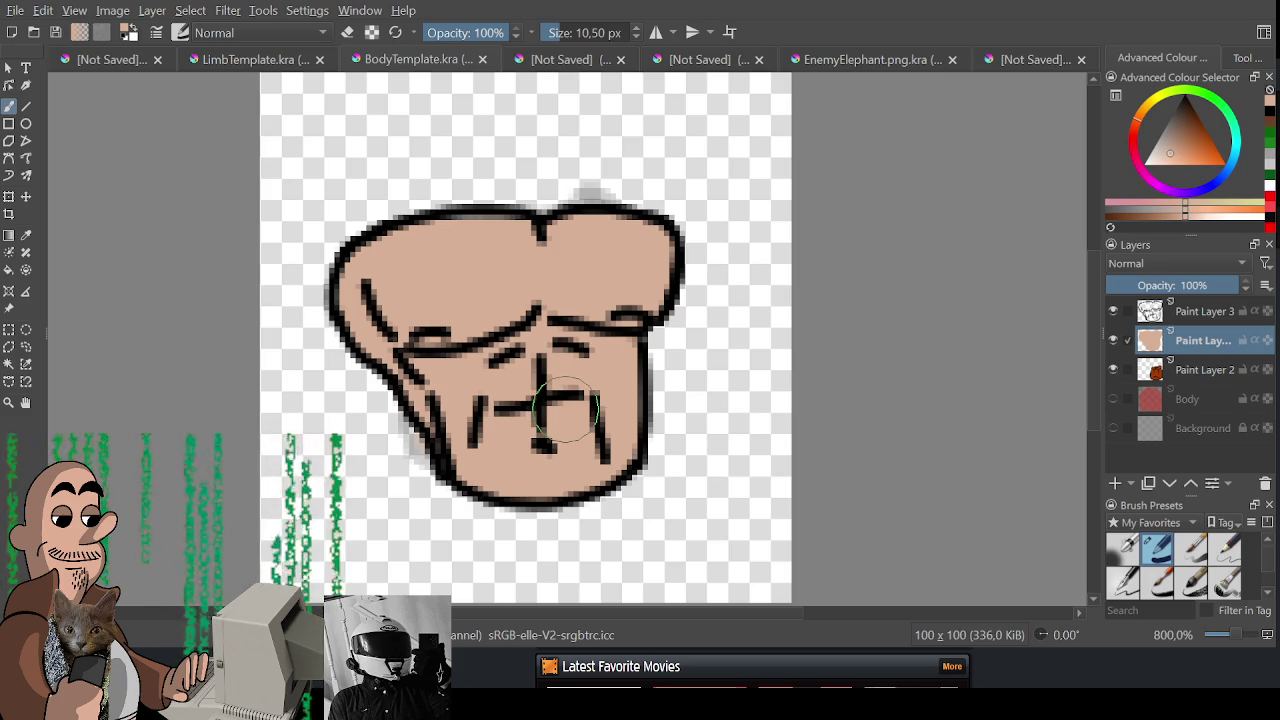
scroll(800, 300, "up", 1)
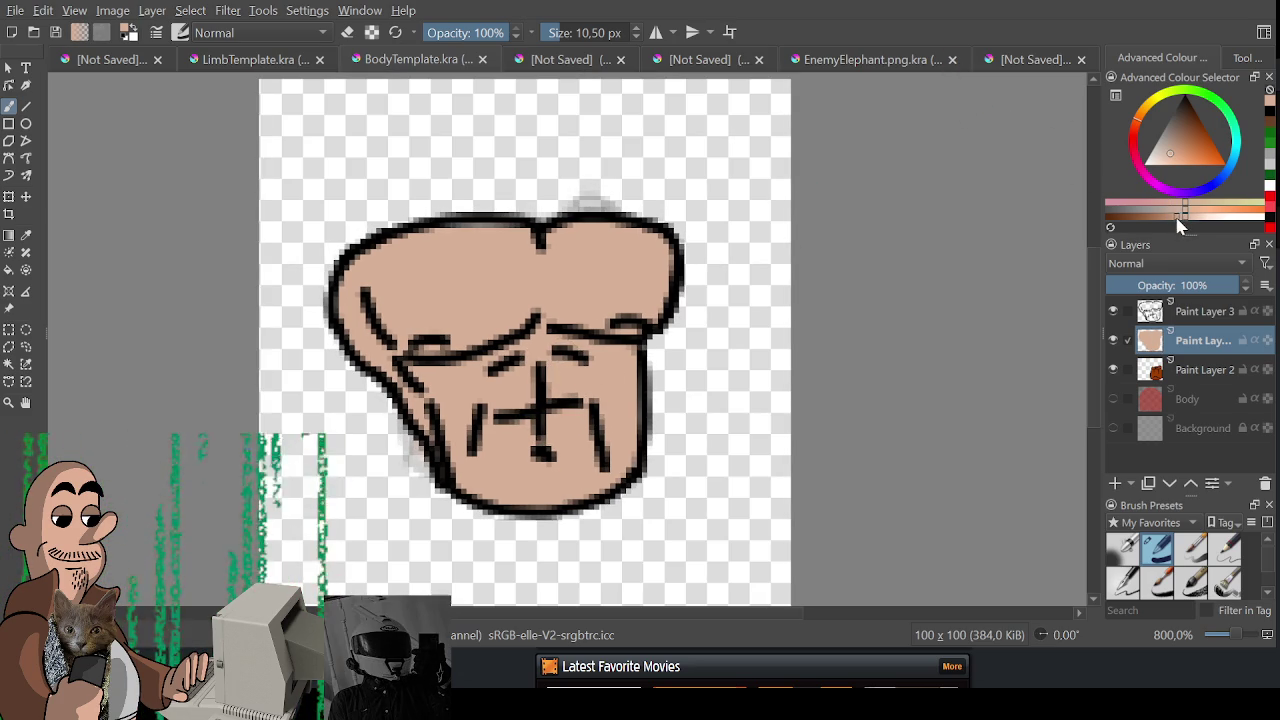
- With a much smaller brush, shade along the upper chest line and extend the left outline
left_click_drag(633, 366, 552, 352)
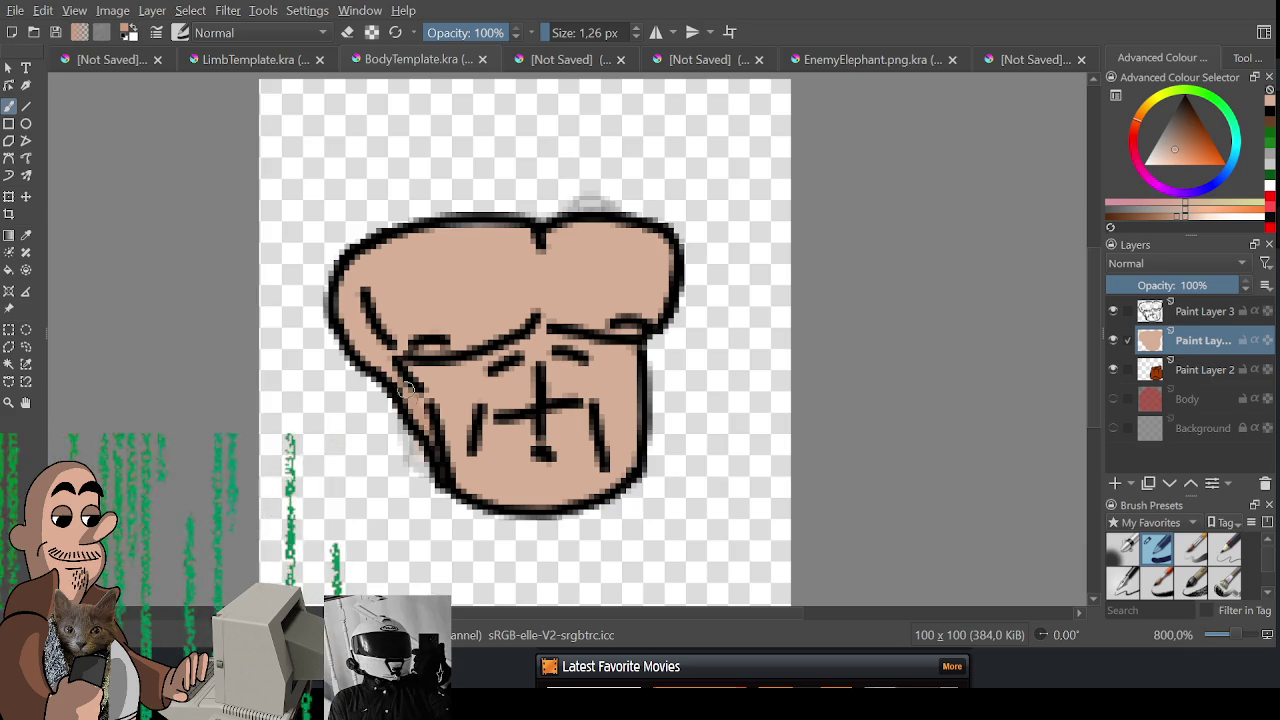
left_click_drag(405, 345, 648, 320)
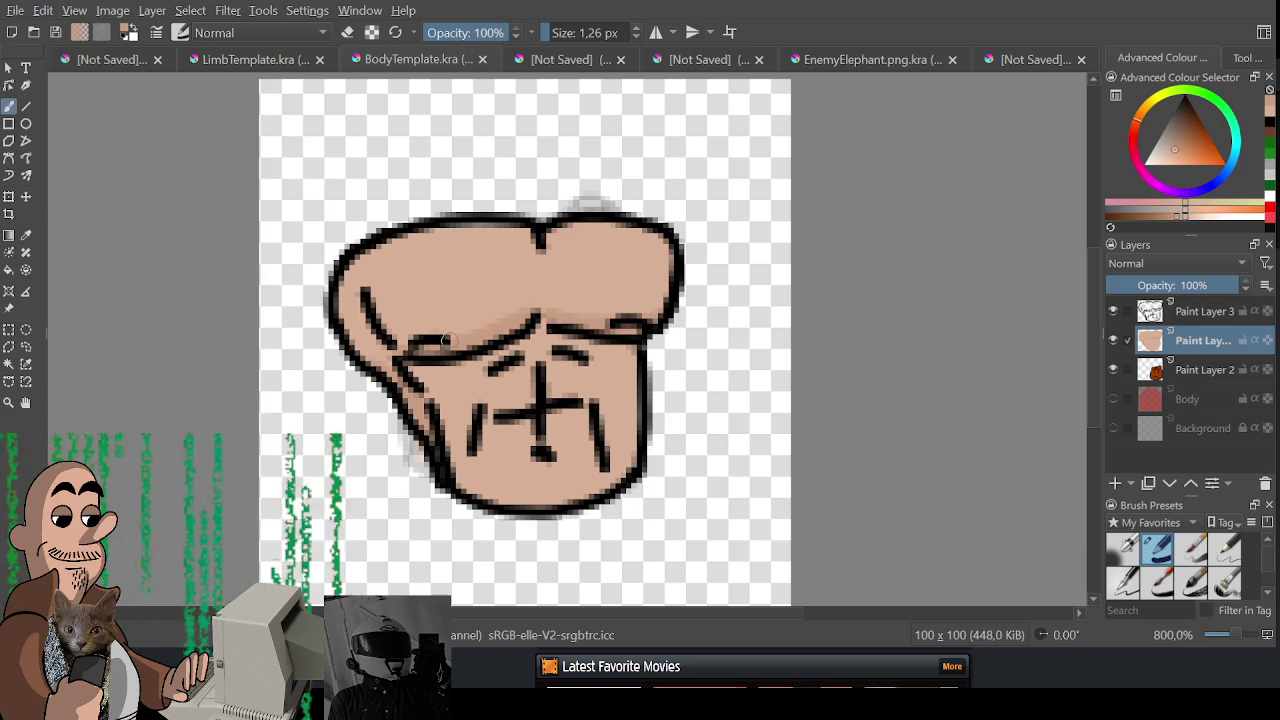
left_click_drag(371, 313, 381, 348)
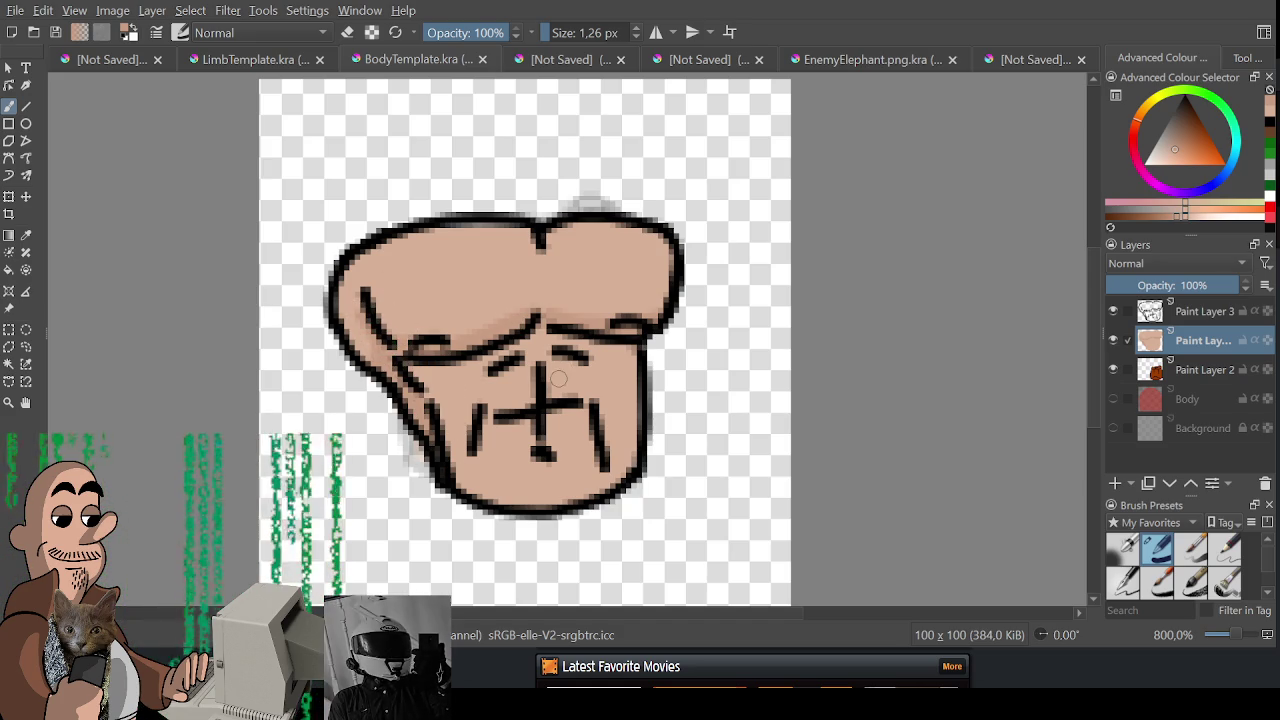
left_click_drag(493, 376, 472, 490)
key("ctrl+z")
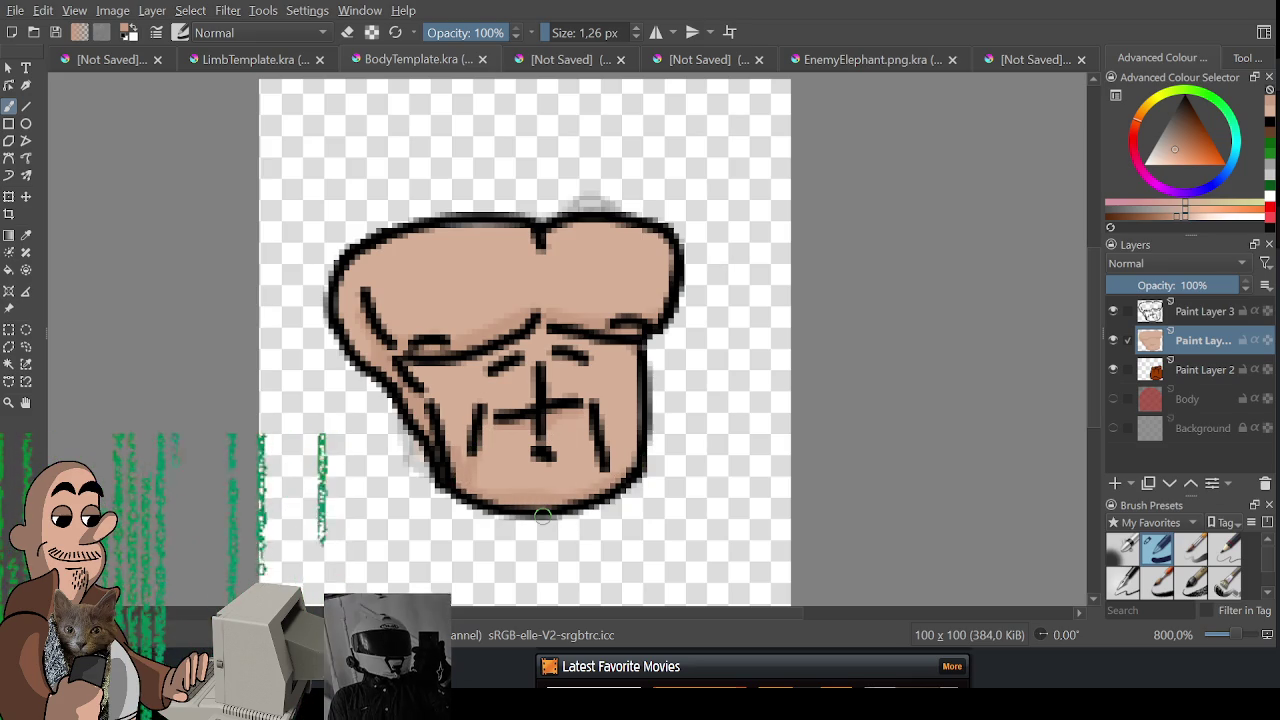
- Check the sprite at different zoom levels and hide Paint Layer 2
key("minus")
key("plus")
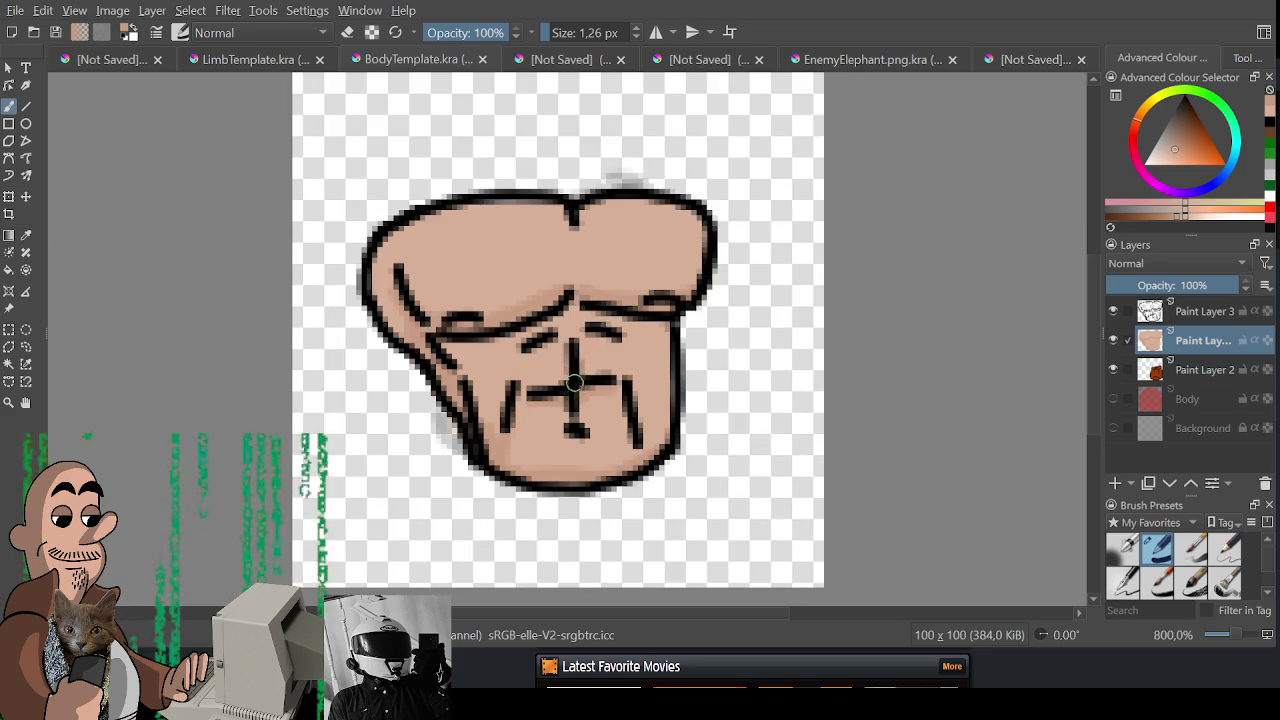
scroll(463, 280, "down", 1)
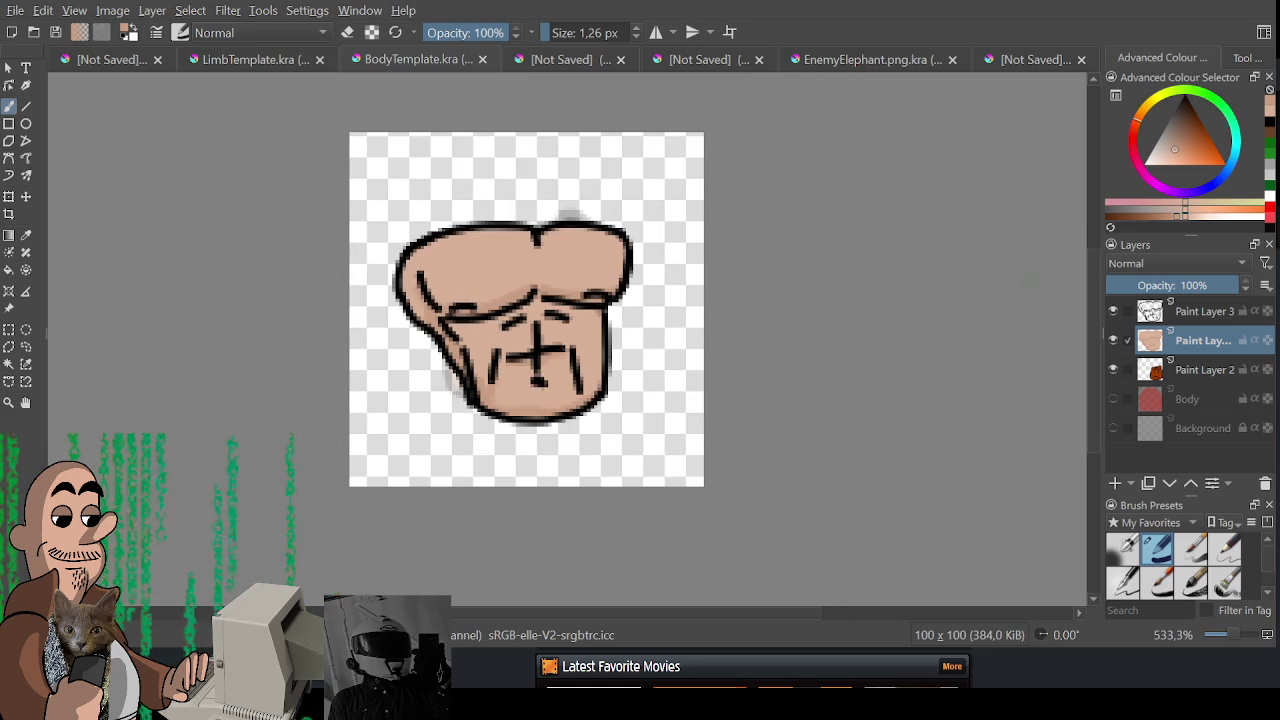
left_click(1112, 370)
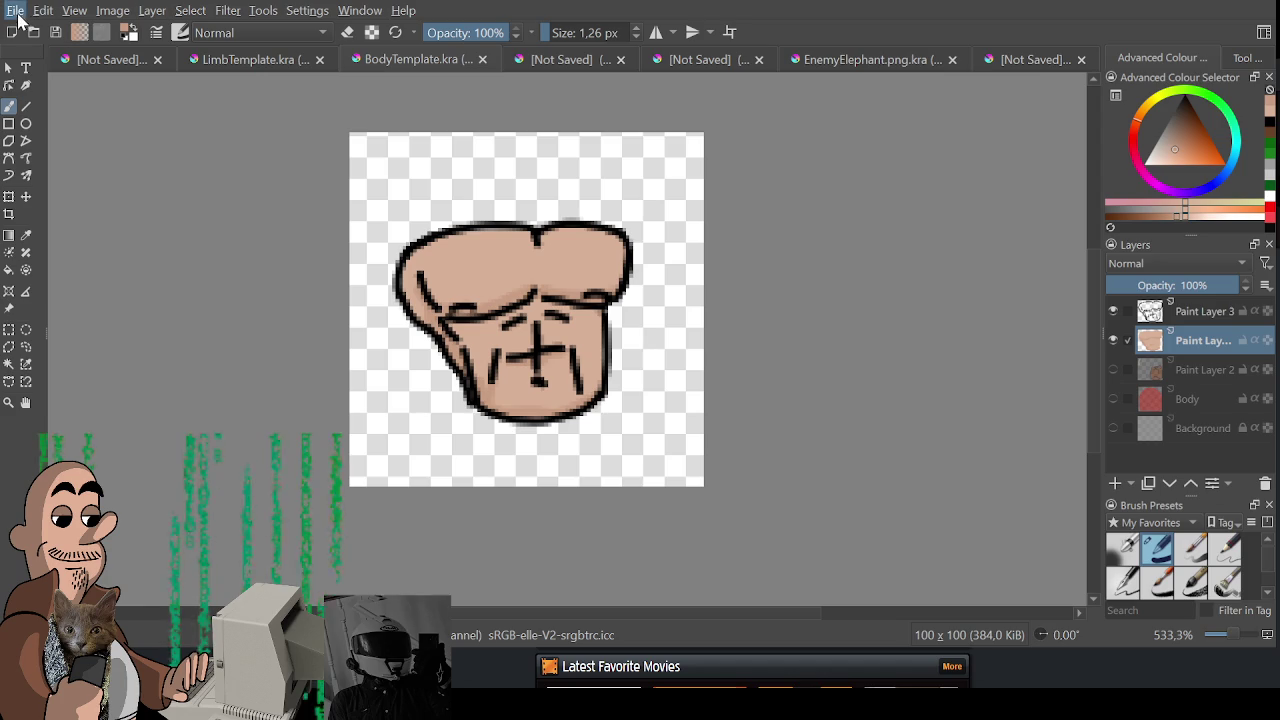
key("alt")
key("alt")
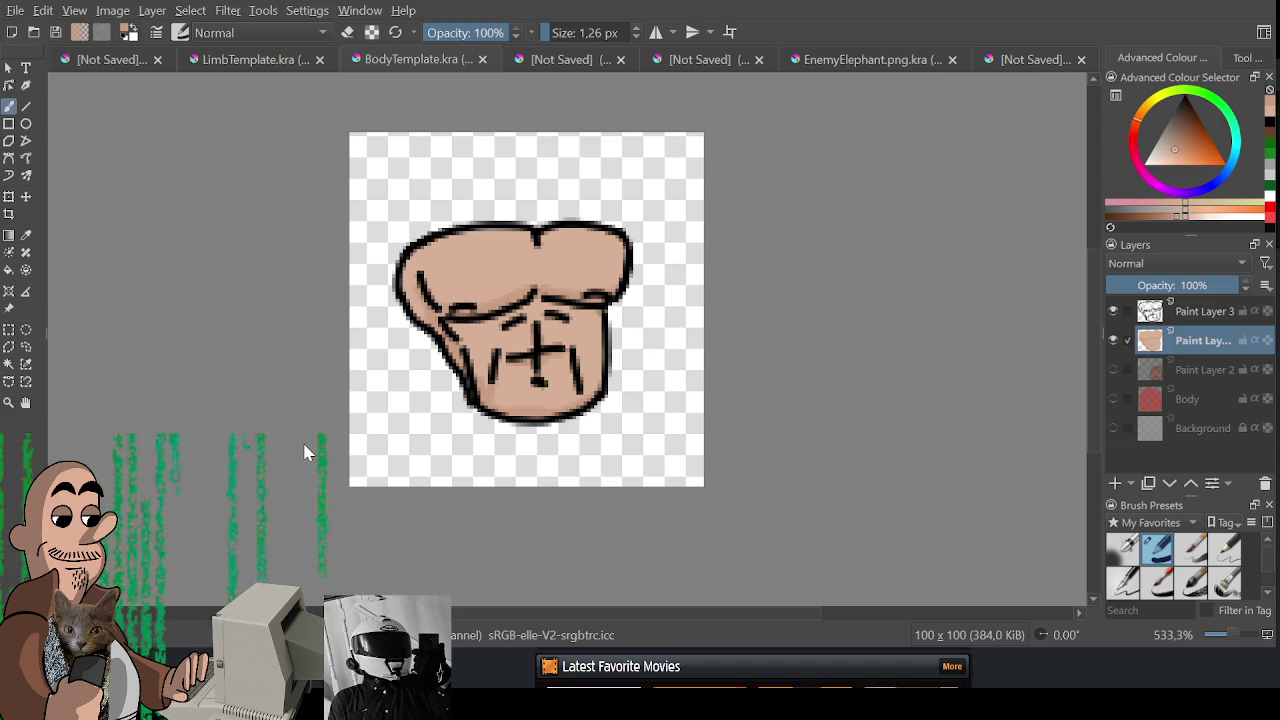
key("ctrl+s")
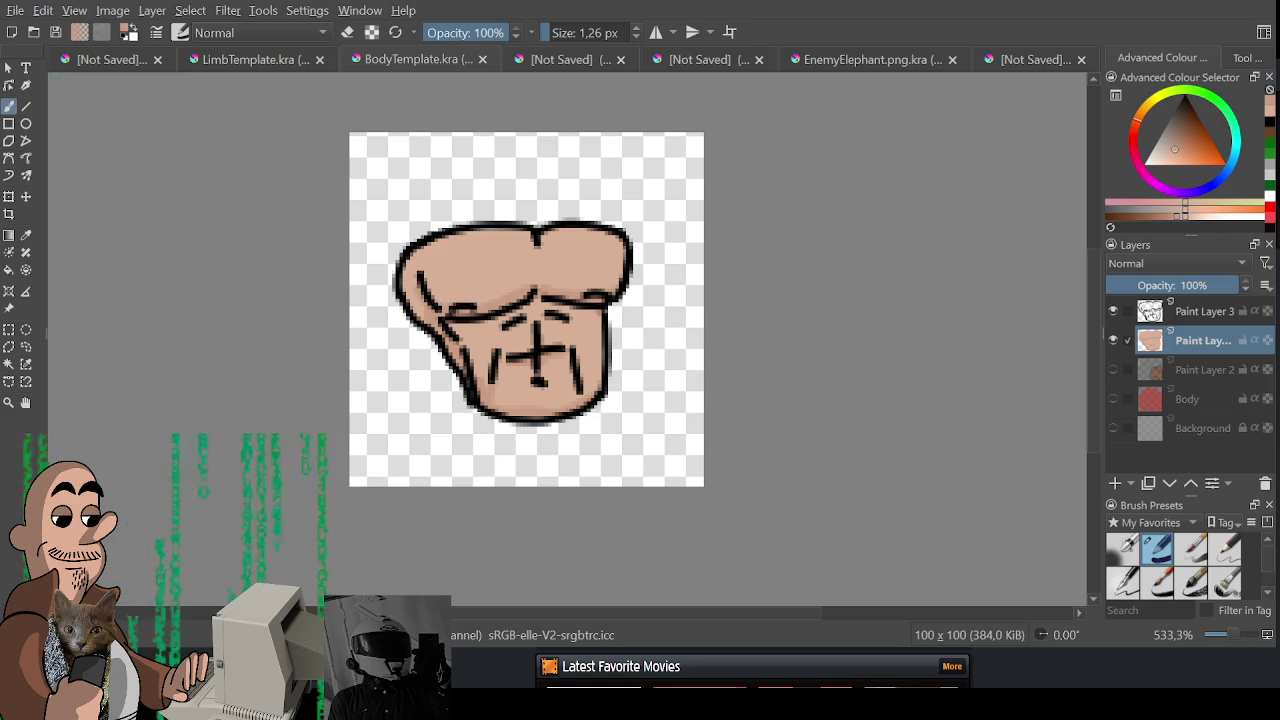
- Zoom in on the exported, fully coloured torso sprite
scroll(535, 400, "up", 1)
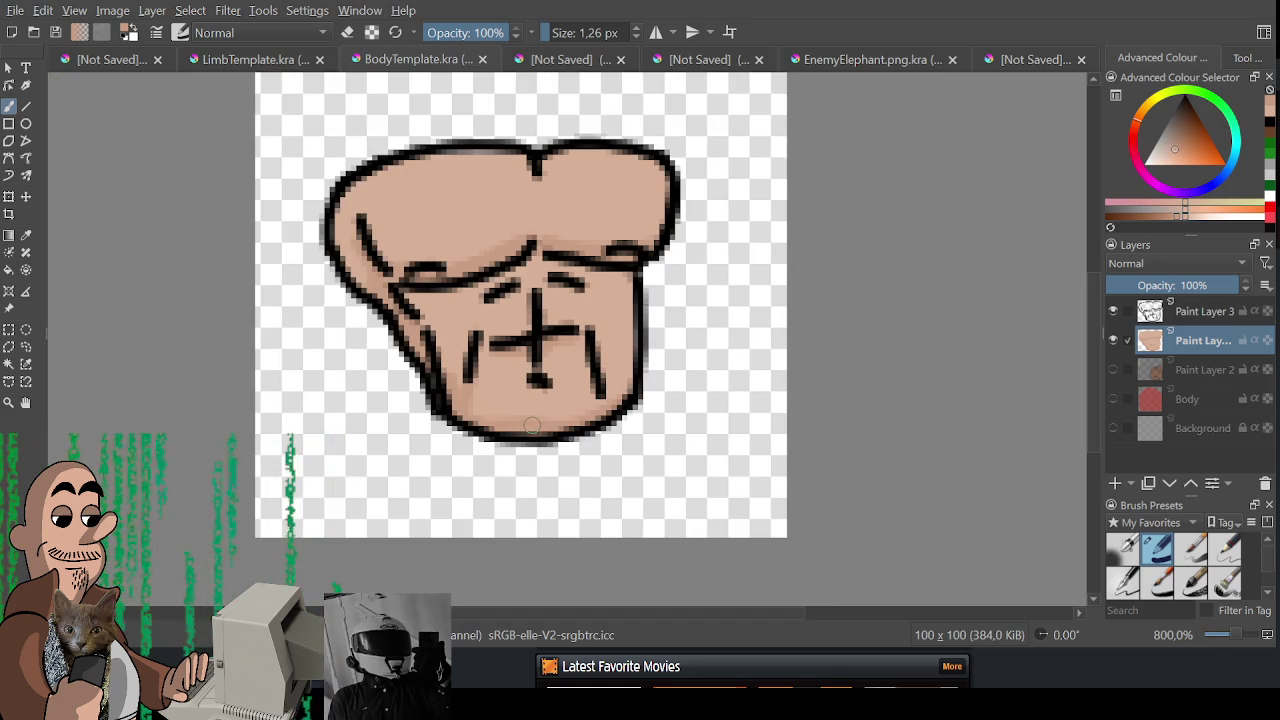
- Make Paint Layer 3 the active layer and export the torso sprite again
left_click_drag(532, 426, 560, 488)
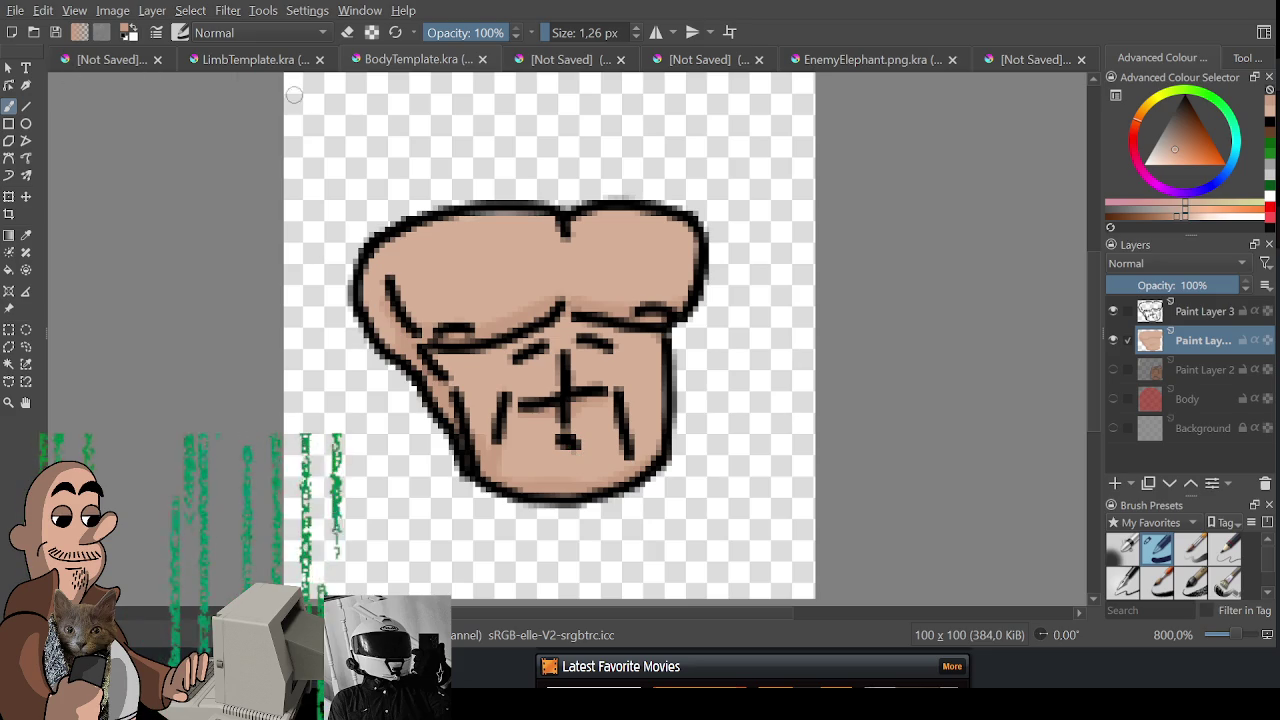
left_click(1200, 314)
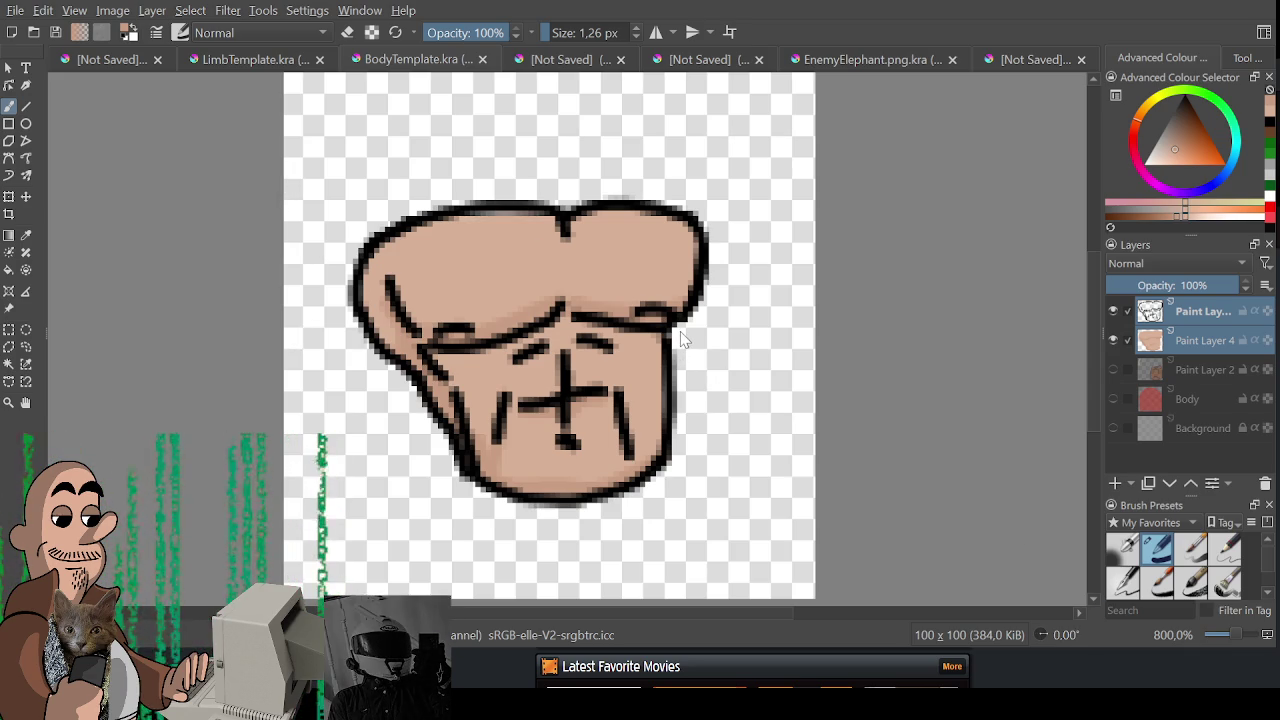
key("ctrl+s")
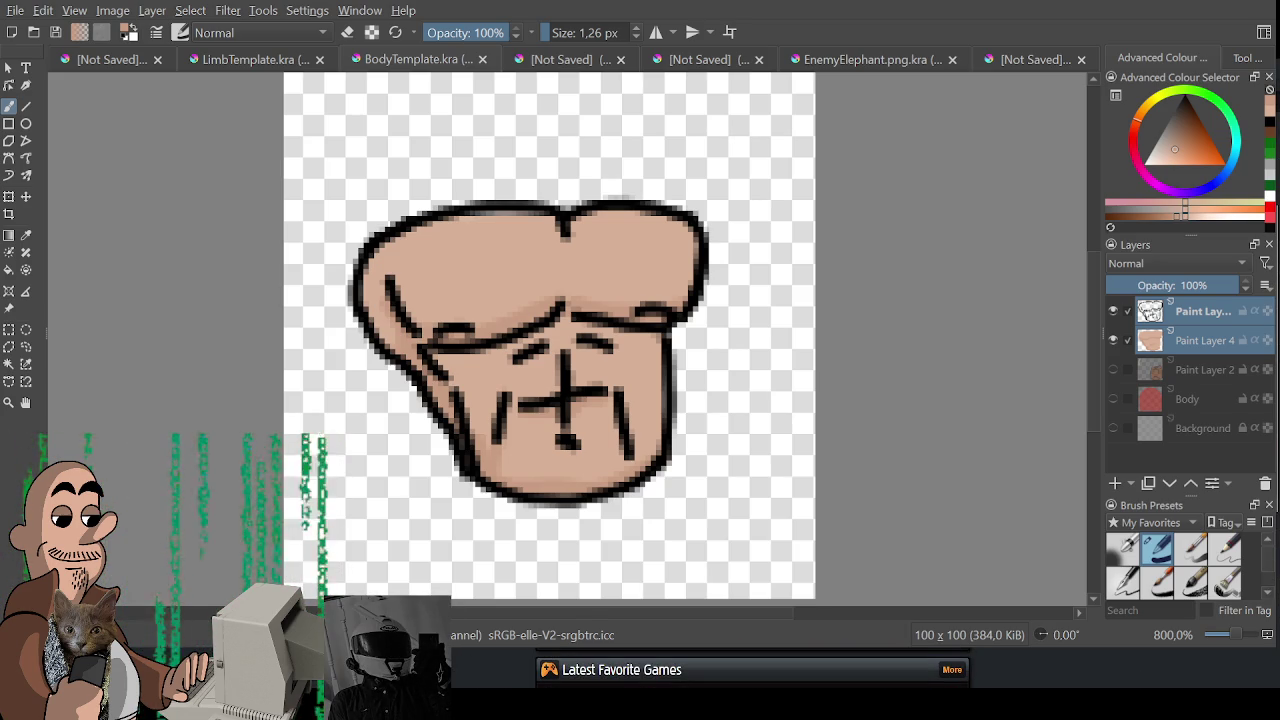
left_click(115, 60)
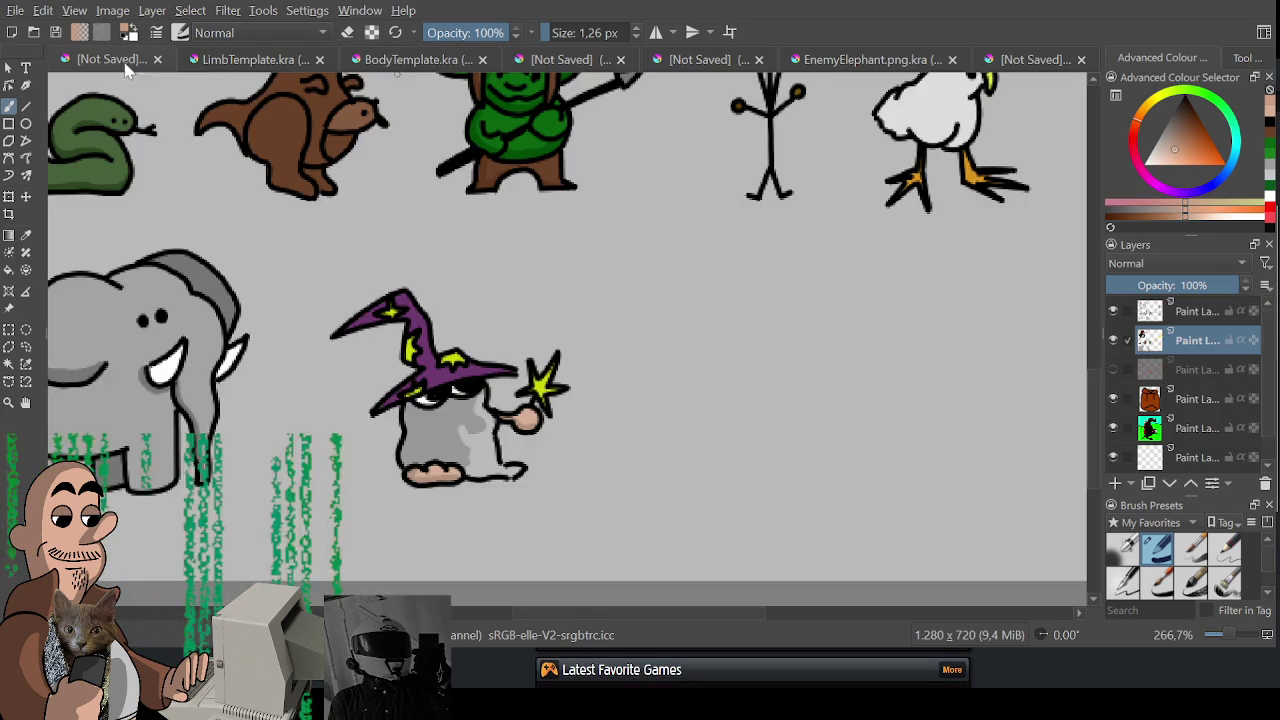
- Click through the open document tabs to reach the treasure-chest .kra file
scroll(489, 443, "down", 3)
scroll(489, 443, "up", 3)
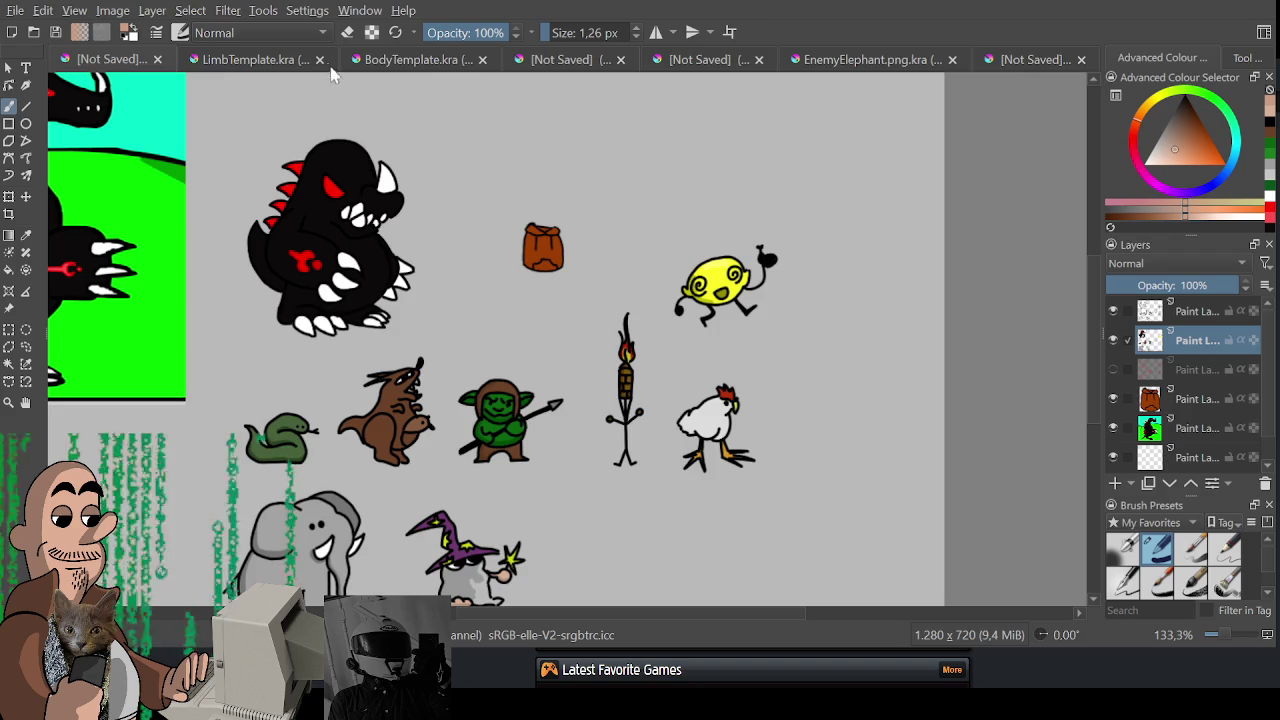
left_click(255, 60)
left_click(245, 62)
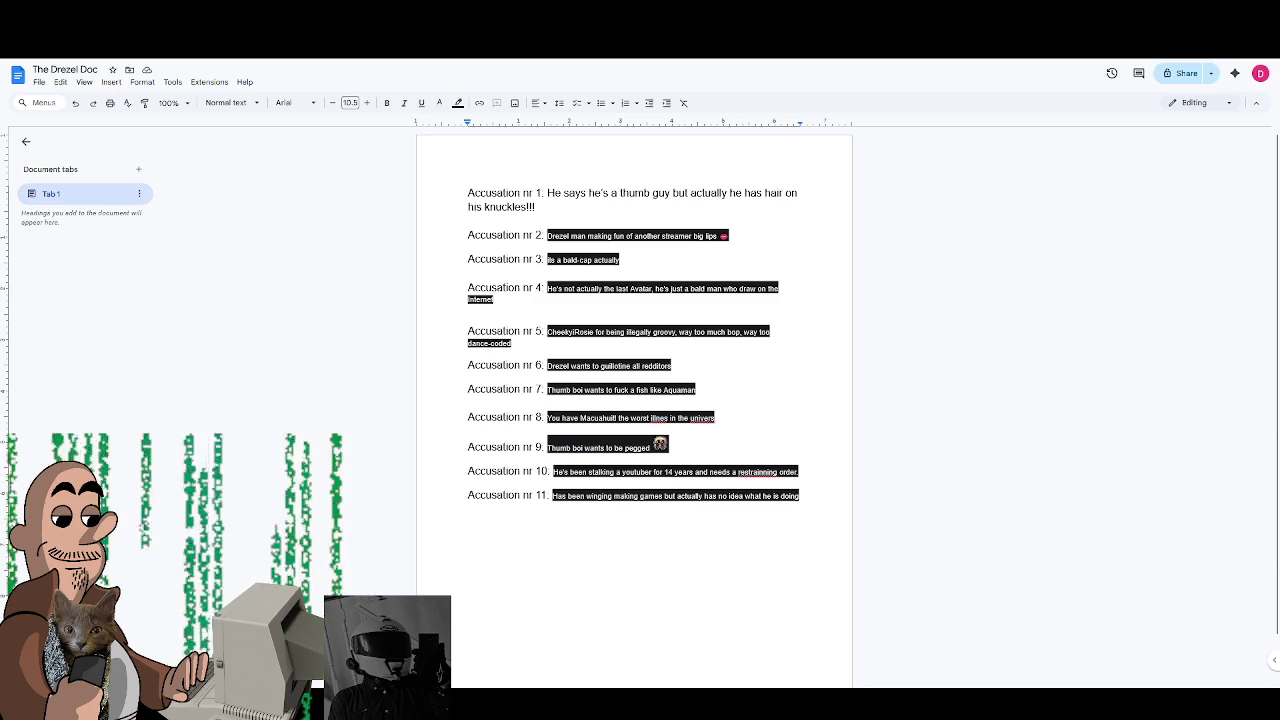
- Copy 'Accusation nr 11.' to a new line, renumber it 12, and paste the highlighted sentence after it
left_click_drag(549, 496, 471, 494)
key("ctrl+c")
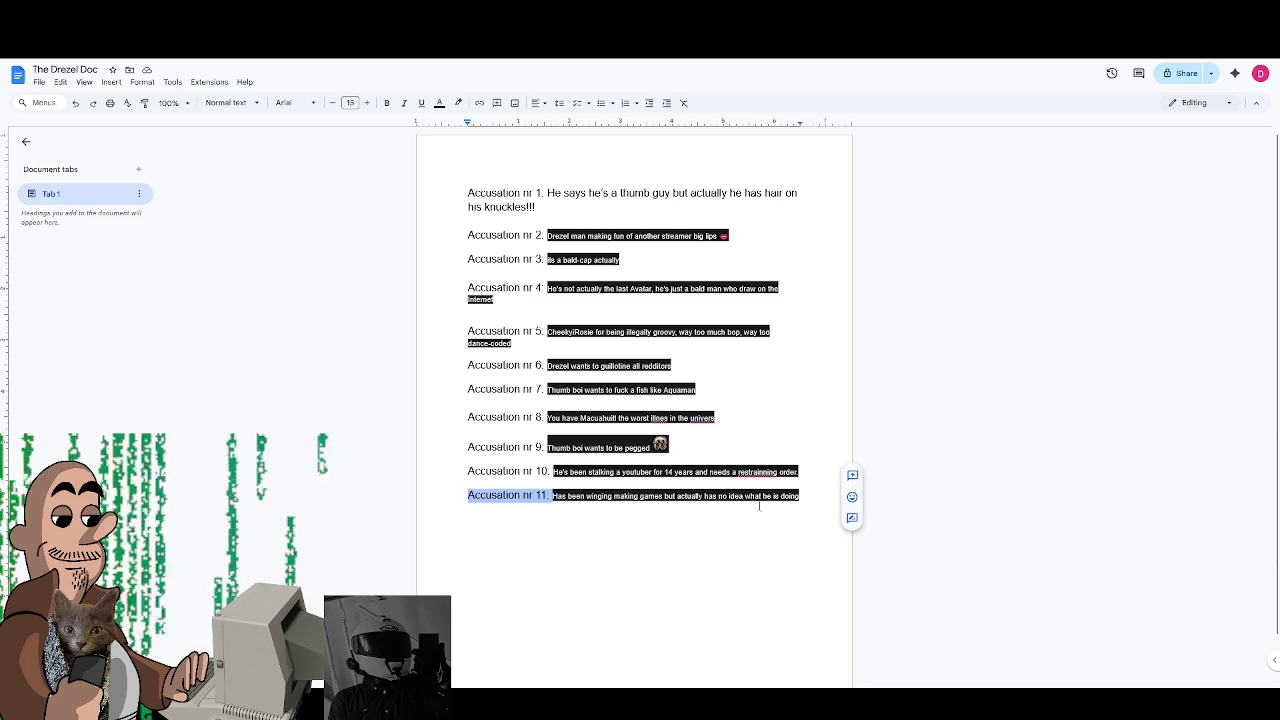
left_click(819, 501)
key("Return")
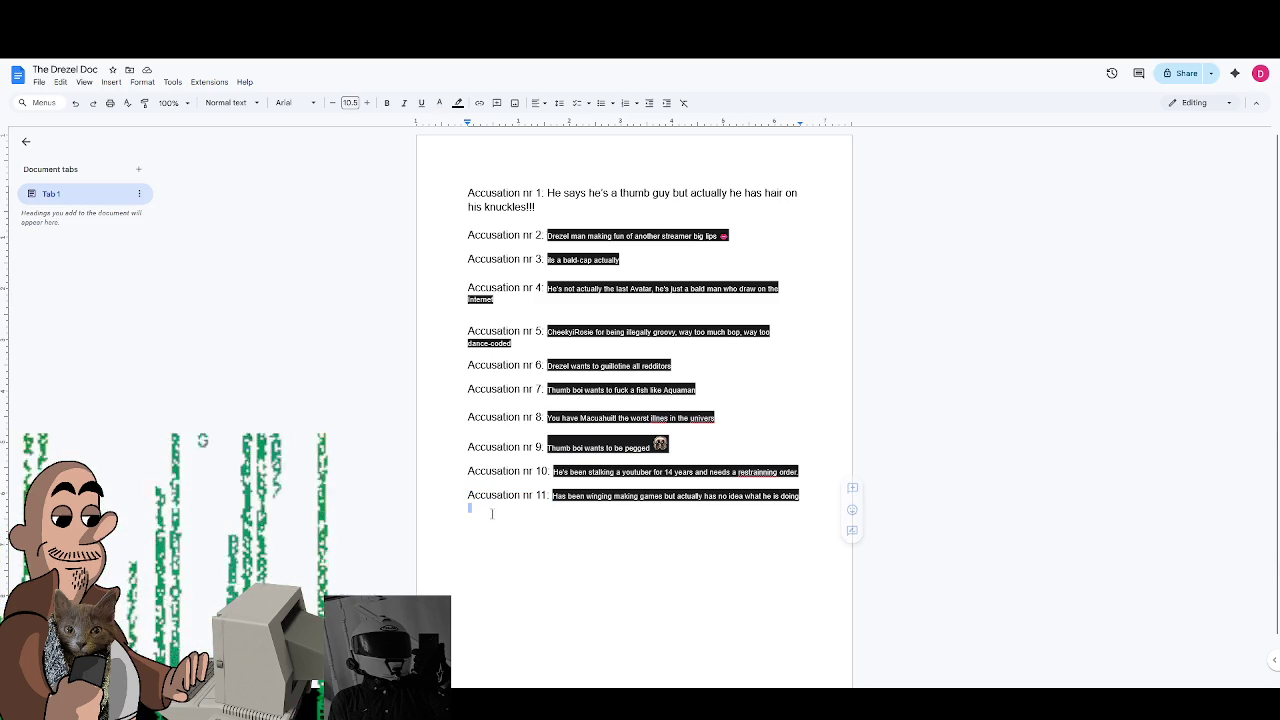
key("ctrl+v")
key("BackSpace")
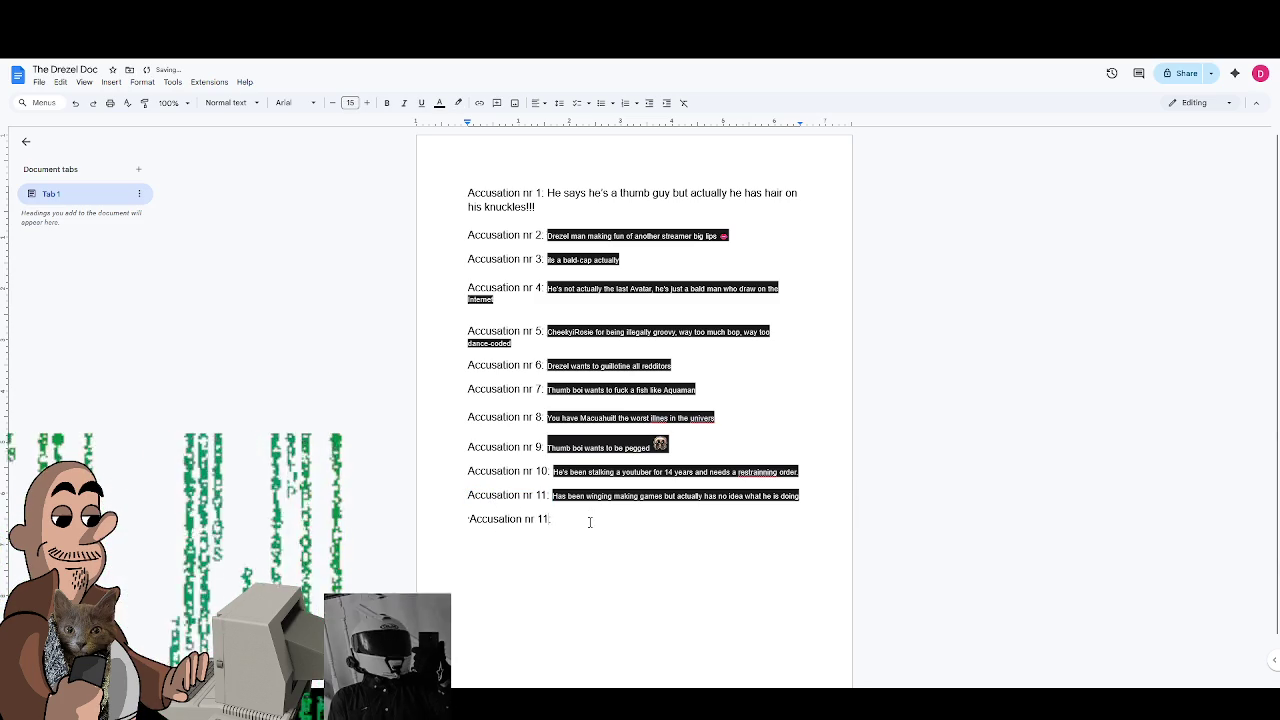
key("BackSpace")
type("2")
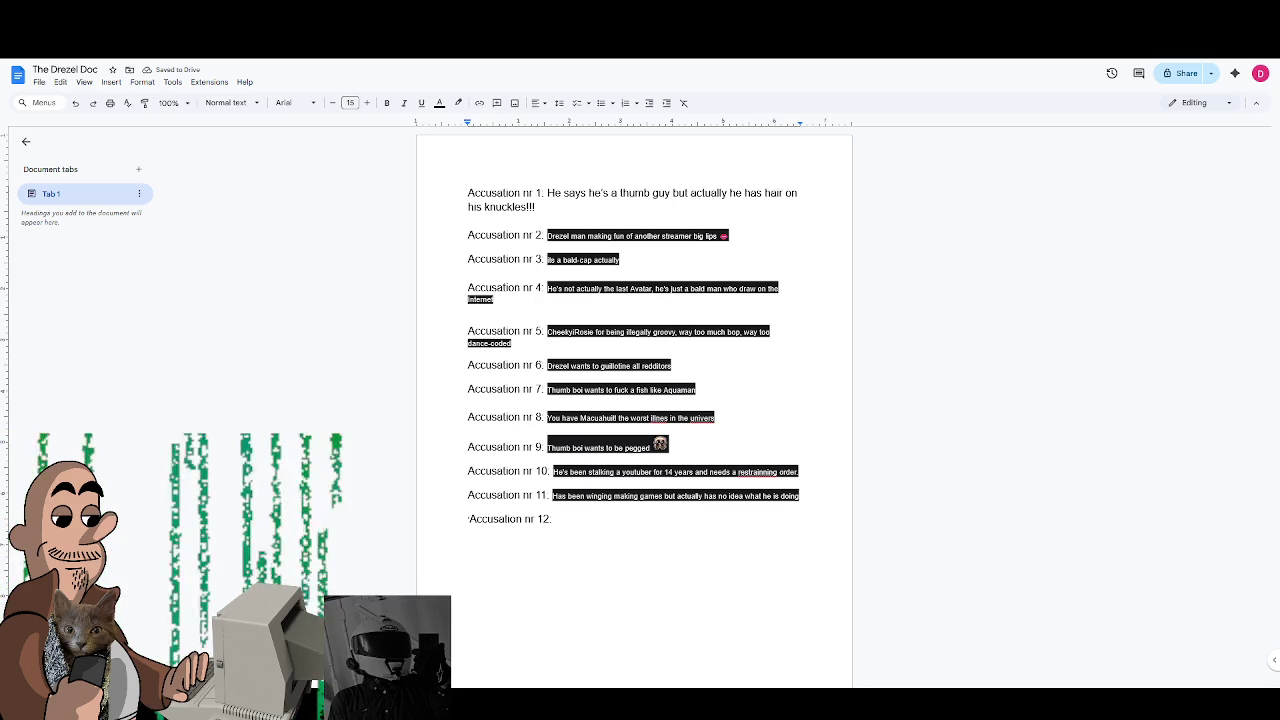
key("shift+Left")
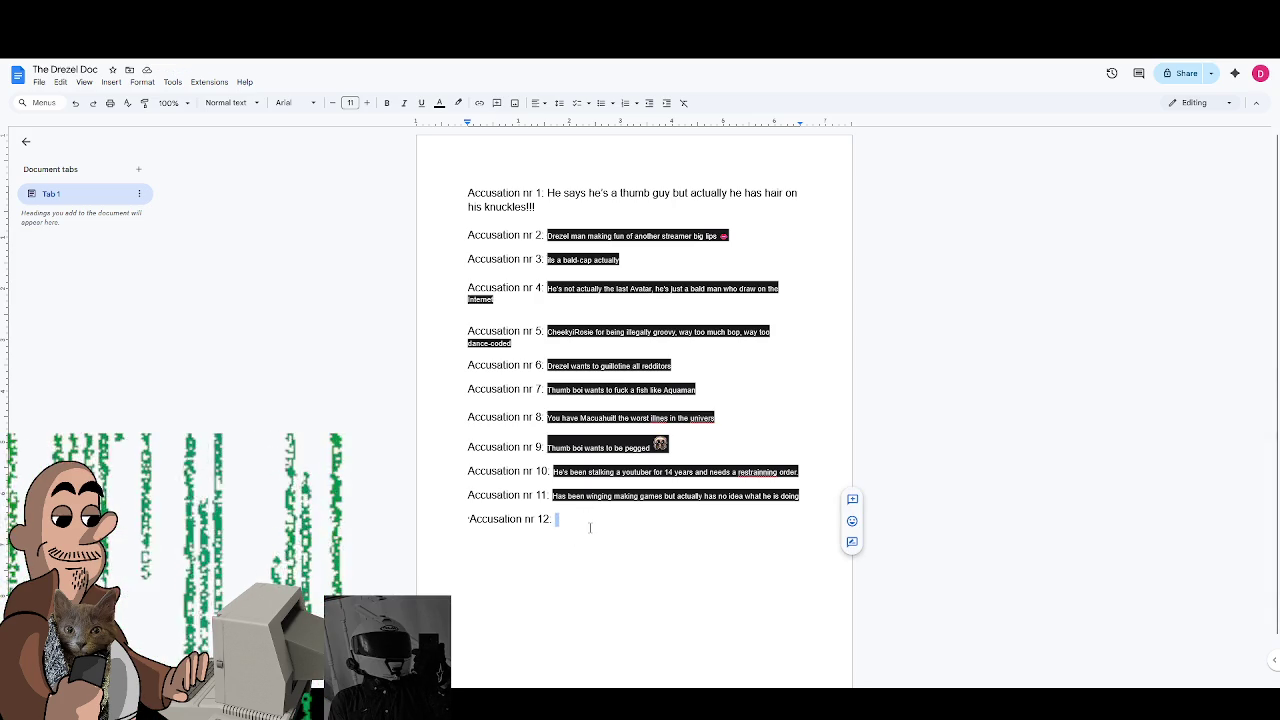
key("Left")
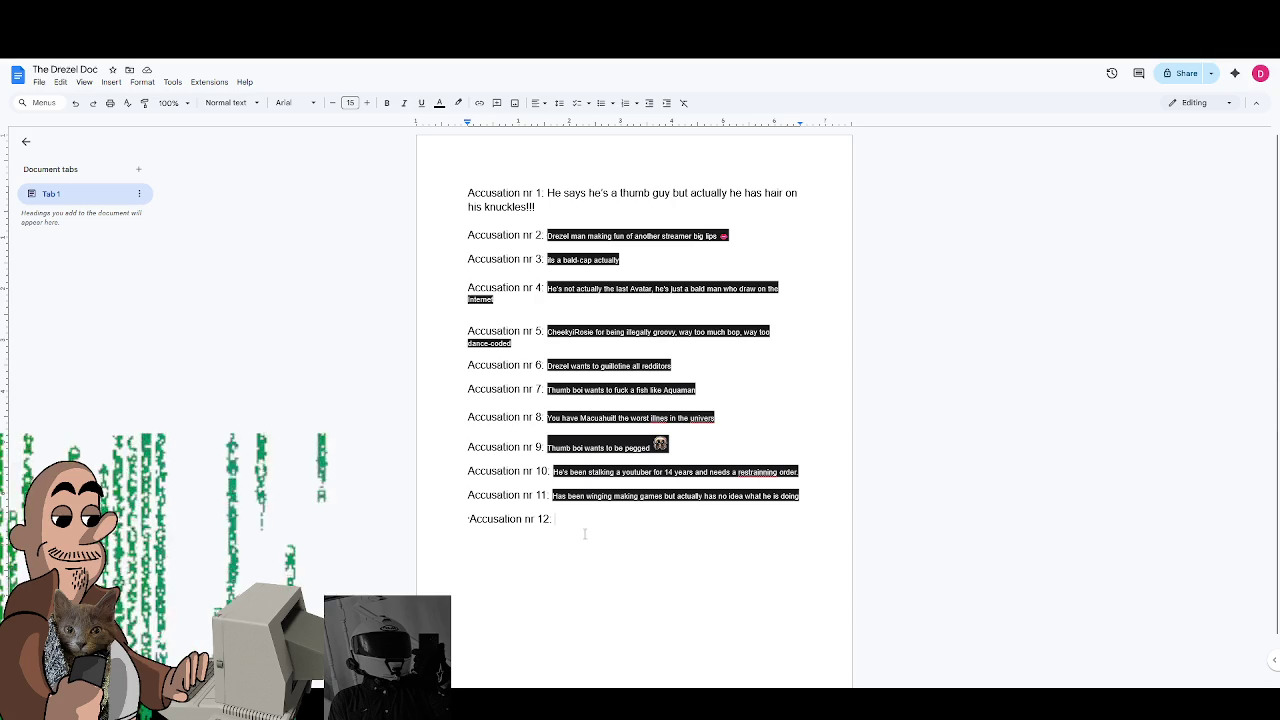
type("Drezel secretly made \"Meet and Fuck\" on newgrounds")
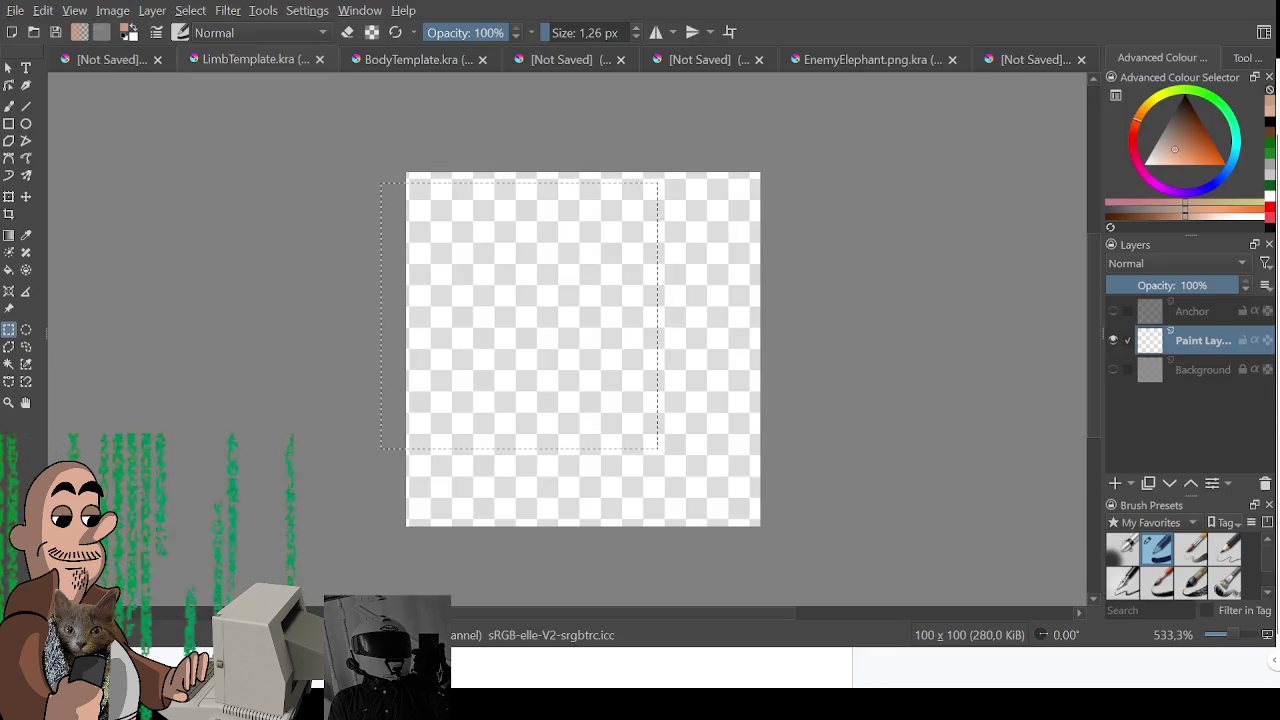
- Finish the transform, clear the selection, and switch to the freehand brush
key("ctrl+t")
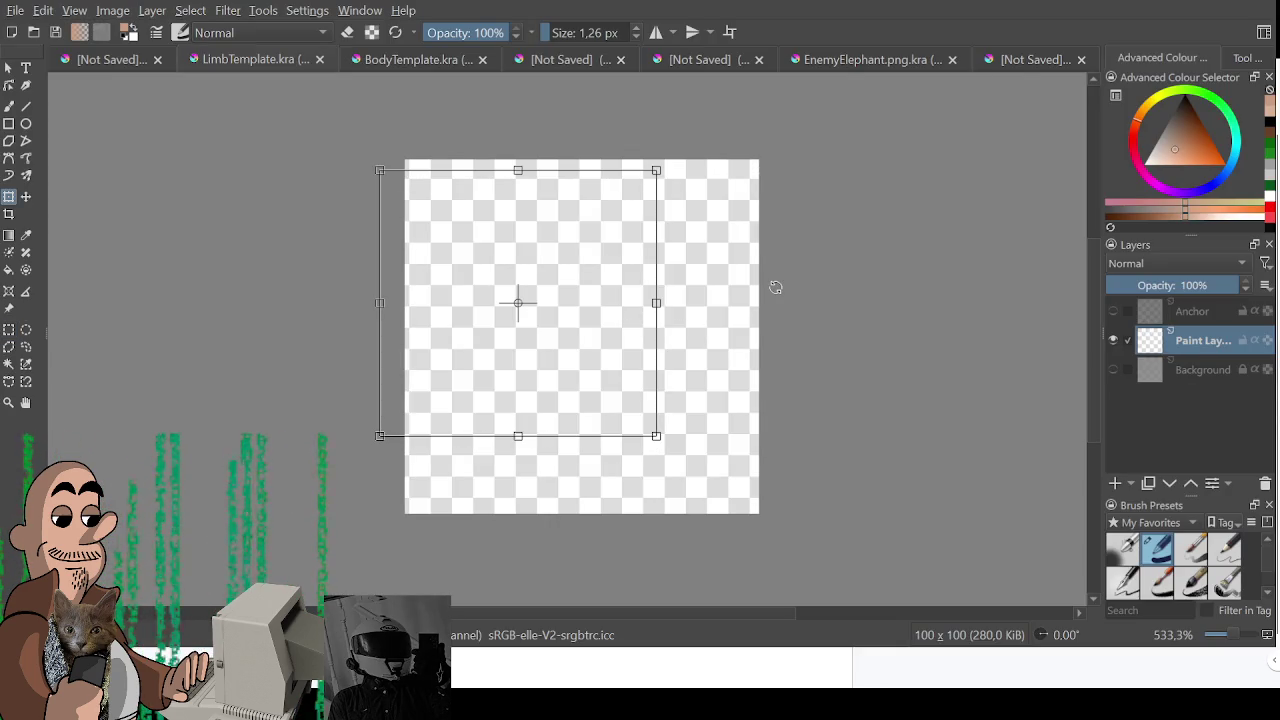
key("Escape")
key("ctrl+shift+a")
key("b")
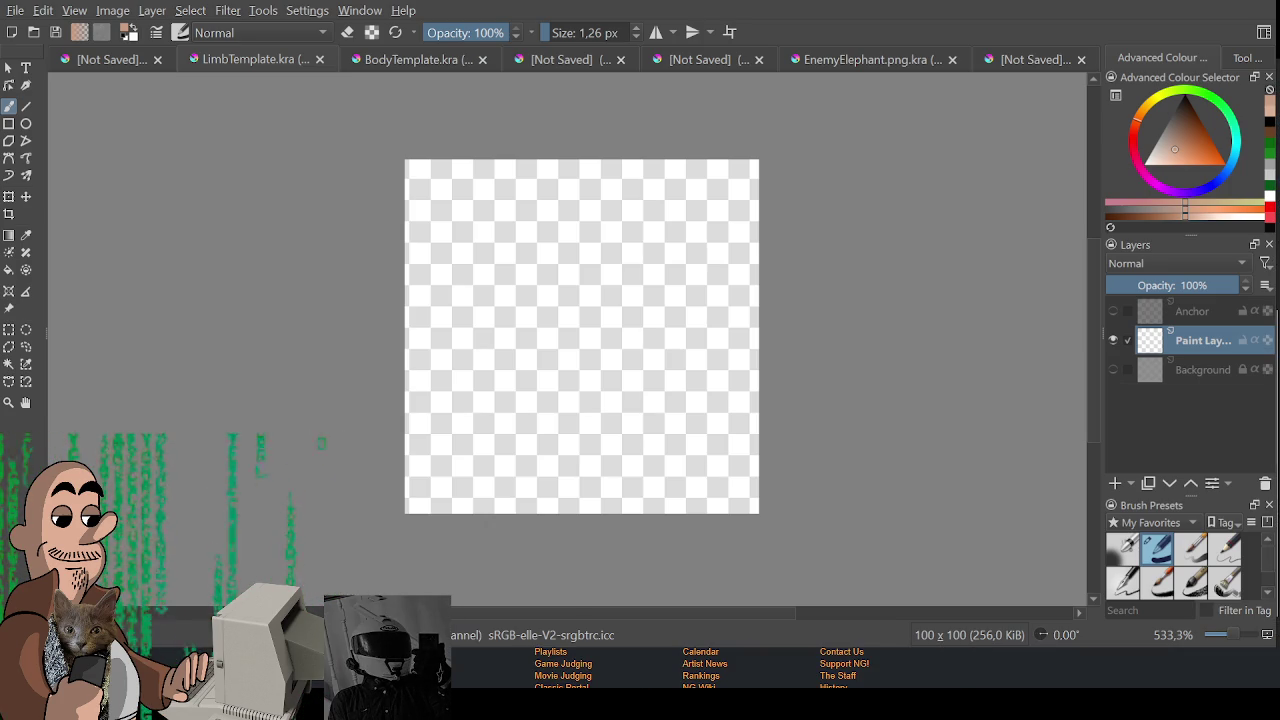
- Reset the paint colour to black and view the canvas at 100%, testing the brush with undone strokes
mouse_move(548, 365)
left_mouse_down()
mouse_move(575, 429)
mouse_move(689, 277)
left_mouse_up()
key("ctrl+z")
key("d")
key("ctrl+z")
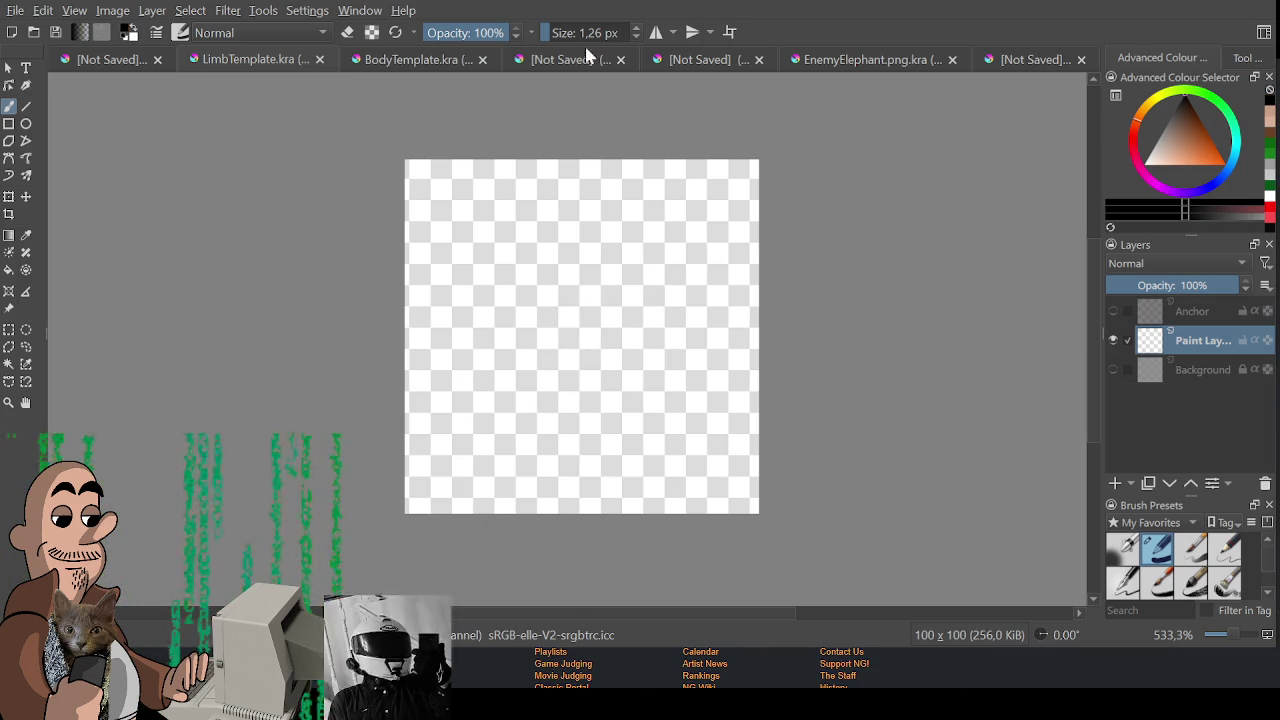
key("1")
left_click_drag(560, 356, 594, 312)
key("ctrl+z")
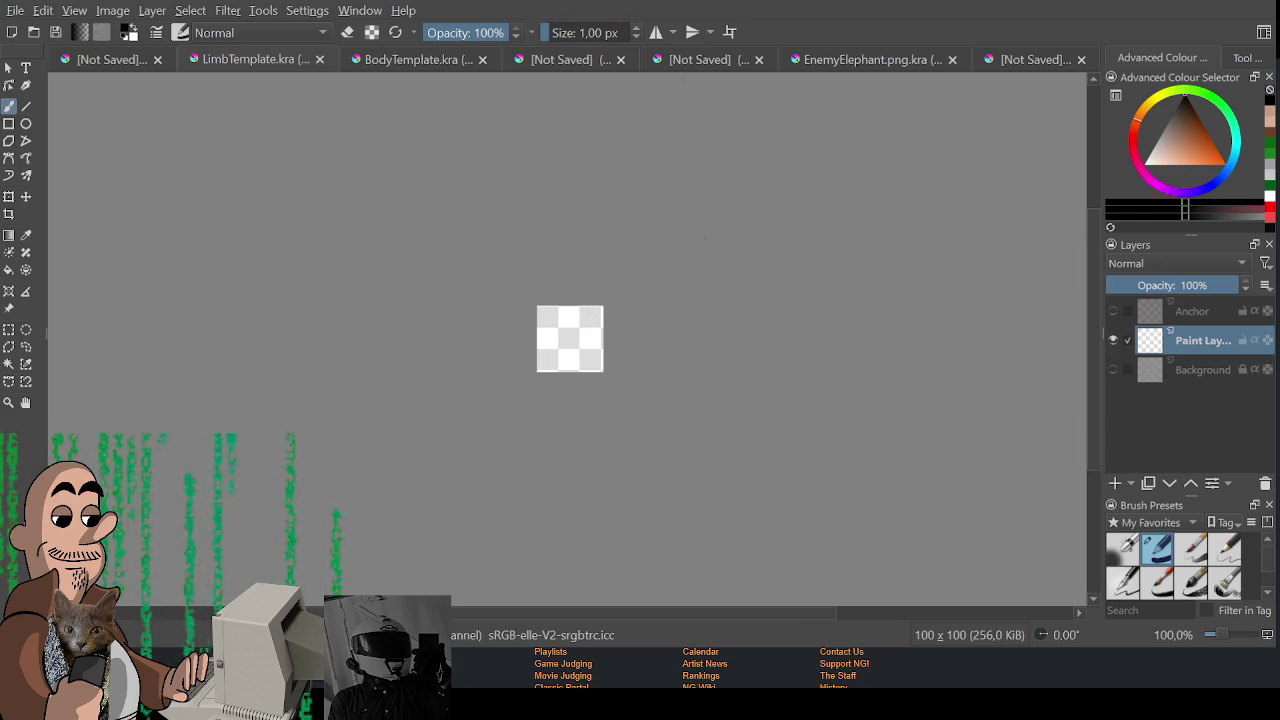
scroll(630, 418, "up", 3)
scroll(552, 357, "up", 1)
scroll(549, 420, "up", 2)
scroll(523, 434, "right", 1)
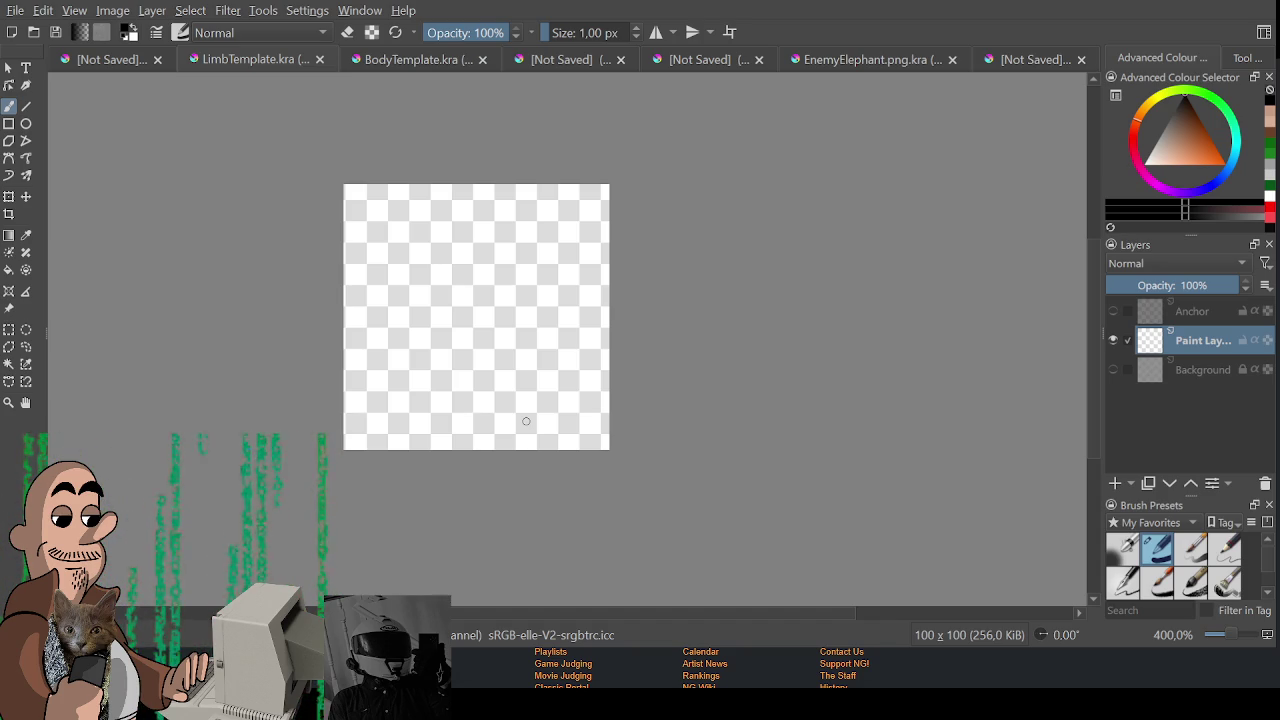
- Try trial arcs on the canvas and make the Anchor layer's red guide lines visible
left_click_drag(394, 378, 511, 365)
key("ctrl+z")
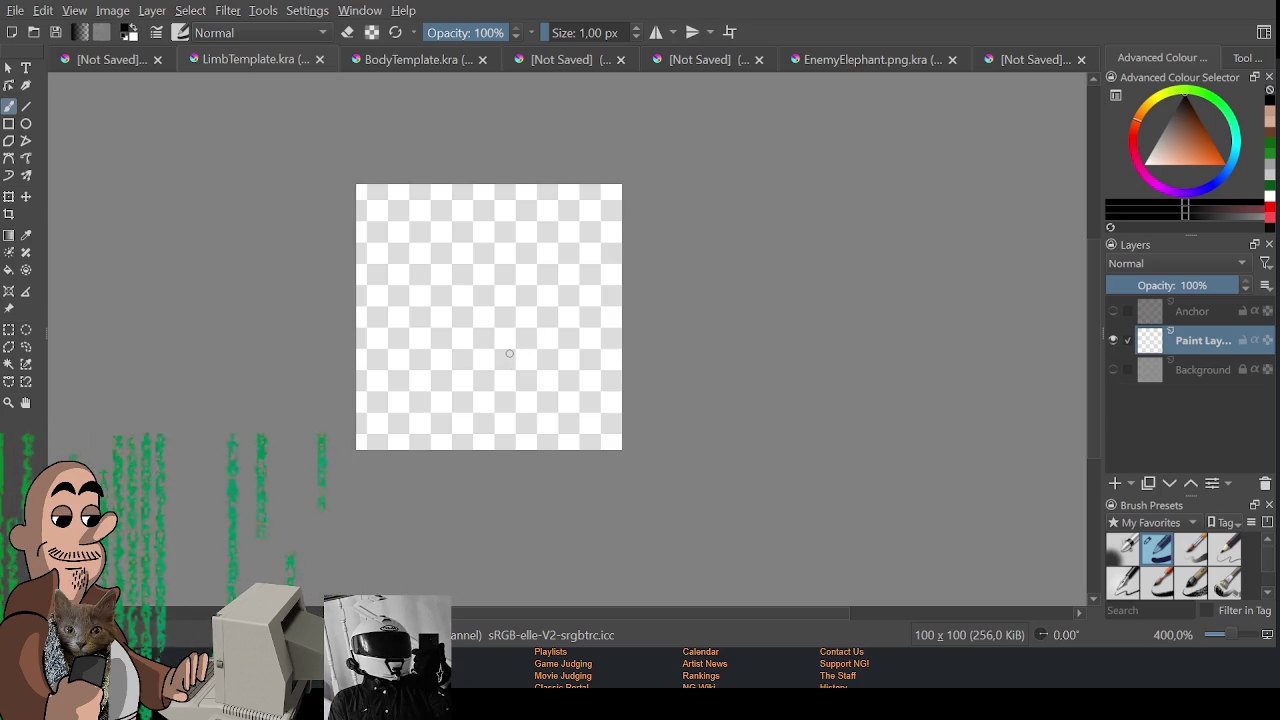
left_click_drag(494, 286, 494, 305)
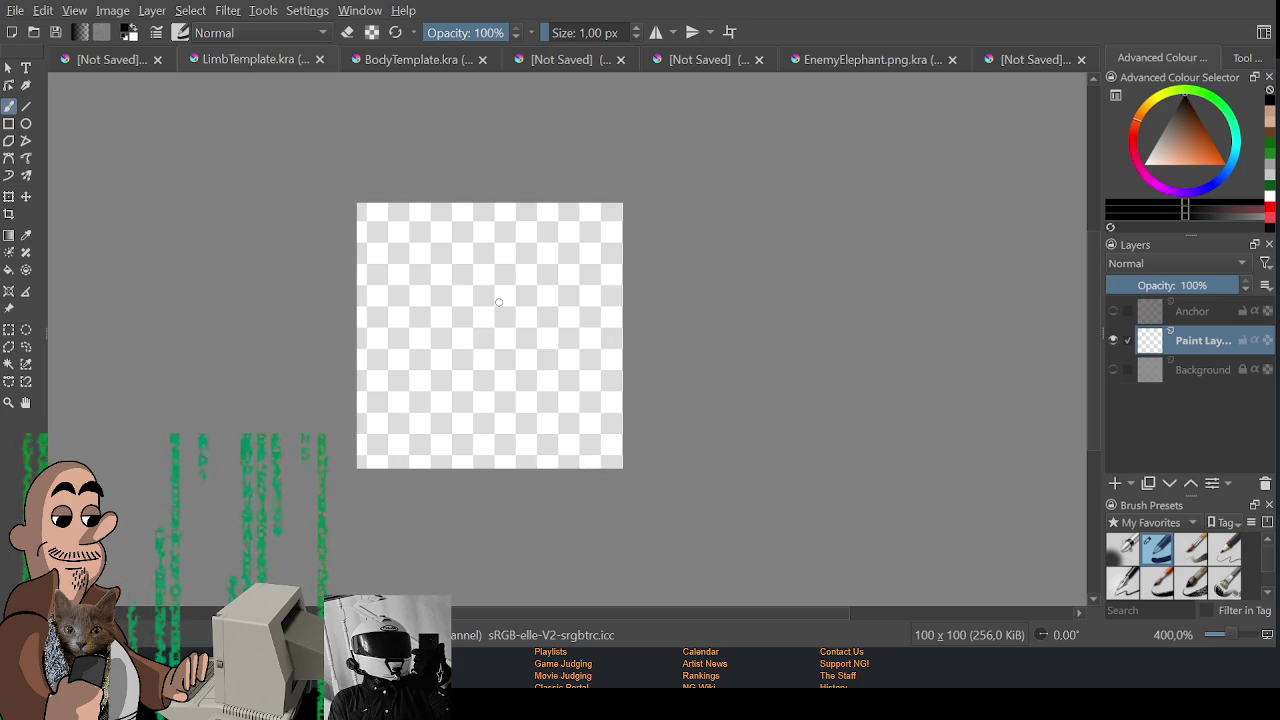
left_click_drag(455, 350, 568, 280)
key("ctrl+z")
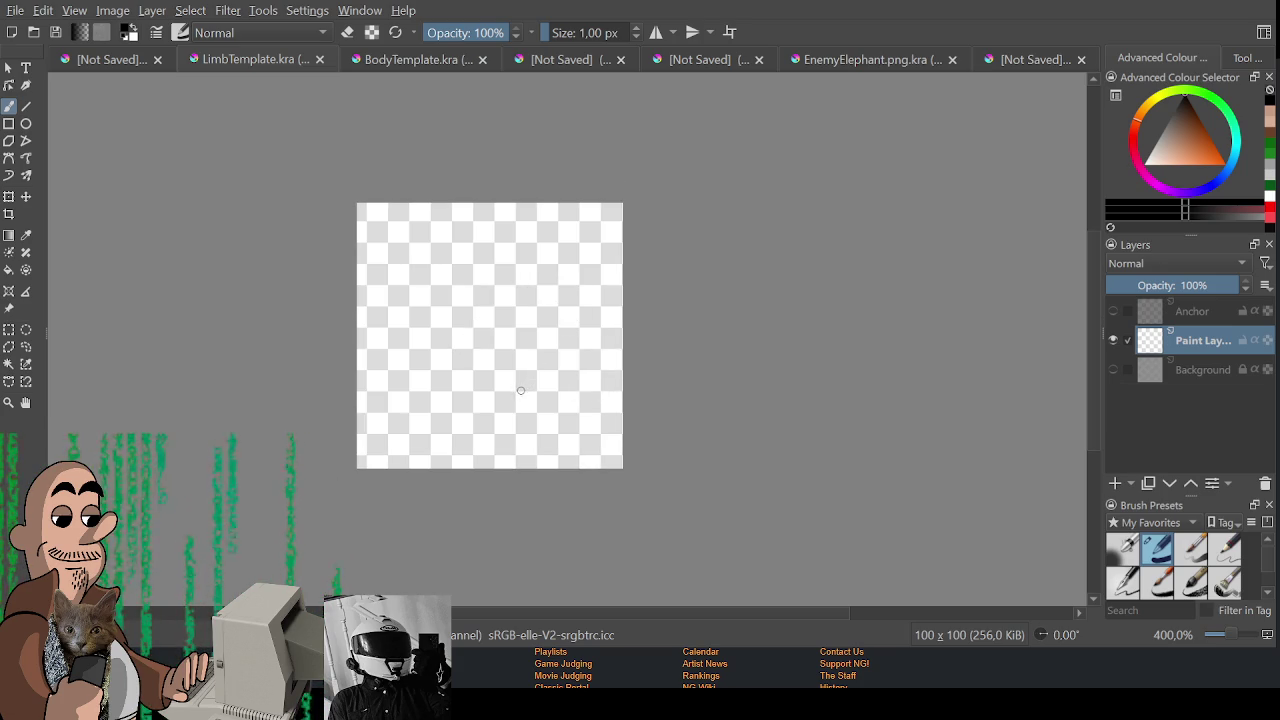
left_click(1113, 311)
mouse_move(360, 337)
left_mouse_down()
mouse_move(486, 314)
mouse_move(540, 330)
mouse_move(641, 320)
mouse_move(365, 374)
mouse_move(617, 290)
left_mouse_up()
- Draw the arm's upper-arm curve, forearm edge and bottom join, undoing failed attempts
key("ctrl+z")
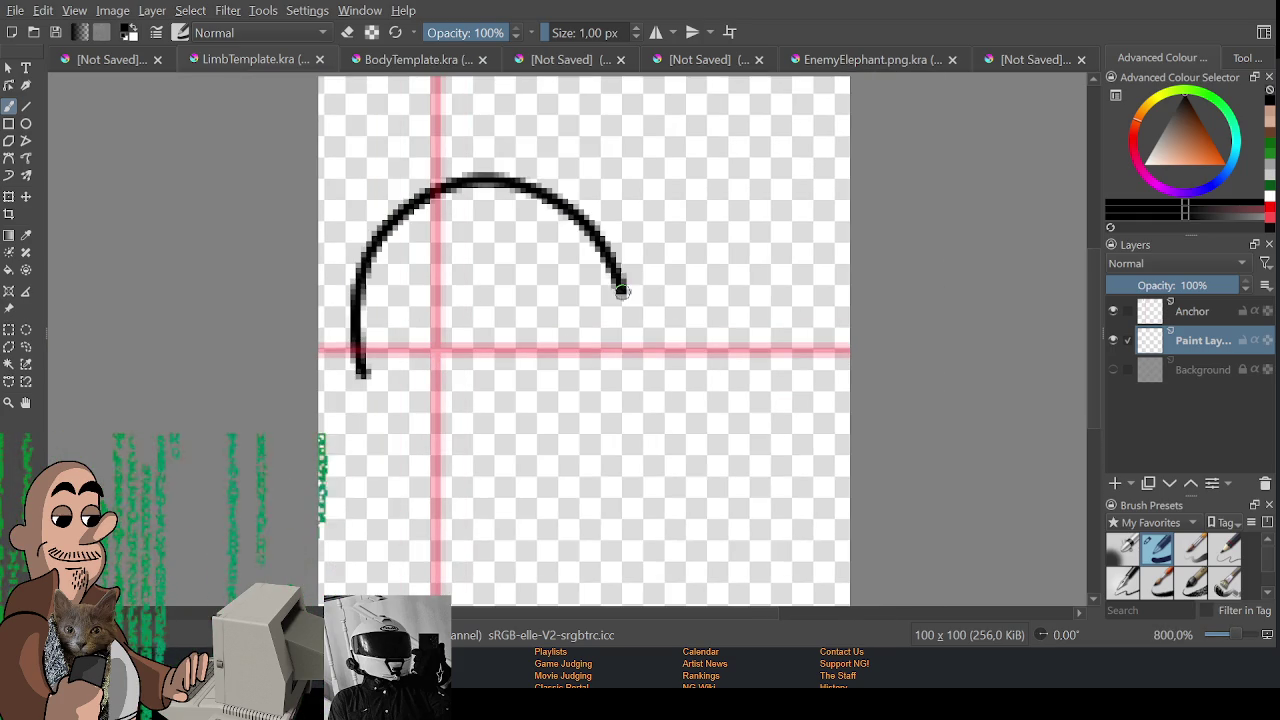
key("ctrl+z")
mouse_move(366, 396)
left_mouse_down()
mouse_move(355, 365)
mouse_move(514, 277)
mouse_move(528, 310)
mouse_move(515, 325)
mouse_move(628, 330)
mouse_move(663, 269)
mouse_move(674, 188)
mouse_move(732, 262)
left_mouse_up()
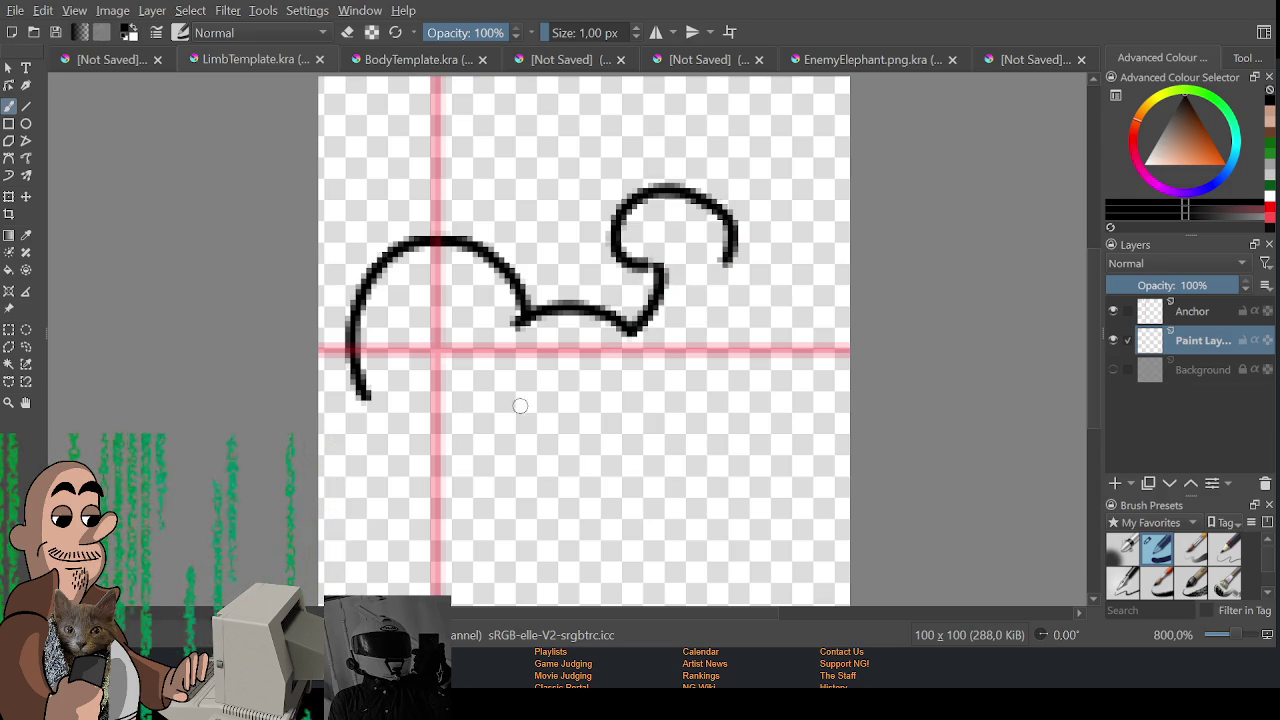
left_click_drag(358, 396, 555, 445)
key("ctrl+z")
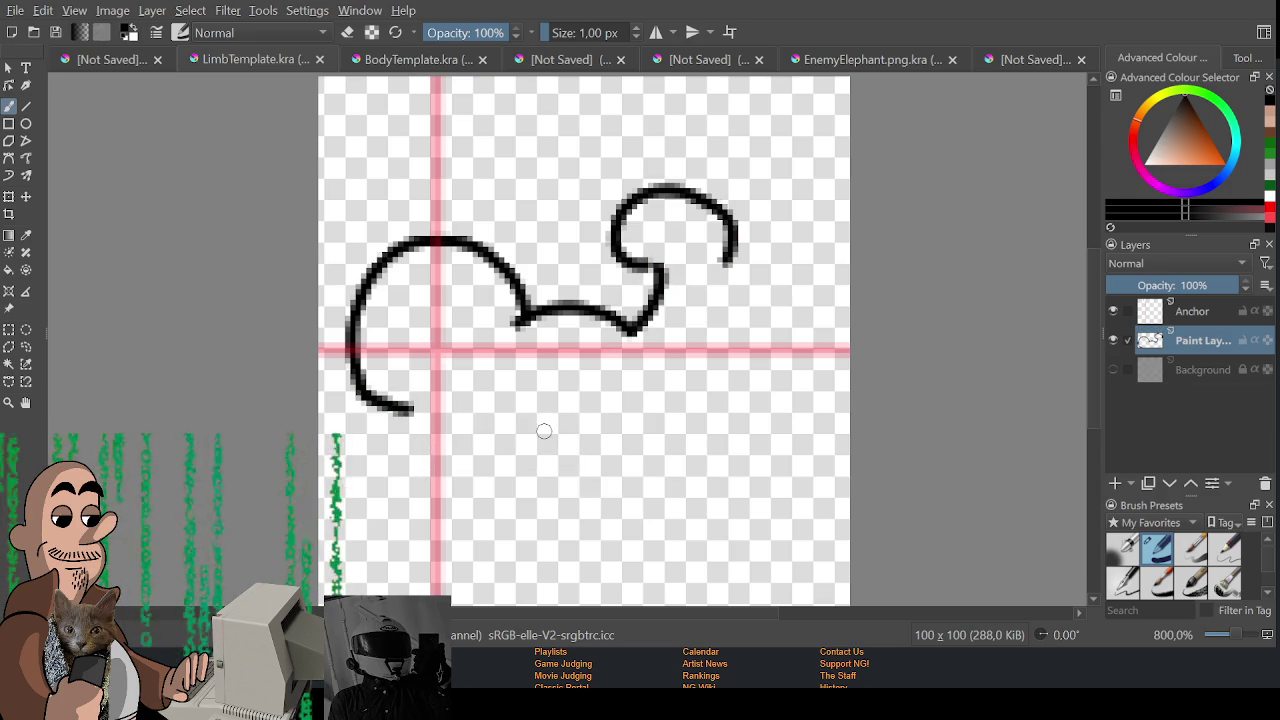
mouse_move(566, 432)
left_mouse_down()
mouse_move(632, 428)
mouse_move(593, 449)
mouse_move(716, 313)
left_mouse_up()
key("ctrl+z")
key("ctrl+z")
left_click_drag(733, 262, 622, 433)
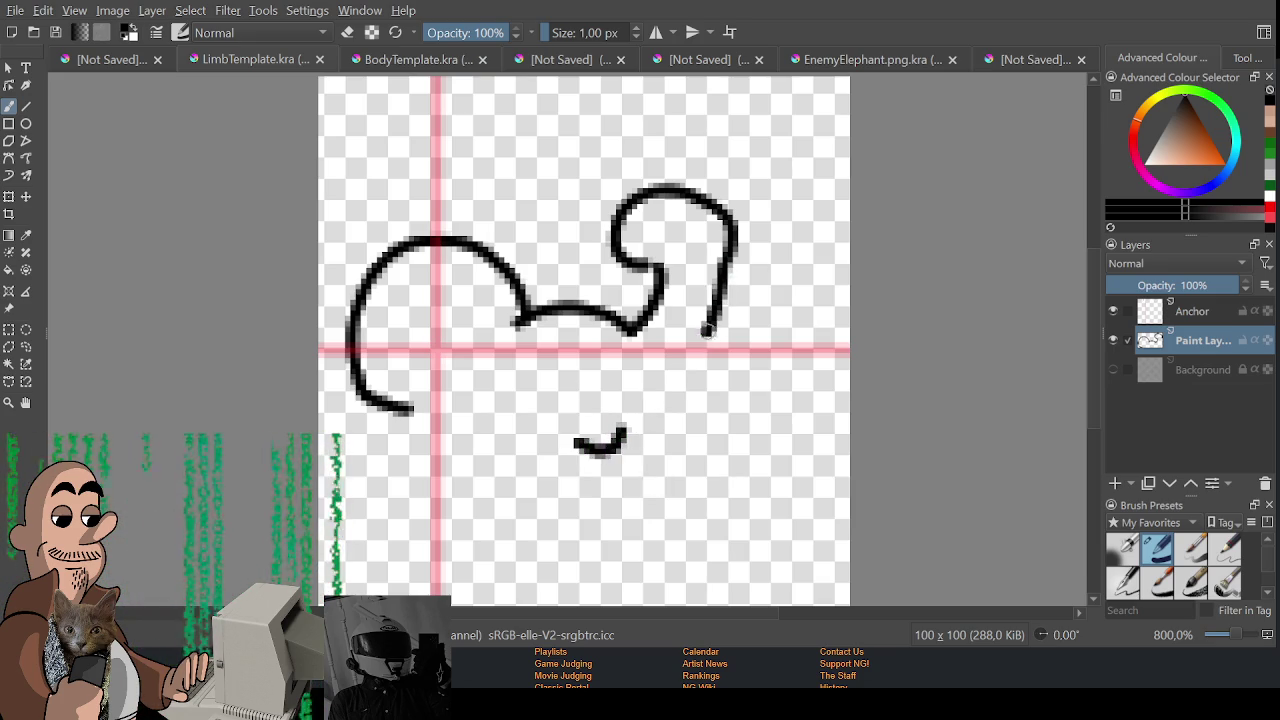
key("ctrl+z")
left_click_drag(731, 262, 633, 443)
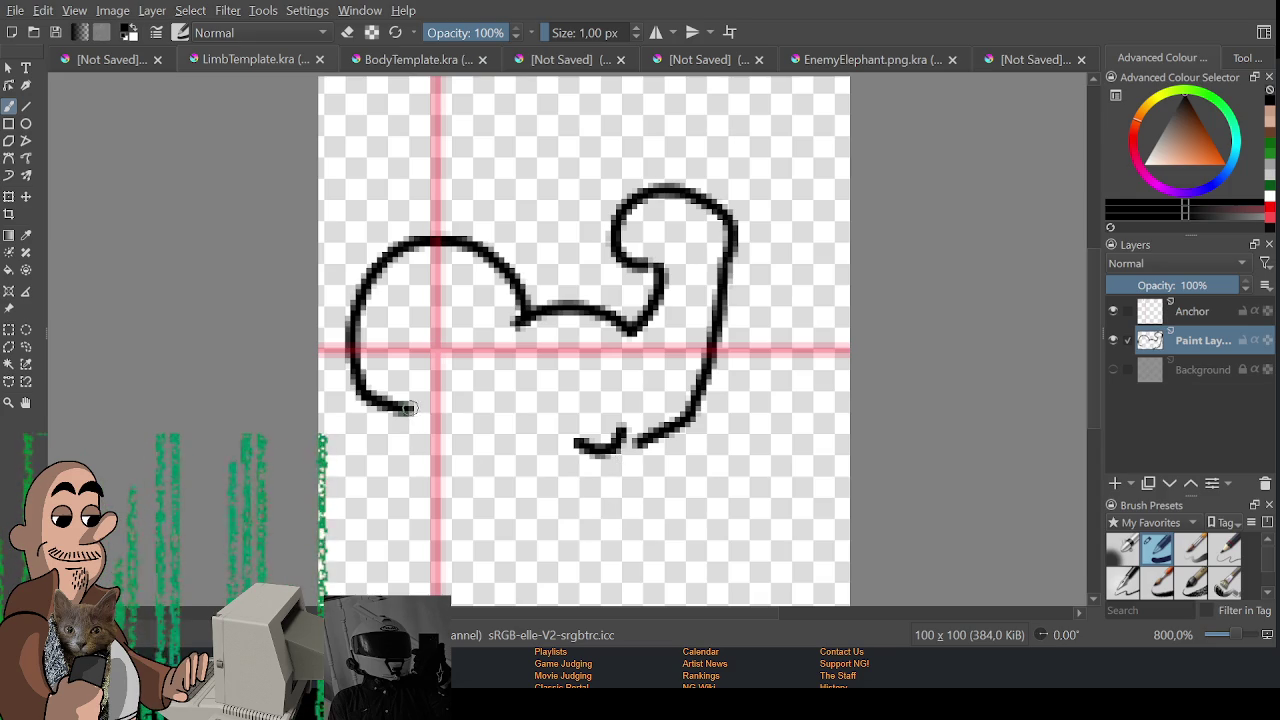
left_click_drag(414, 410, 595, 447)
- Add the inner elbow line, connect the bicep curve to it, and close the bottom gap
key("e")
mouse_move(551, 285)
left_mouse_down()
mouse_move(512, 330)
mouse_move(595, 322)
left_mouse_up()
key("e")
key("ctrl+z")
left_click_drag(485, 322, 570, 305)
left_click_drag(497, 266, 536, 330)
key("ctrl+z")
left_click_drag(500, 261, 520, 303)
left_click_drag(626, 438, 652, 440)
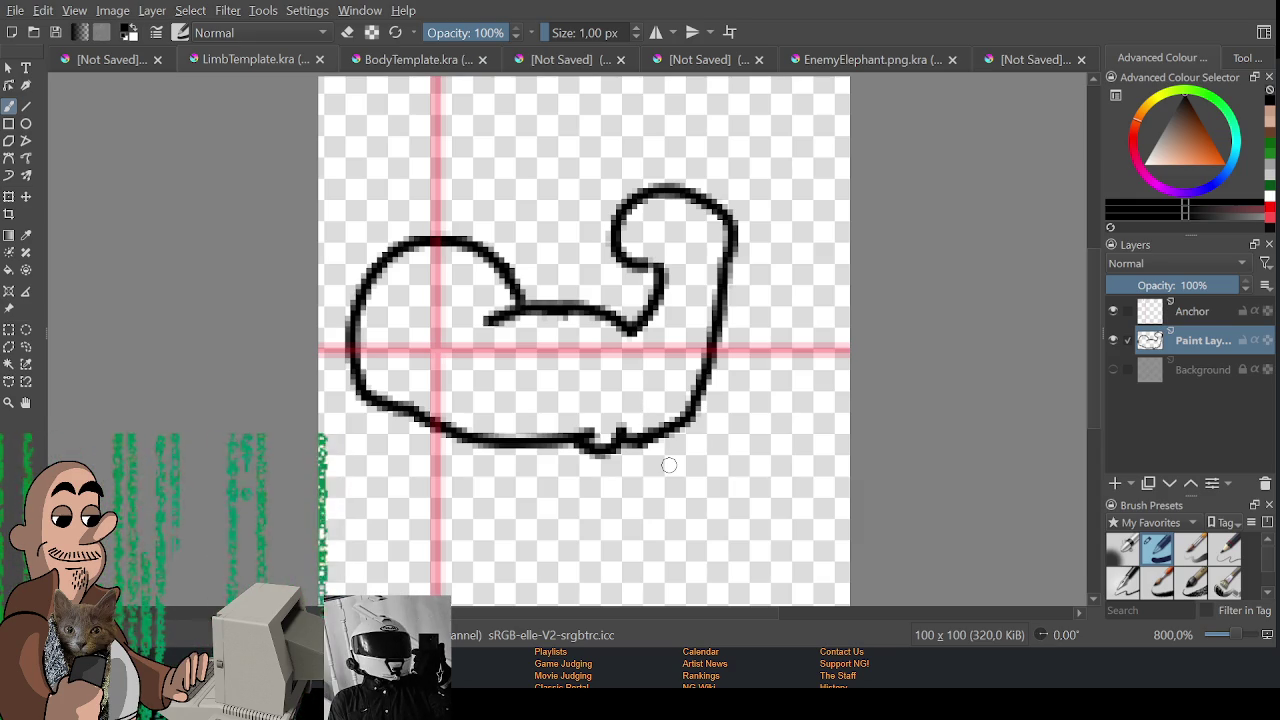
- Redraw the arm's right side, retouch the bottom outline, and hide the Anchor guide lines
key("ctrl+z")
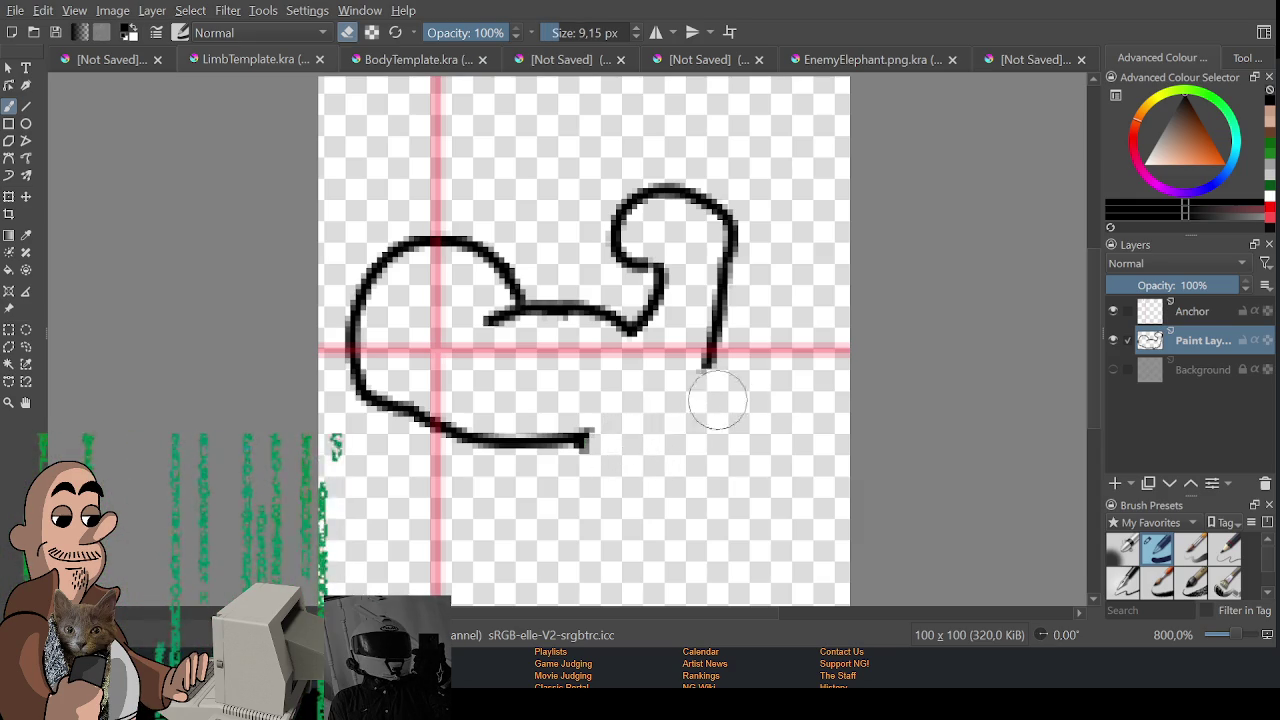
mouse_move(710, 352)
left_mouse_down()
mouse_move(640, 433)
mouse_move(652, 429)
left_mouse_up()
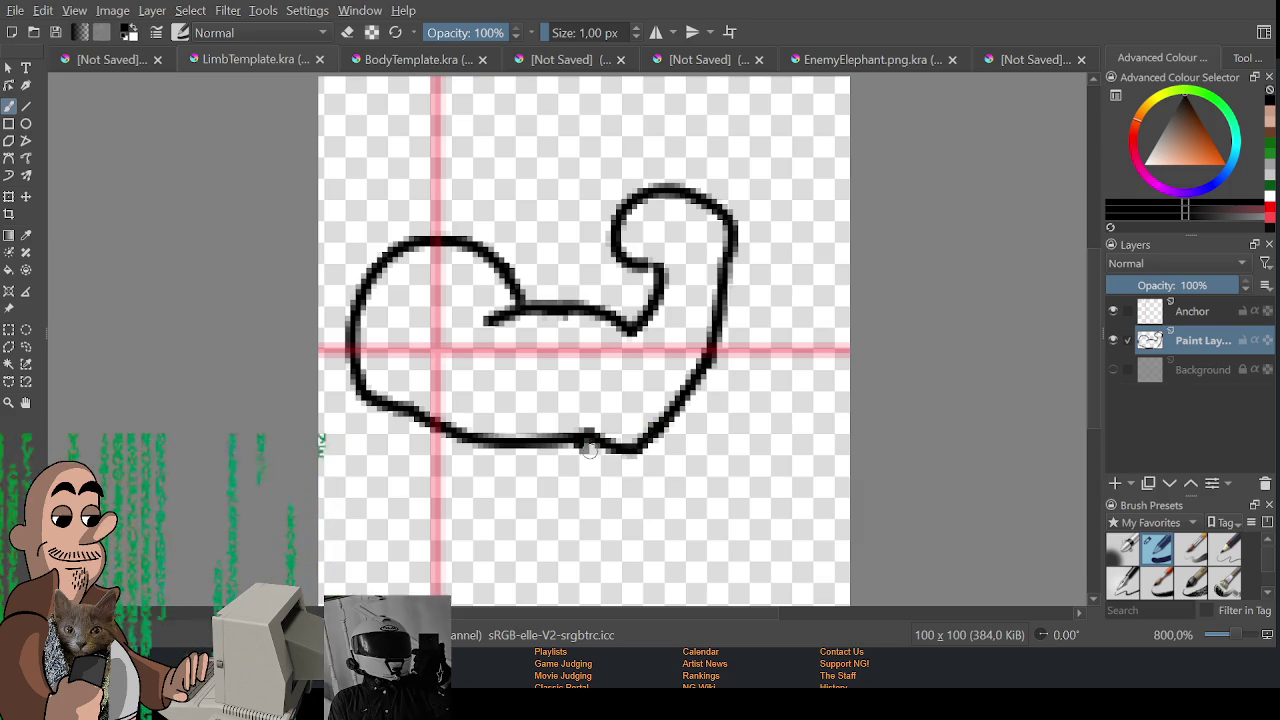
left_click_drag(545, 445, 604, 433)
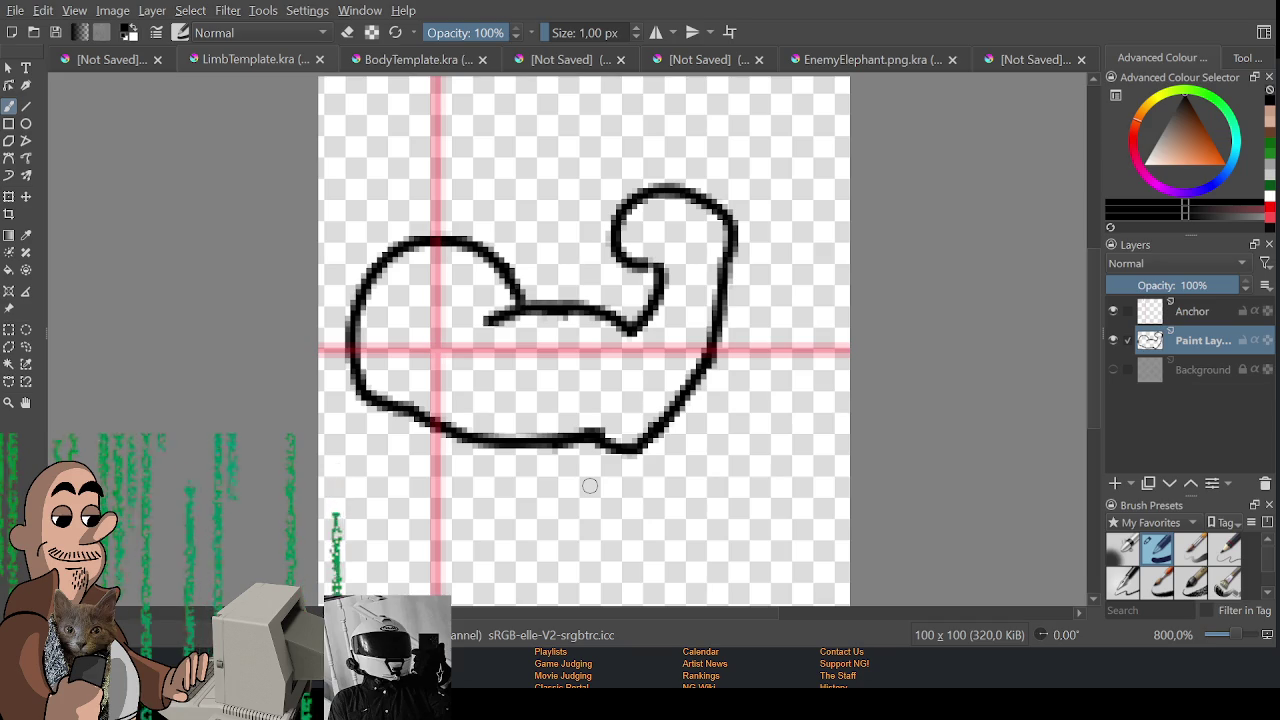
key("e")
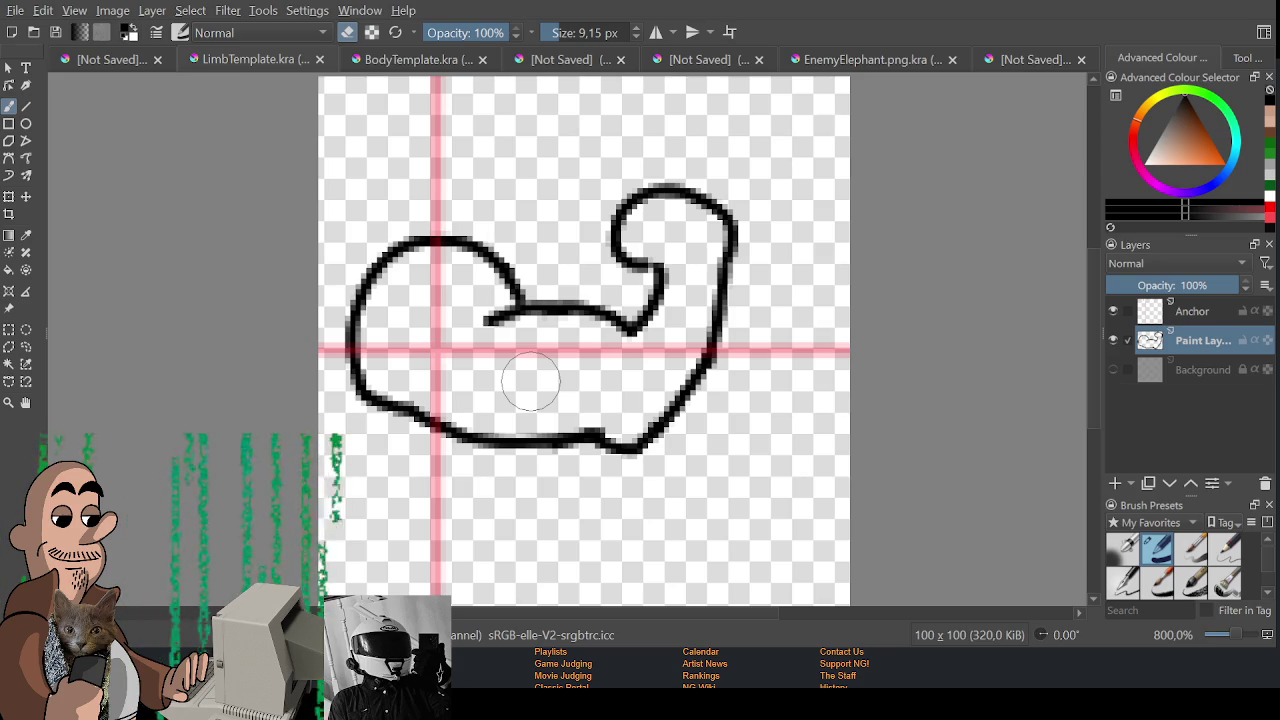
left_click(1113, 311)
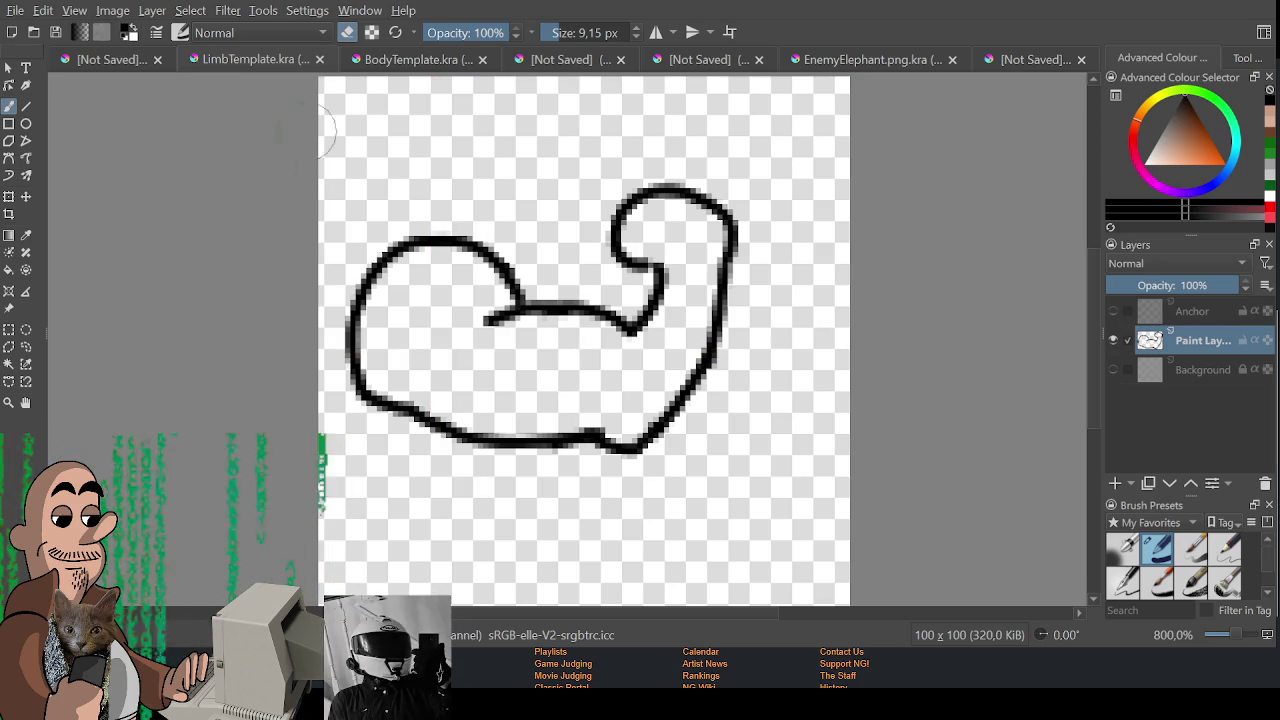
- Sample the wizard sprite's skin colour from the characters document
left_click(113, 60)
scroll(466, 229, "up", 1)
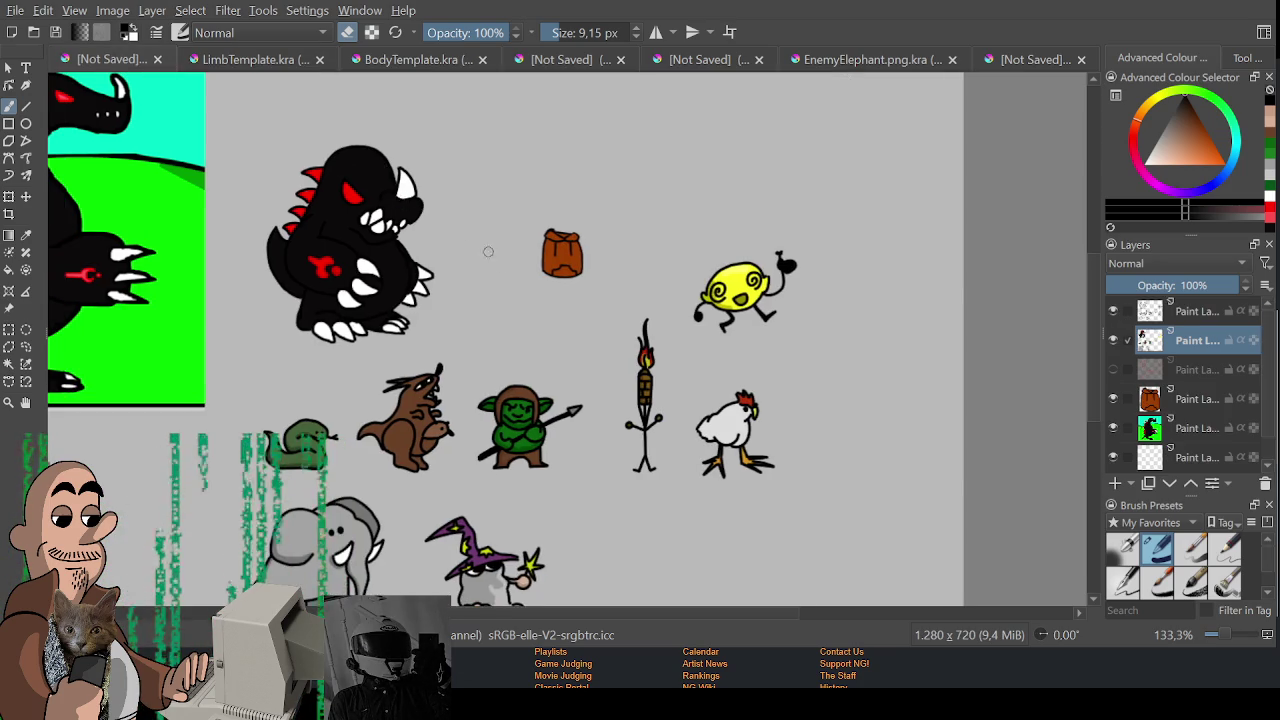
scroll(551, 309, "up", 2)
scroll(594, 468, "up", 2)
scroll(594, 468, "up", 1)
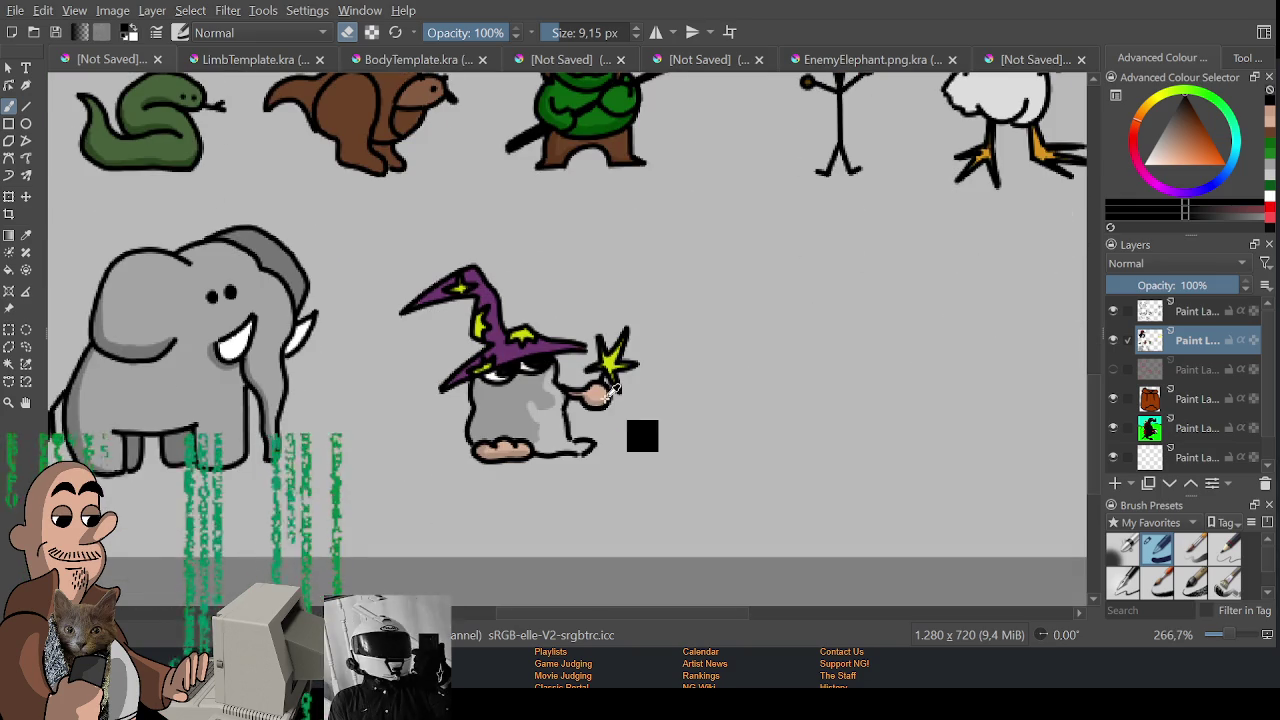
left_click(598, 398, "ctrl")
- In LimbTemplate, add a layer below the outline layer and fill the arm with the skin tone
left_click(240, 60)
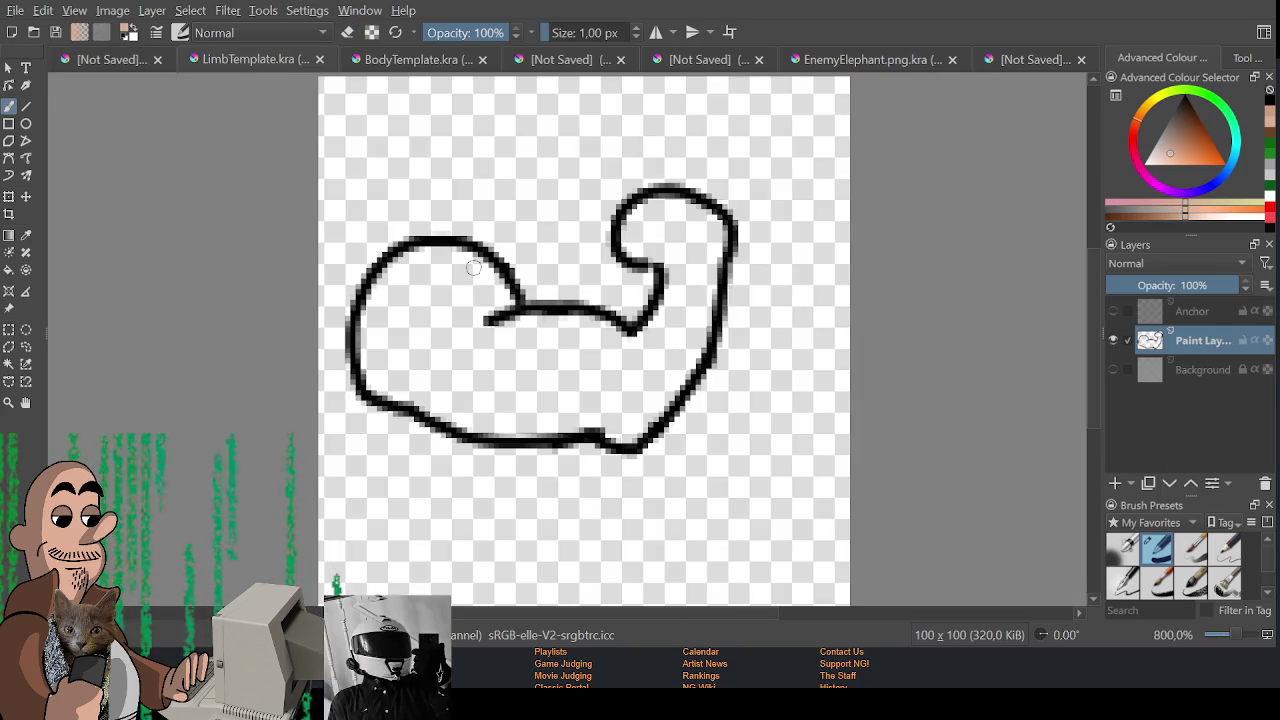
left_click(1115, 483)
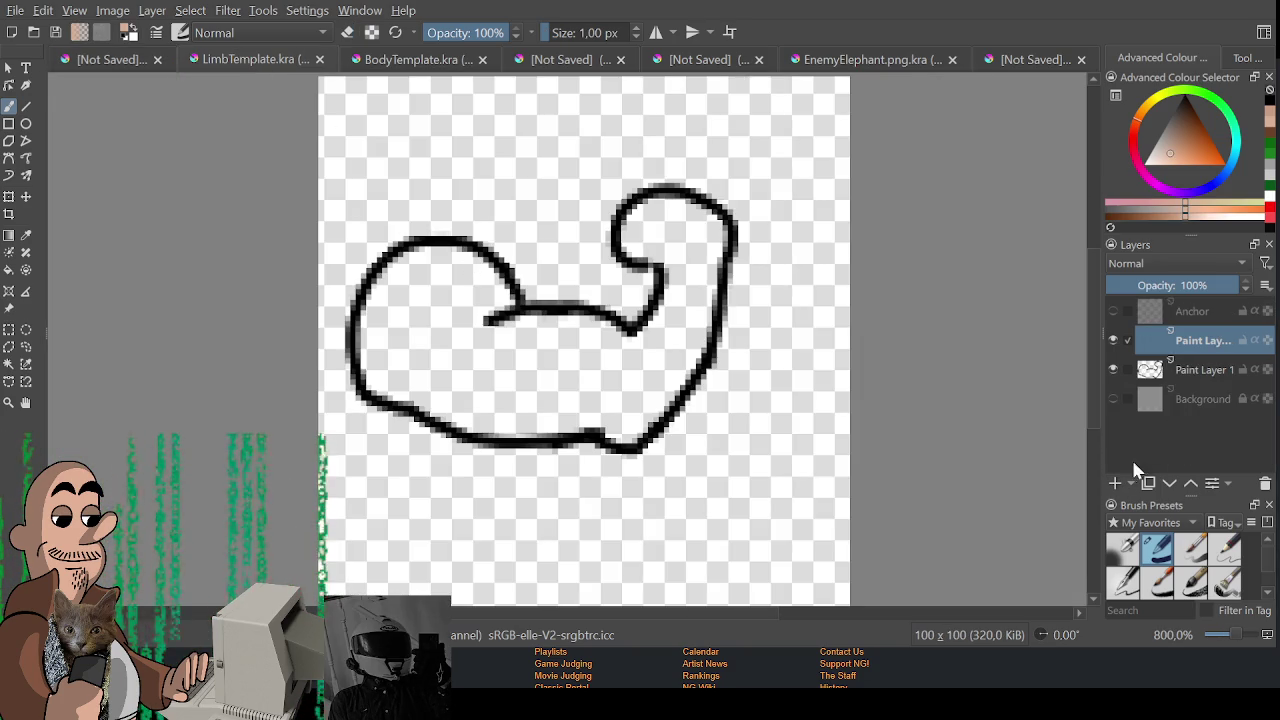
left_click_drag(1150, 345, 1190, 385)
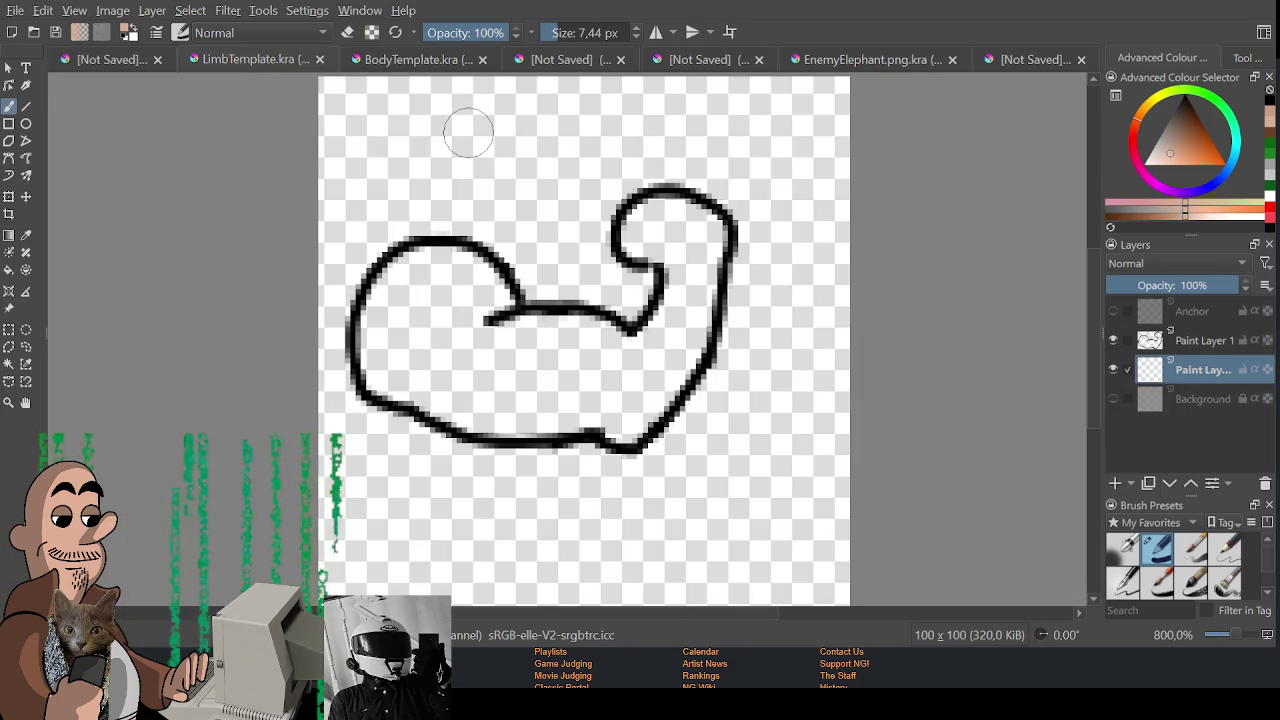
mouse_move(430, 268)
left_mouse_down()
mouse_move(383, 310)
mouse_move(475, 290)
mouse_move(517, 340)
mouse_move(650, 218)
mouse_move(598, 408)
mouse_move(500, 414)
mouse_move(414, 371)
mouse_move(580, 398)
mouse_move(543, 386)
left_mouse_up()
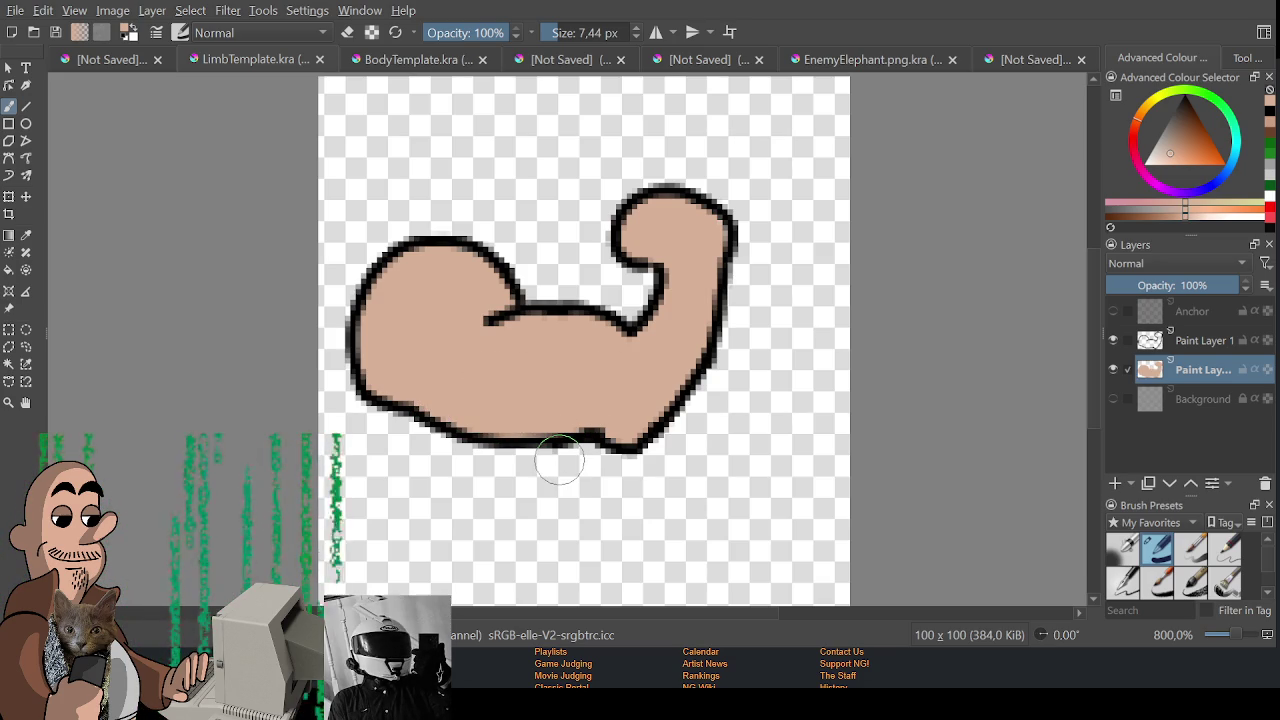
left_click(1183, 210)
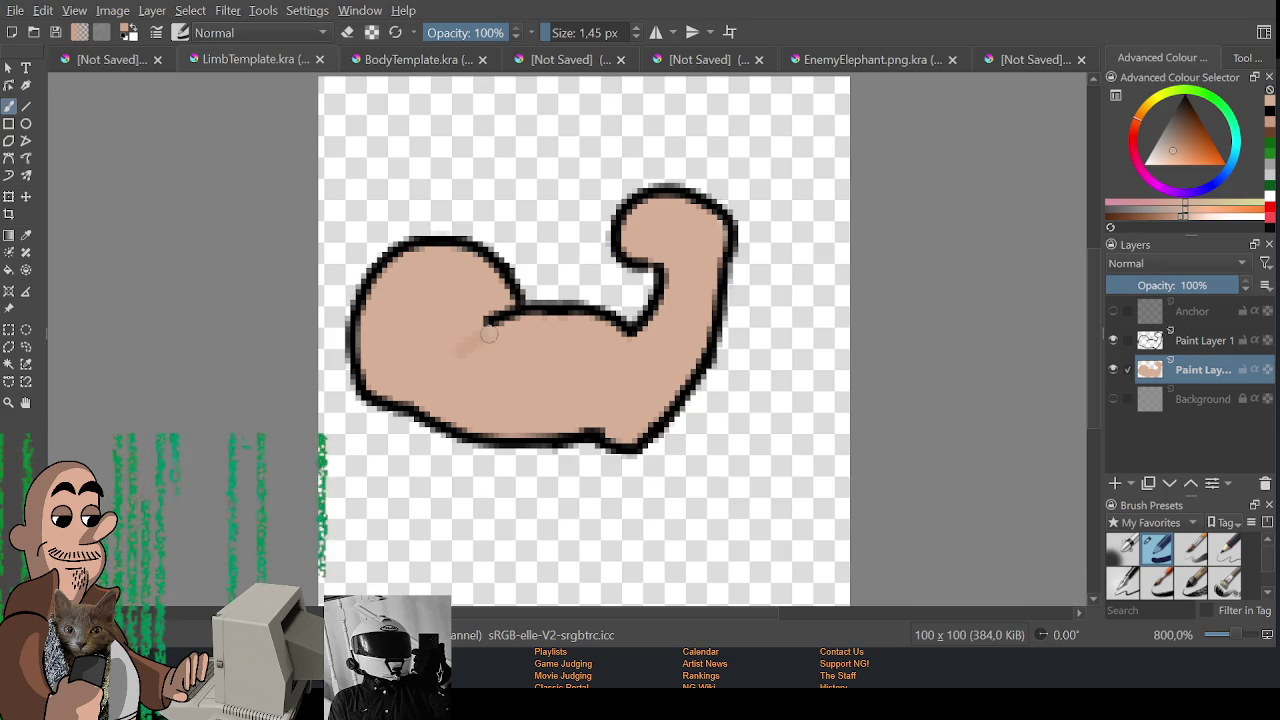
- Touch up the inner arm line and paint darker shading along the lower inner arm and forearm
left_click_drag(460, 351, 517, 346)
left_click(1176, 214)
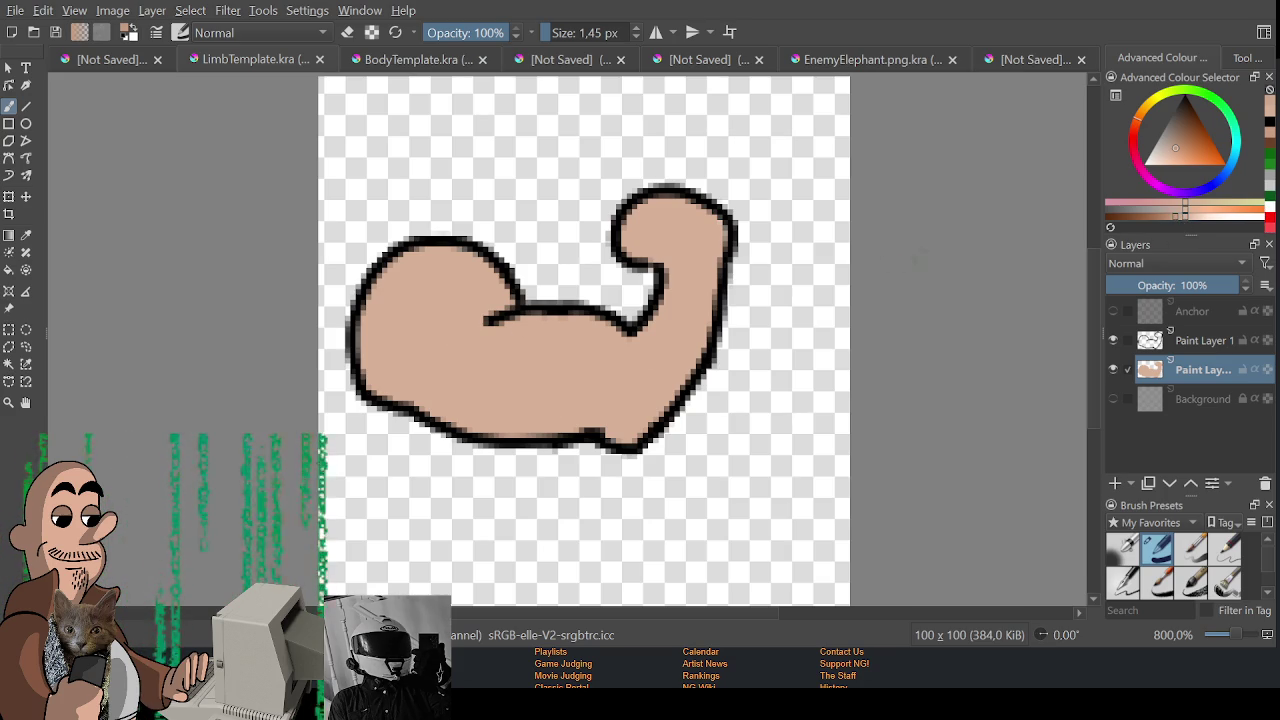
left_click_drag(442, 368, 582, 323)
key("ctrl+z")
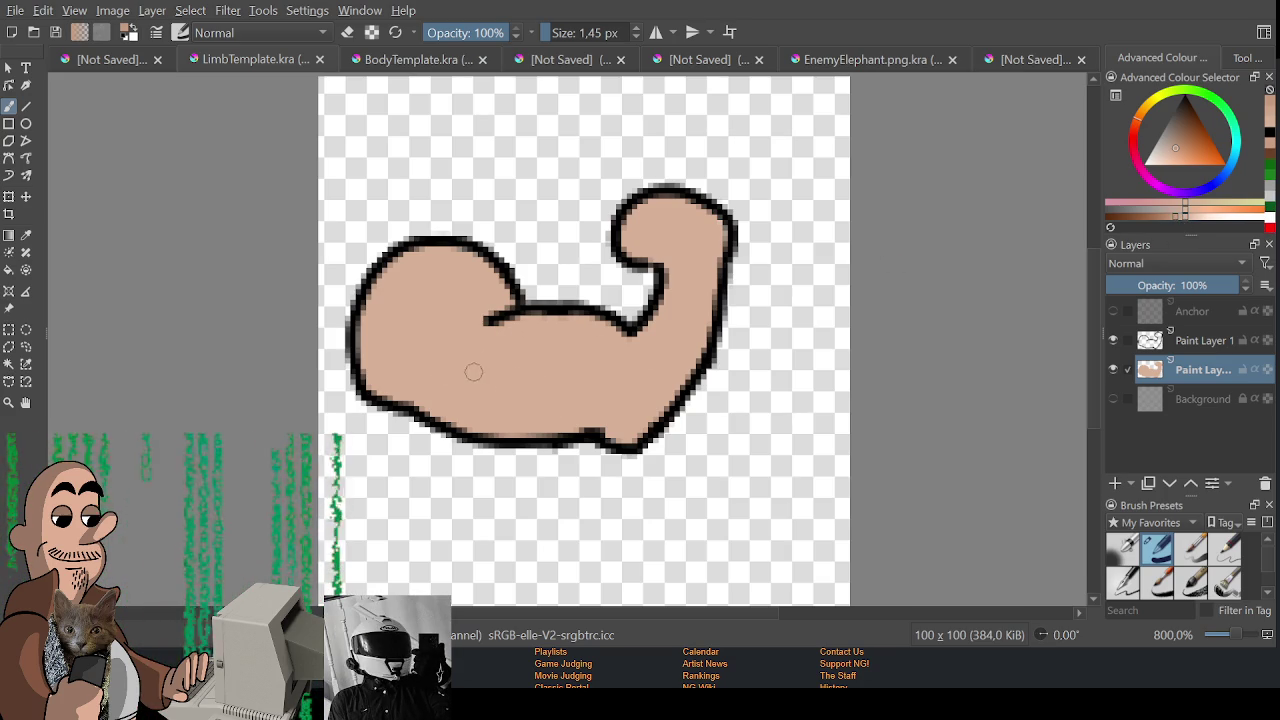
mouse_move(462, 350)
left_mouse_down()
mouse_move(632, 356)
mouse_move(598, 434)
left_mouse_up()
mouse_move(605, 376)
left_mouse_down()
mouse_move(482, 420)
mouse_move(515, 428)
left_mouse_up()
mouse_move(588, 402)
left_mouse_down()
mouse_move(569, 434)
mouse_move(485, 425)
mouse_move(445, 375)
mouse_move(383, 379)
left_mouse_up()
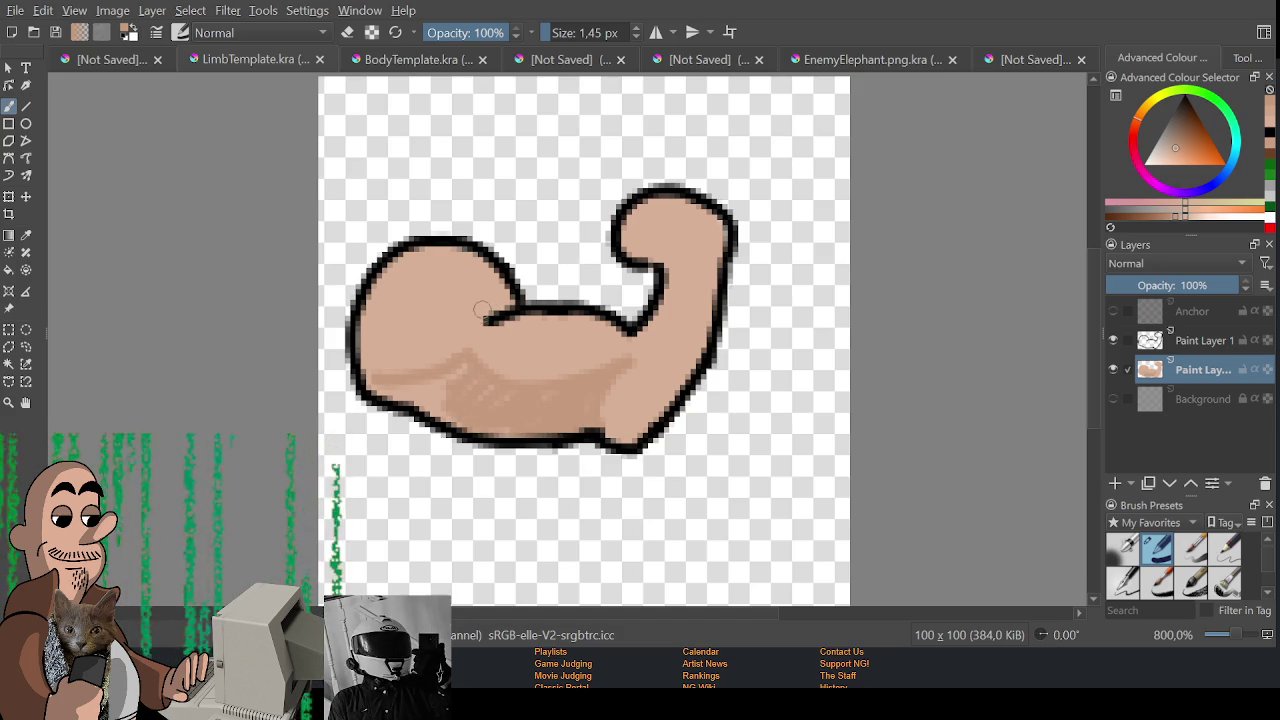
- Deepen the shading at the elbow crease, lower-left edge, forearm's right edge and bicep
left_click_drag(488, 330, 440, 366)
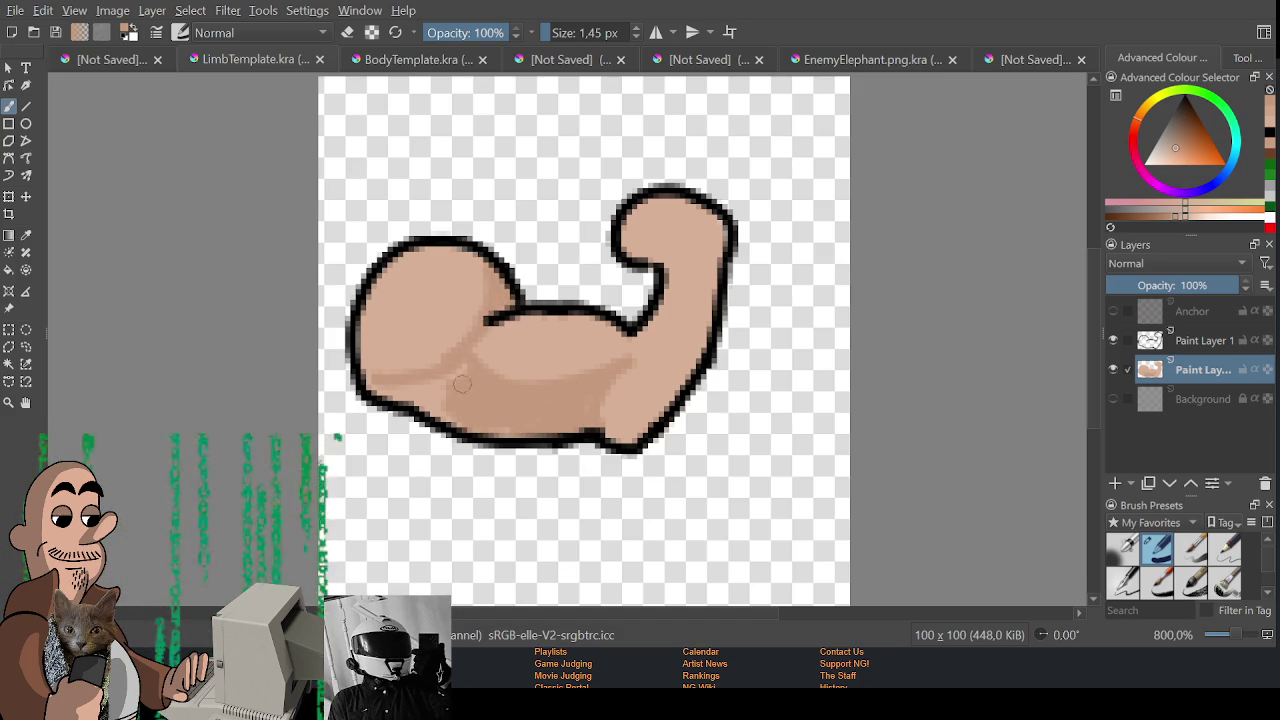
left_click_drag(432, 388, 384, 396)
left_click_drag(460, 410, 412, 386)
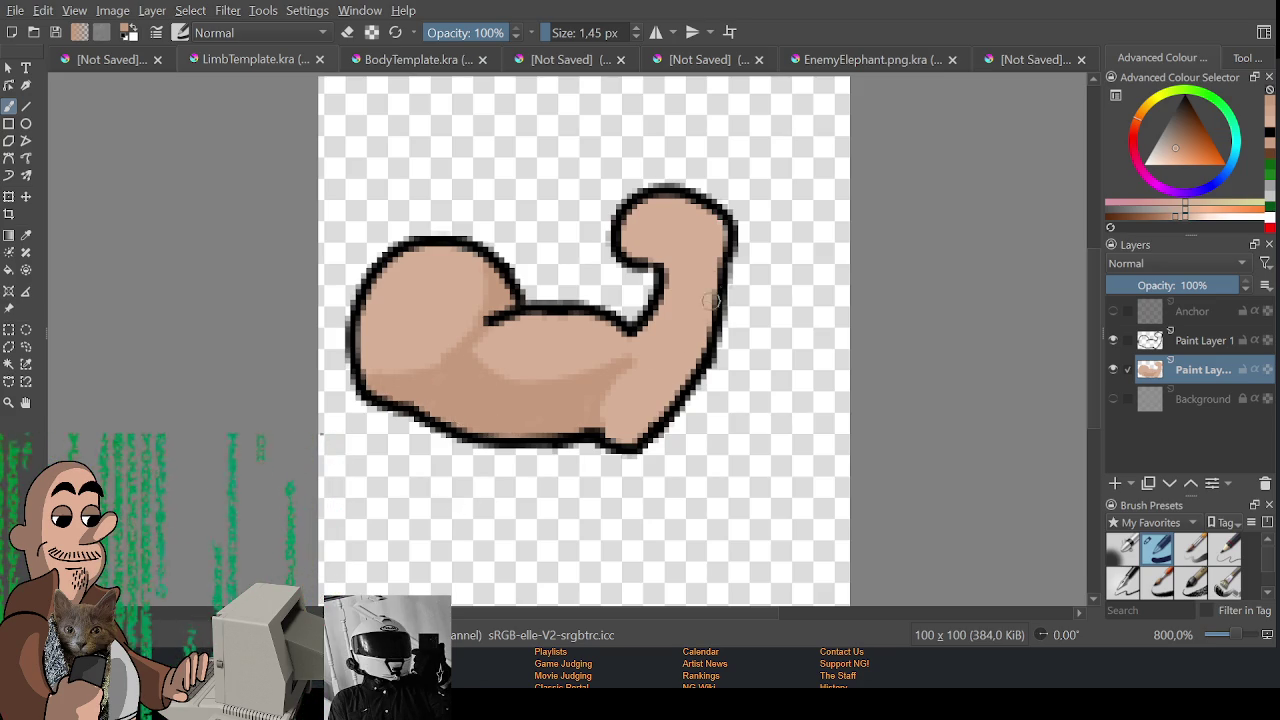
left_click_drag(714, 262, 656, 425)
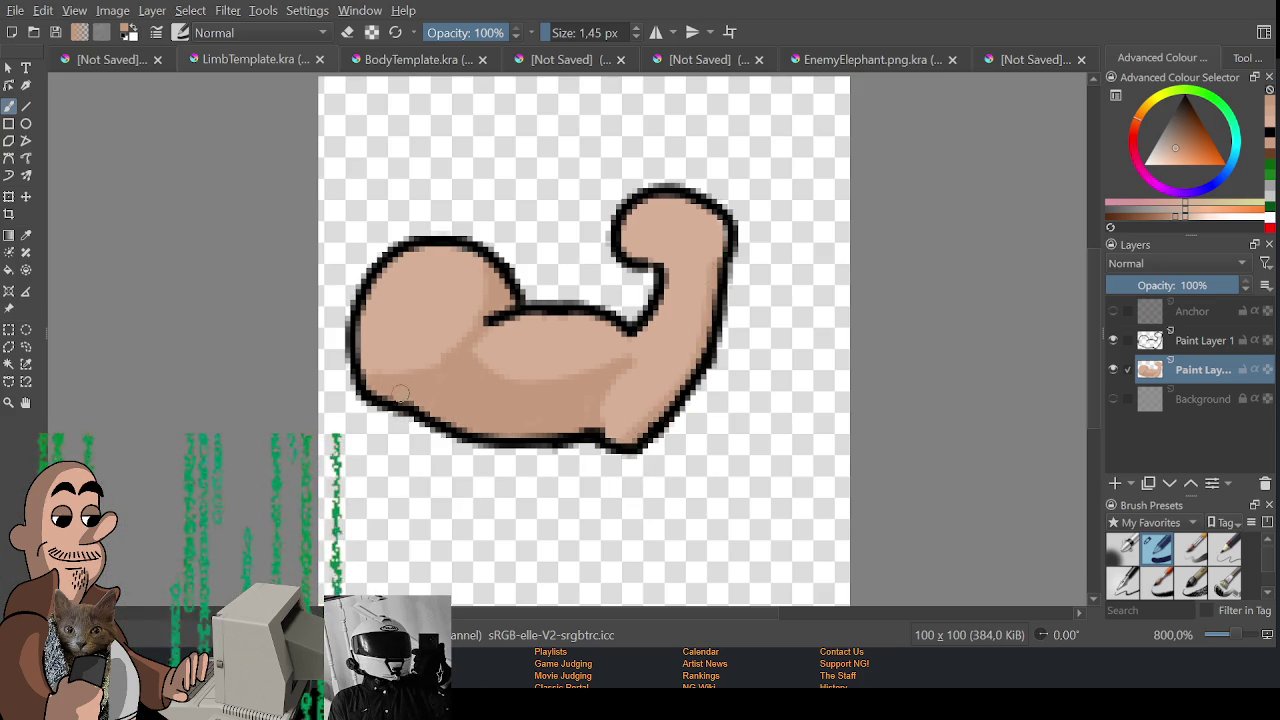
left_click_drag(371, 289, 528, 454)
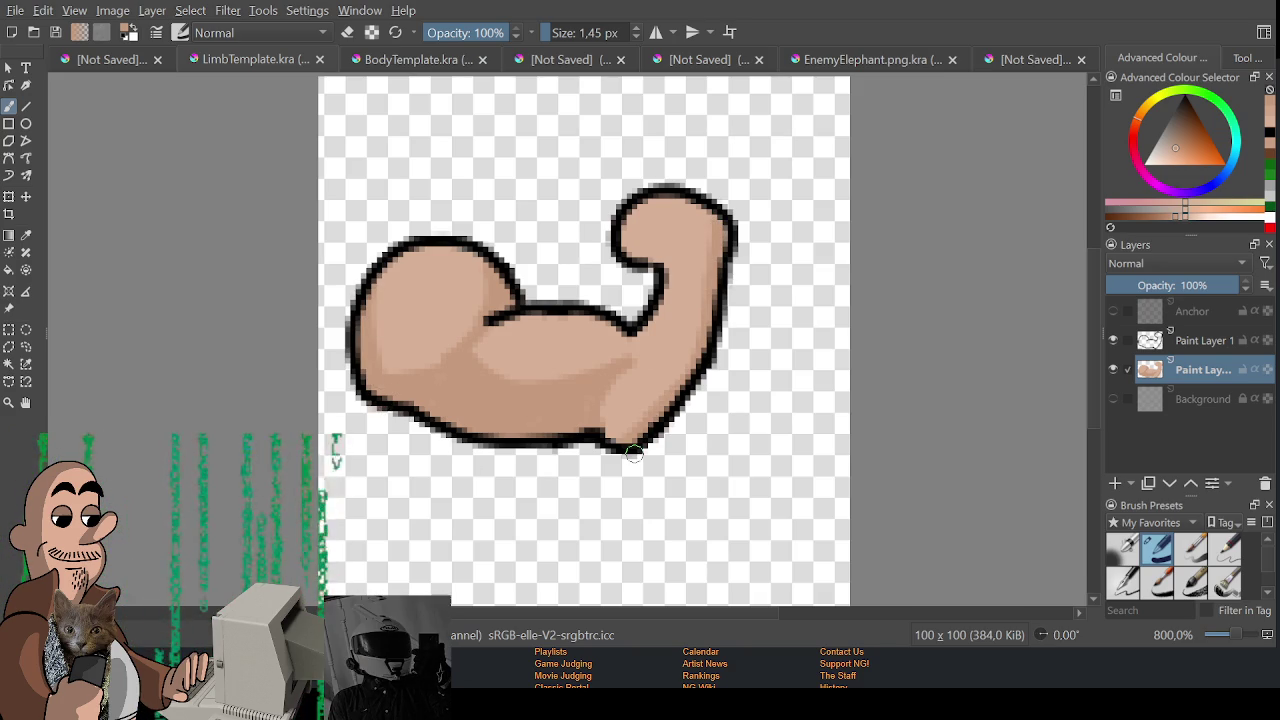
left_click(454, 334, "ctrl")
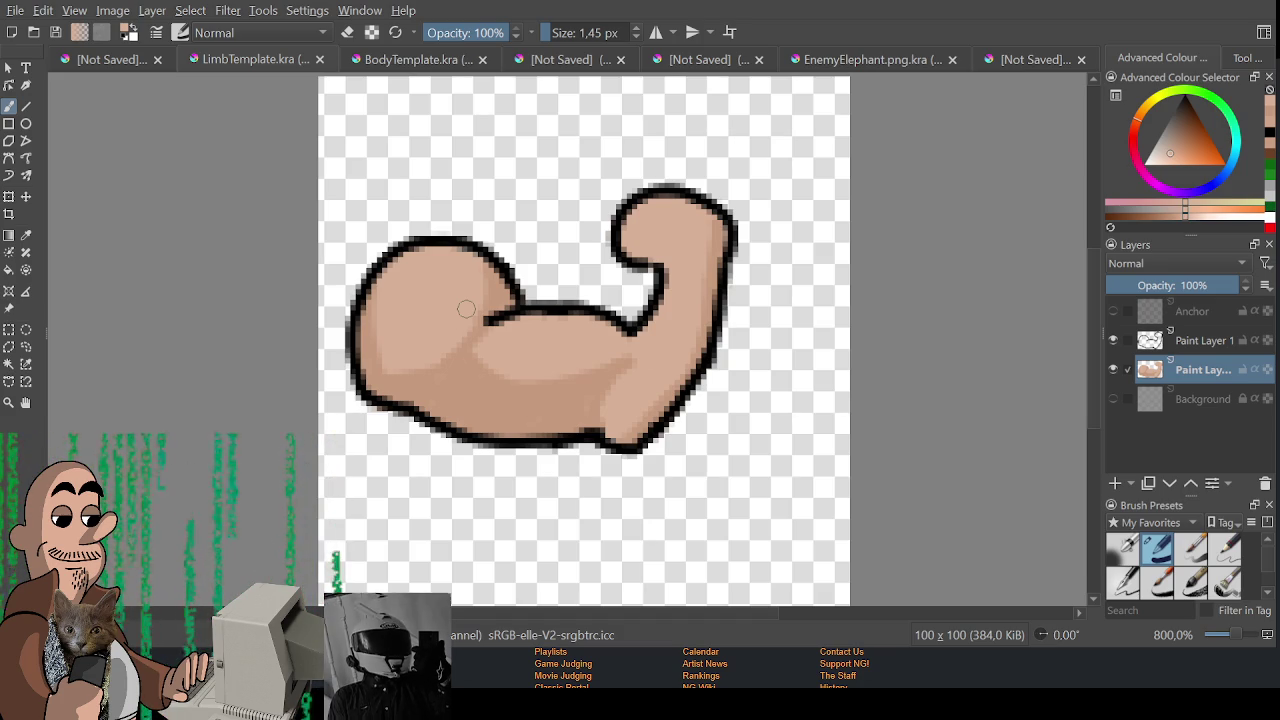
scroll(500, 422, "down", 2)
- Export the shaded arm sprite as an image file
scroll(434, 352, "up", 1)
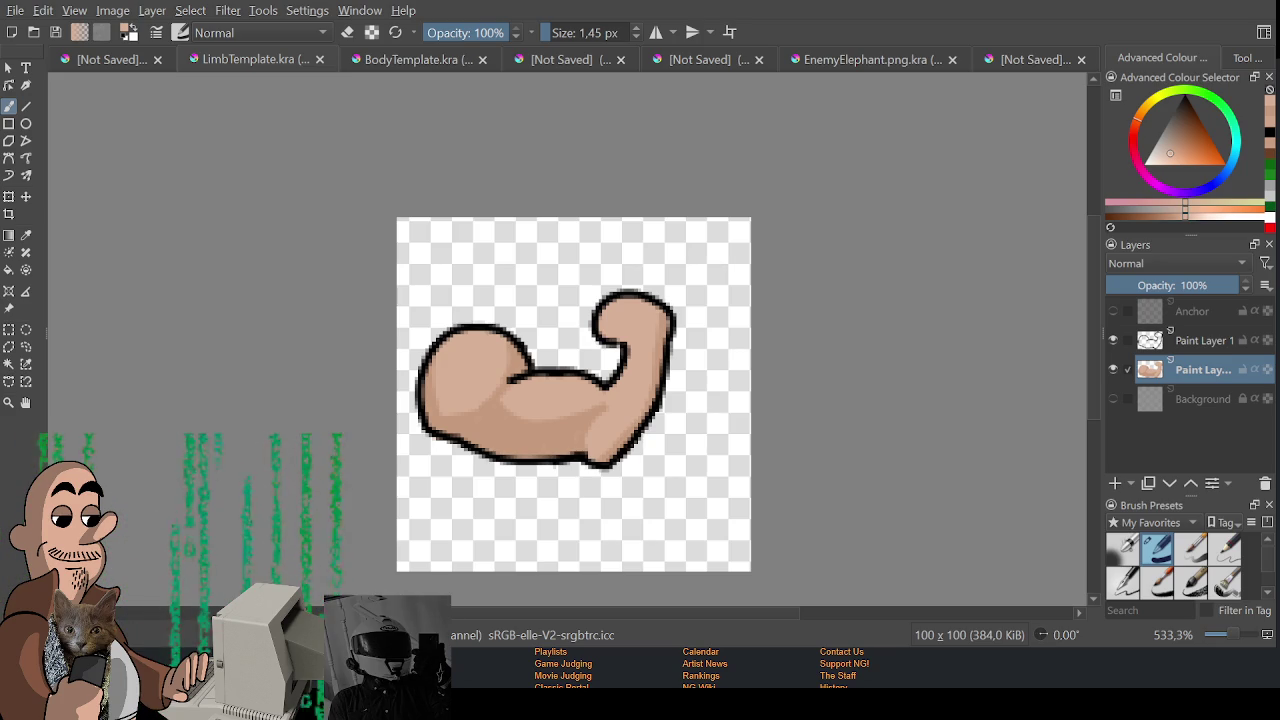
key("ctrl+s")
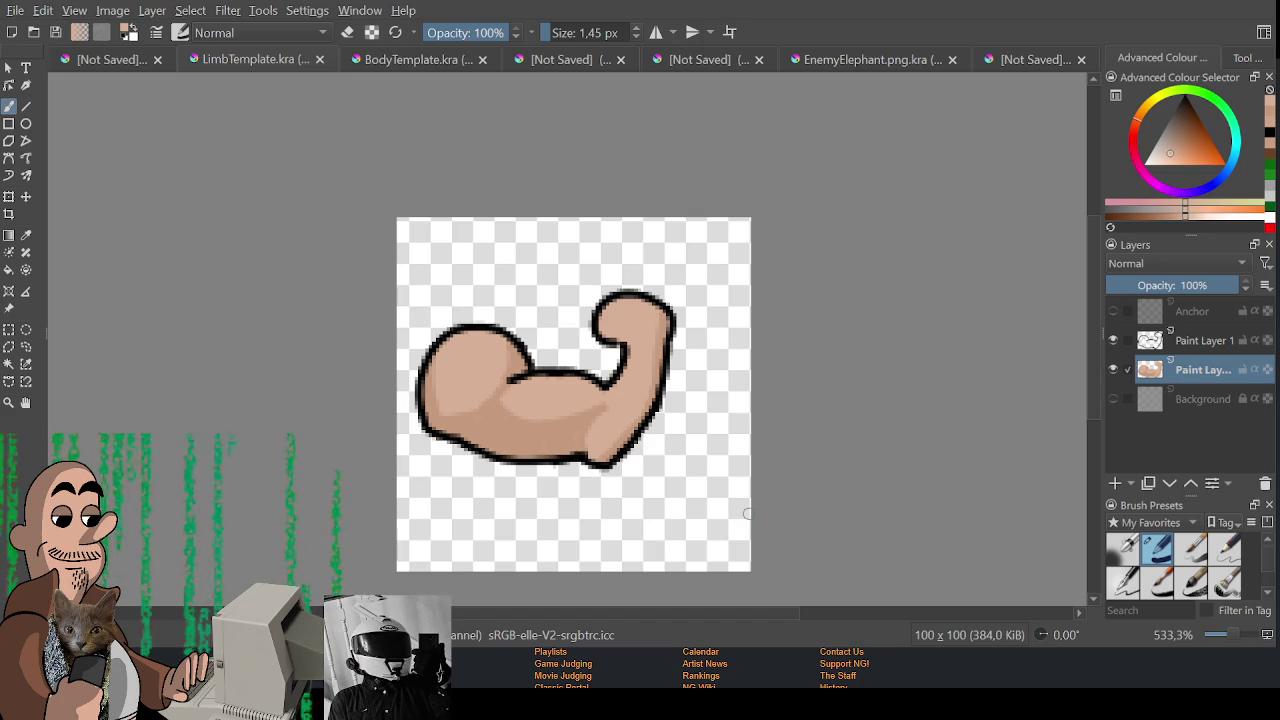
scroll(700, 513, "up", 1)
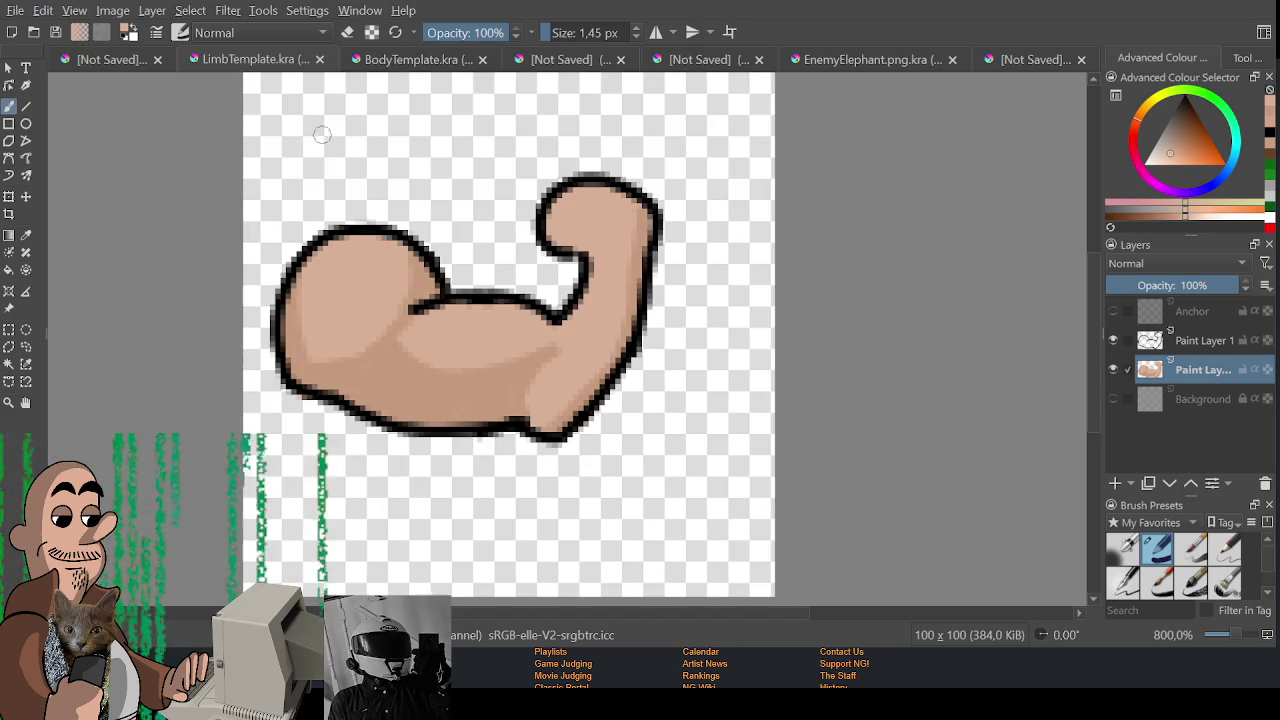
- Look over the character sheet, then return to the LimbTemplate arm and BodyTemplate torso documents
left_click(100, 60)
scroll(520, 300, "down", 3)
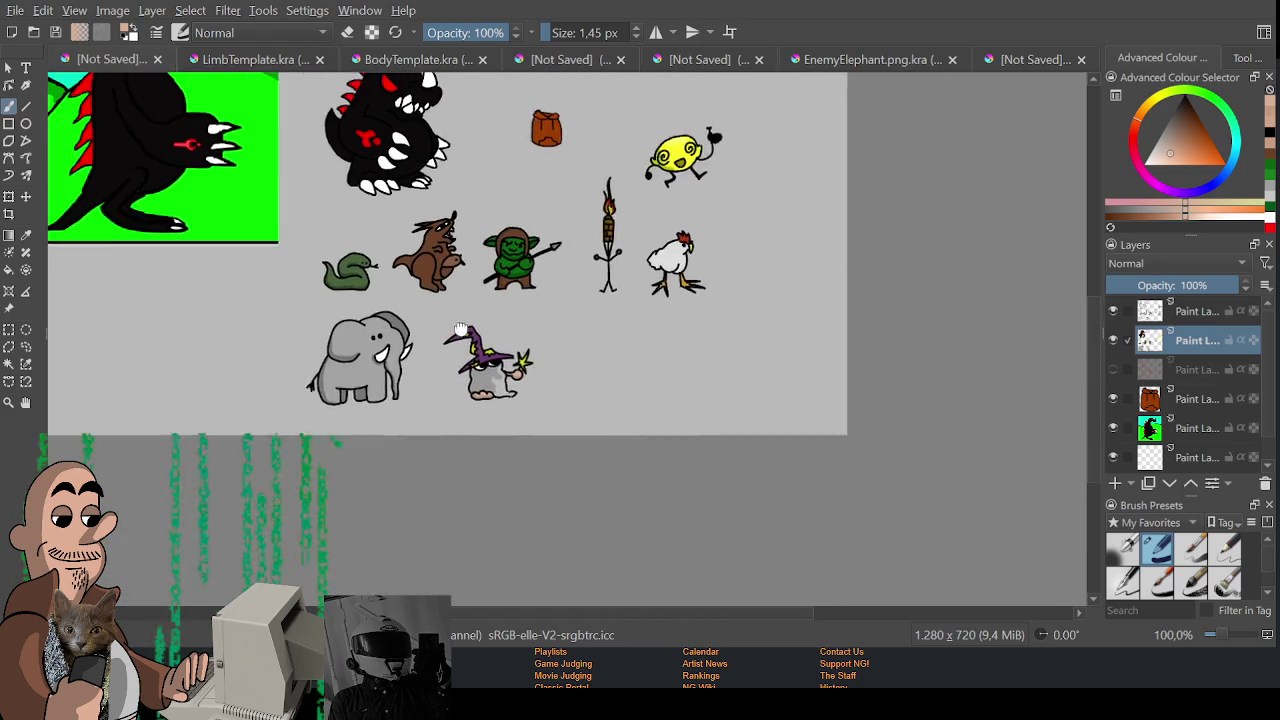
left_click_drag(527, 405, 523, 401)
scroll(519, 381, "up", 1)
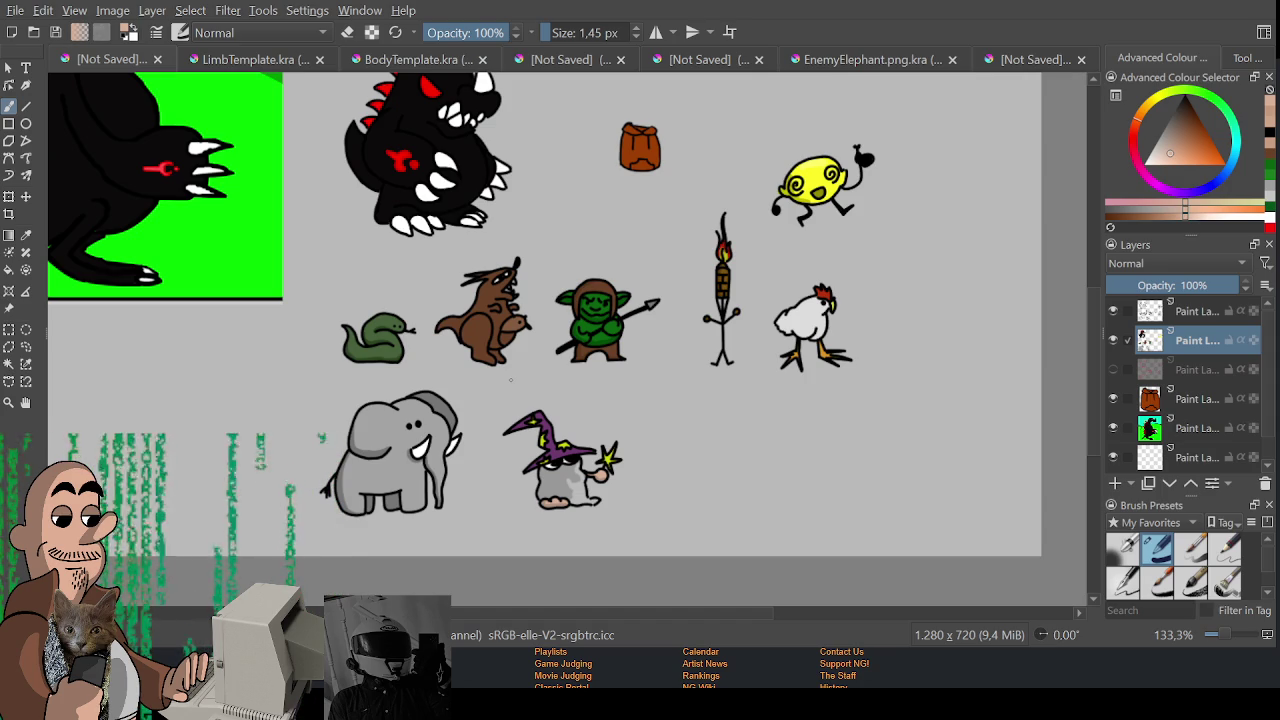
scroll(540, 330, "up", 1)
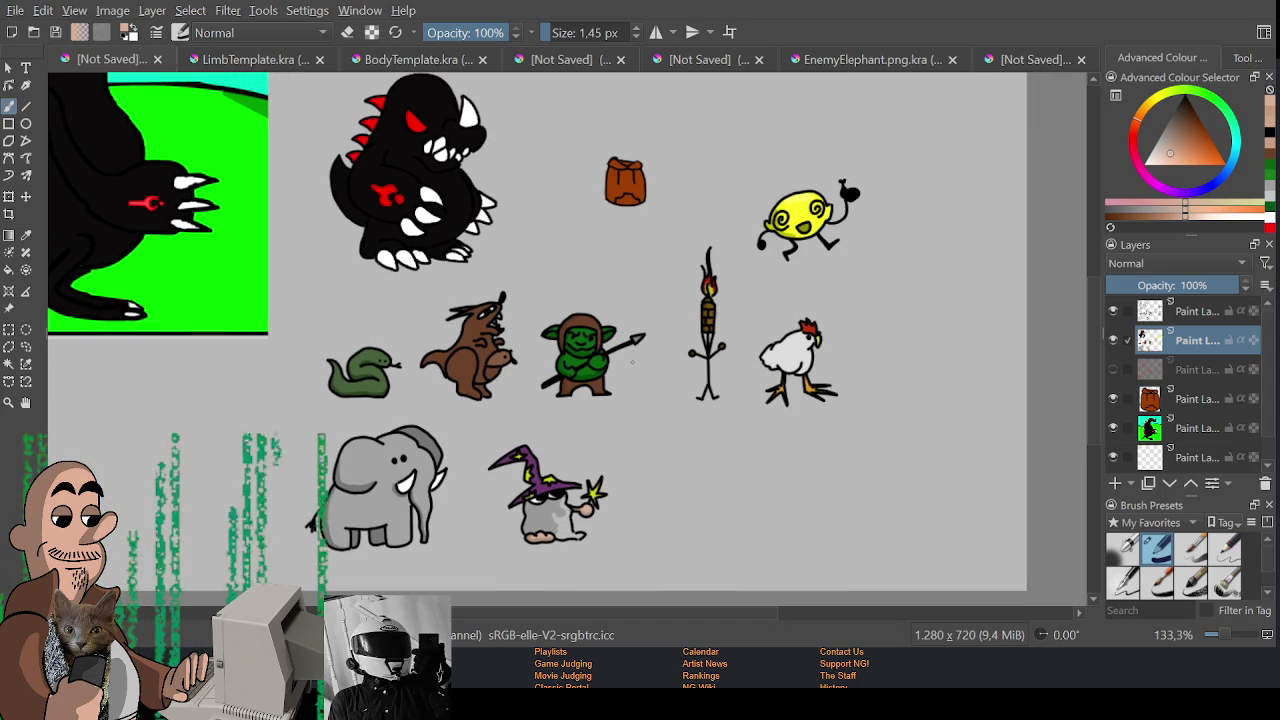
scroll(540, 330, "up", 1)
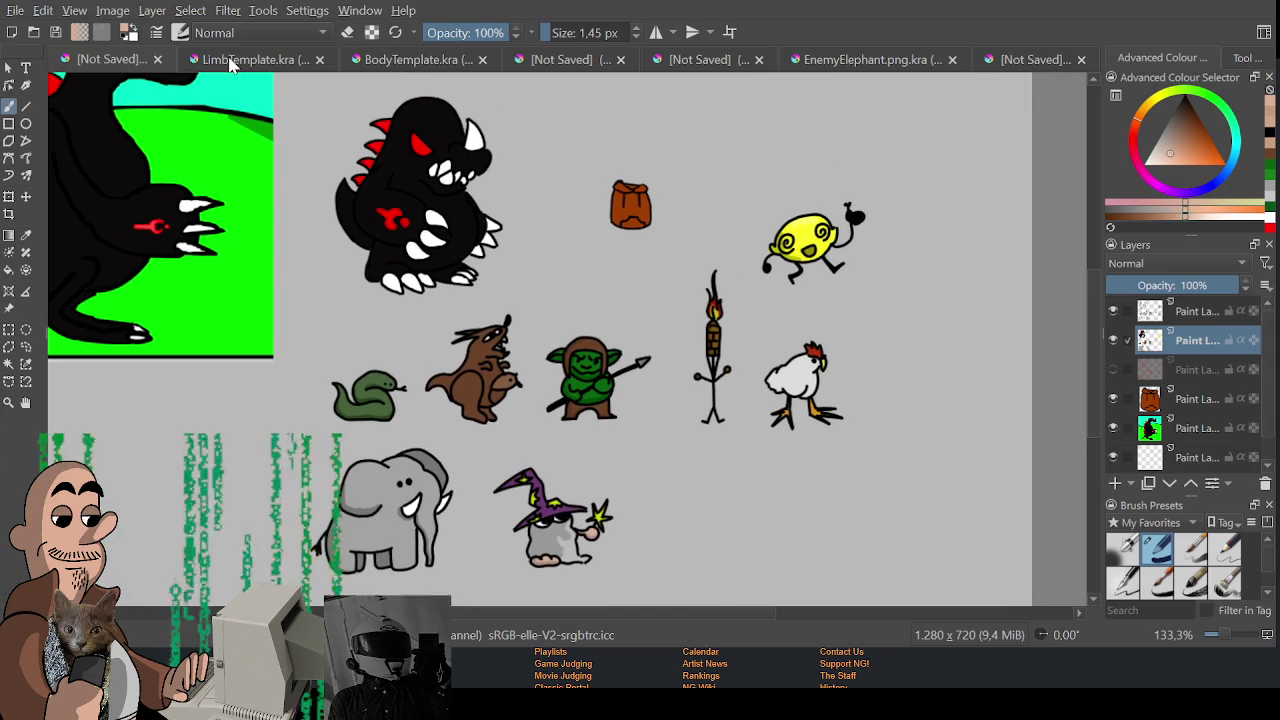
left_click(240, 59)
scroll(502, 308, "down", 1)
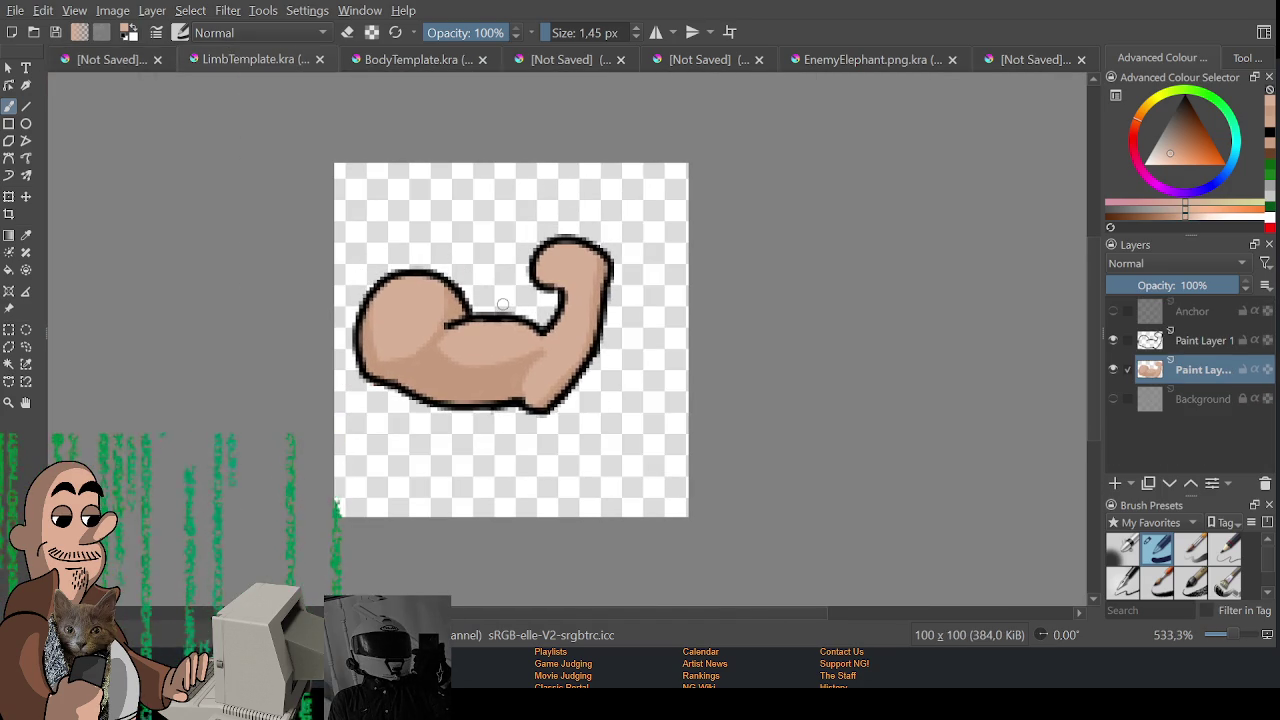
left_click_drag(502, 308, 533, 307)
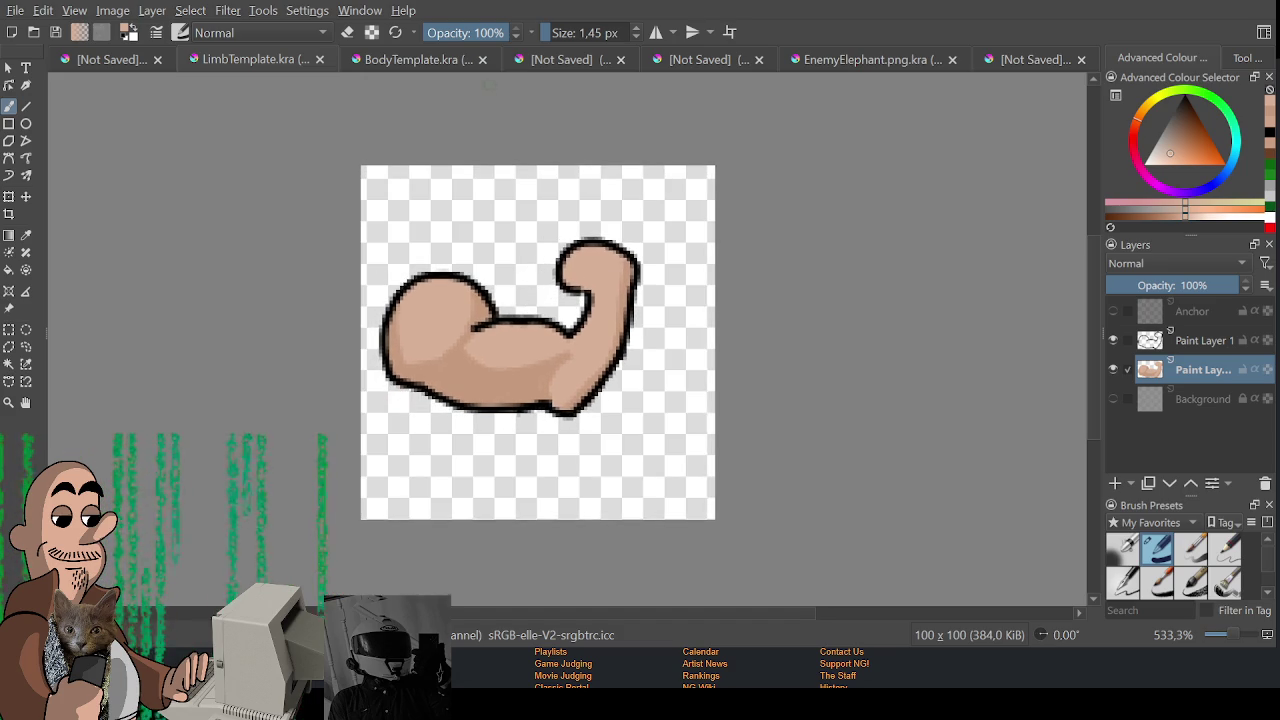
left_click(386, 58)
- Draw the waistband's black lower outline across the bottom of the torso
scroll(670, 313, "up", 3)
scroll(670, 313, "down", 2)
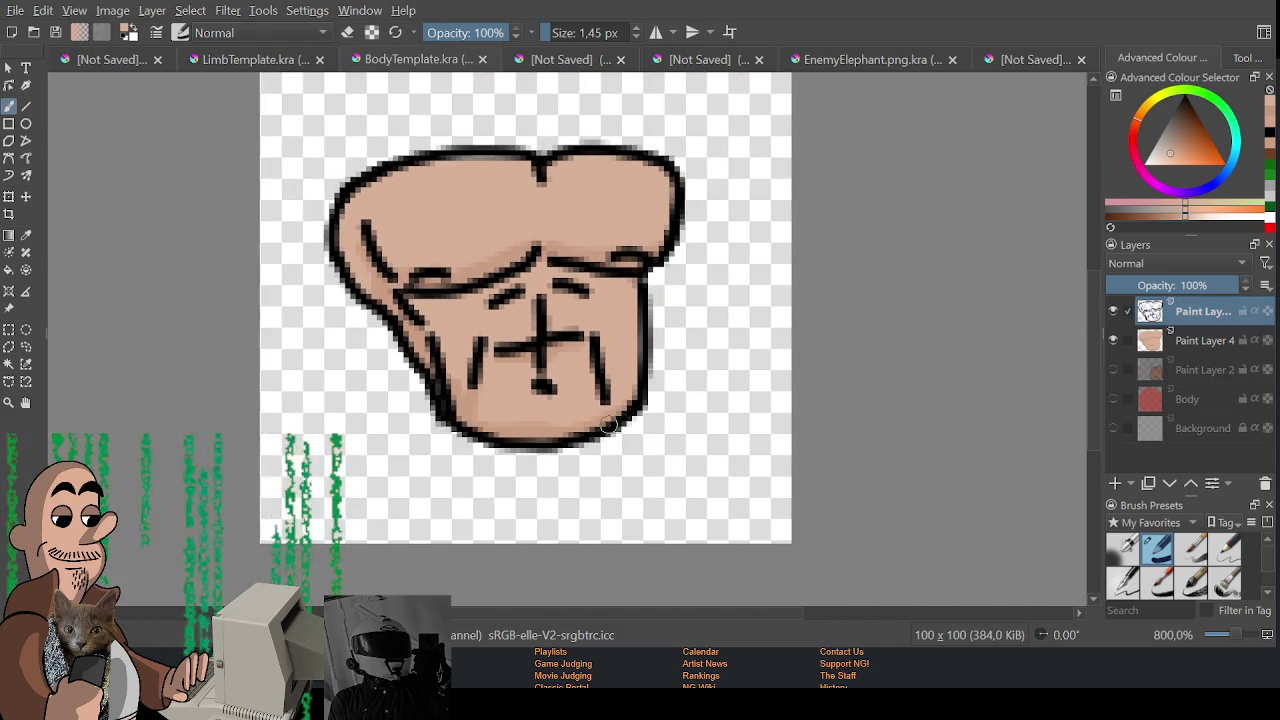
left_click_drag(608, 425, 610, 388)
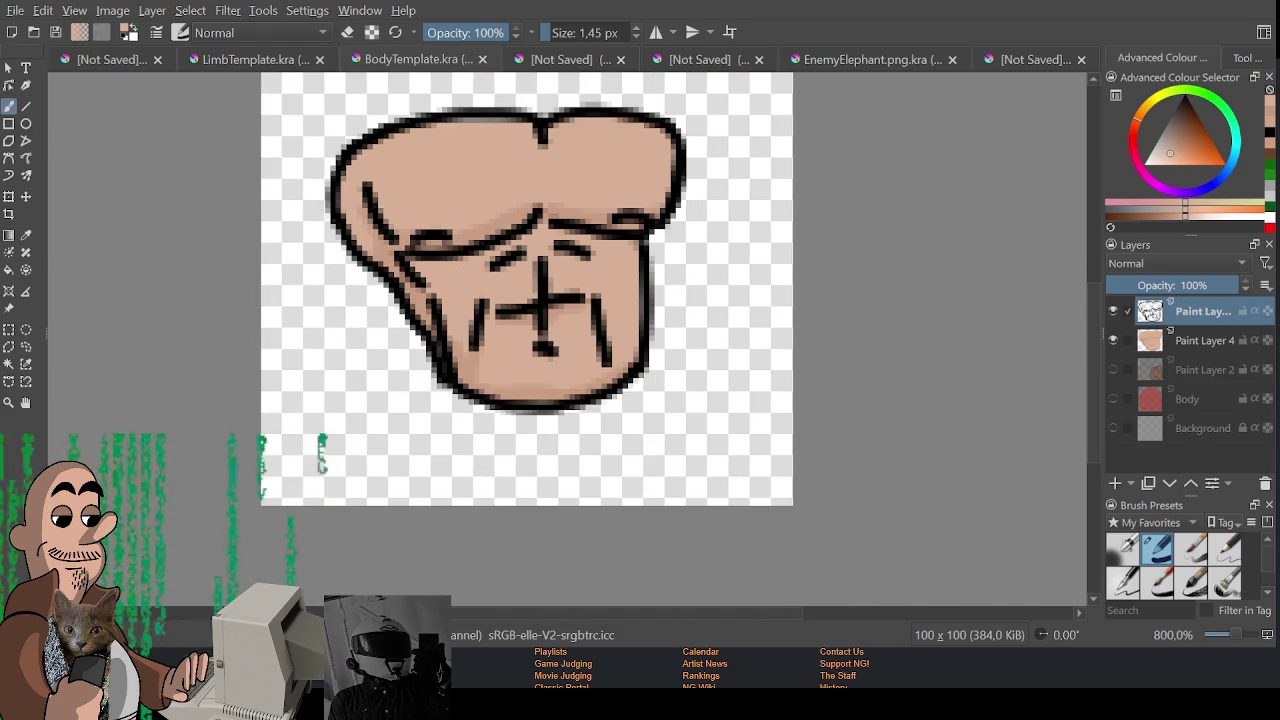
key("d")
mouse_move(448, 382)
left_mouse_down()
mouse_move(477, 441)
mouse_move(660, 385)
left_mouse_up()
key("ctrl+z")
mouse_move(442, 382)
left_mouse_down()
mouse_move(505, 432)
mouse_move(648, 366)
left_mouse_up()
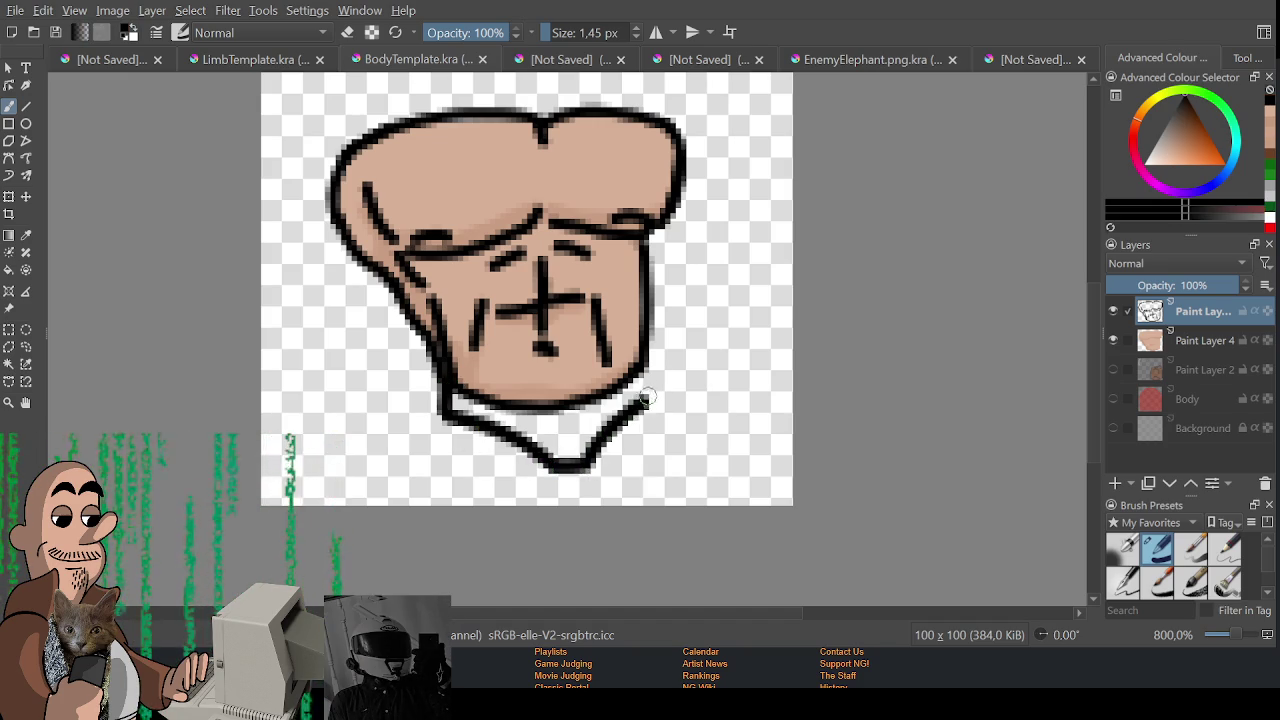
- Fill the waistband with pure red on Paint Layer 4
left_click(1137, 133)
left_click(1235, 170)
left_click_drag(552, 458, 640, 380)
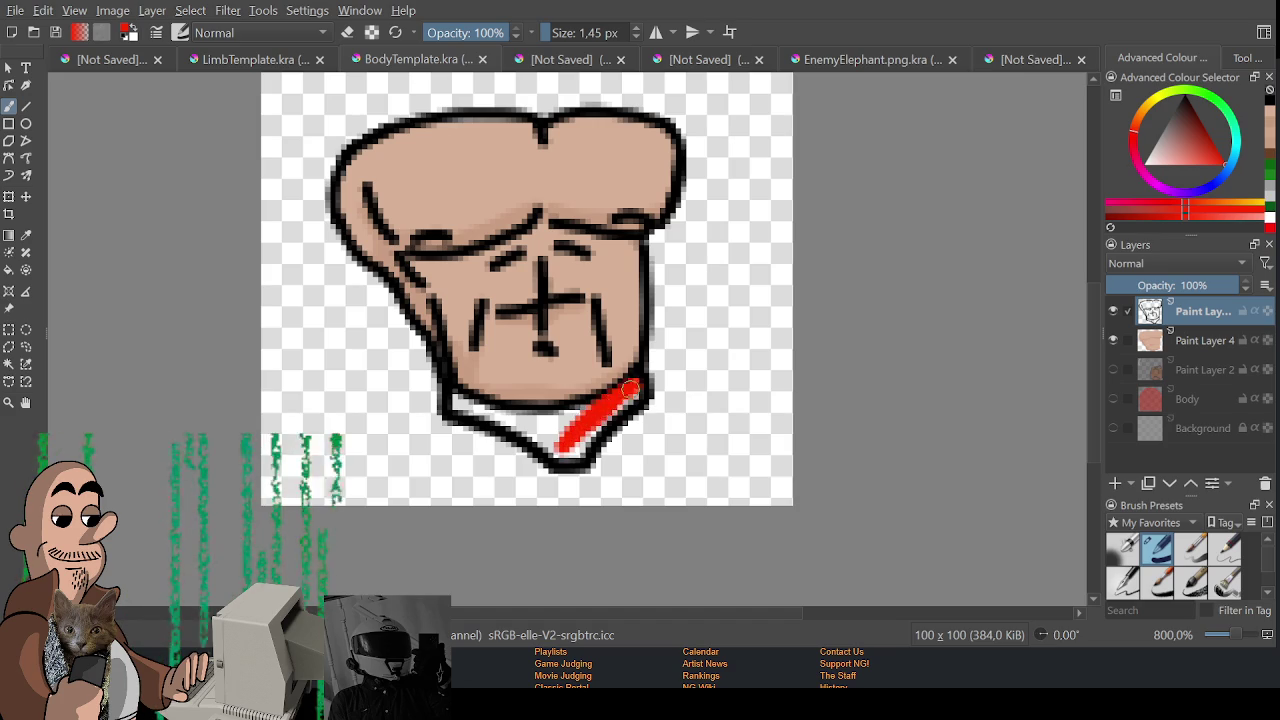
key("ctrl+z")
left_click(1170, 340)
mouse_move(572, 437)
left_mouse_down()
mouse_move(596, 437)
mouse_move(560, 452)
mouse_move(565, 415)
mouse_move(535, 425)
mouse_move(455, 402)
mouse_move(475, 412)
left_mouse_up()
mouse_move(567, 414)
left_mouse_down()
mouse_move(623, 397)
mouse_move(609, 440)
left_mouse_up()
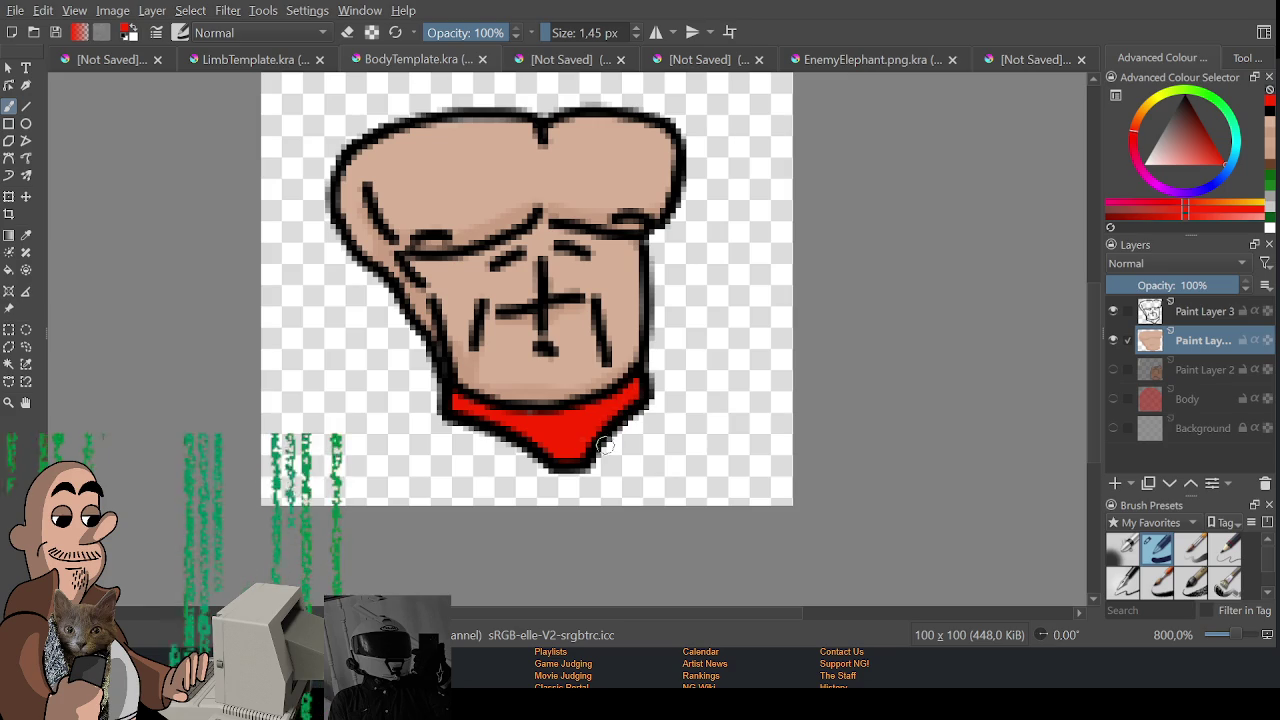
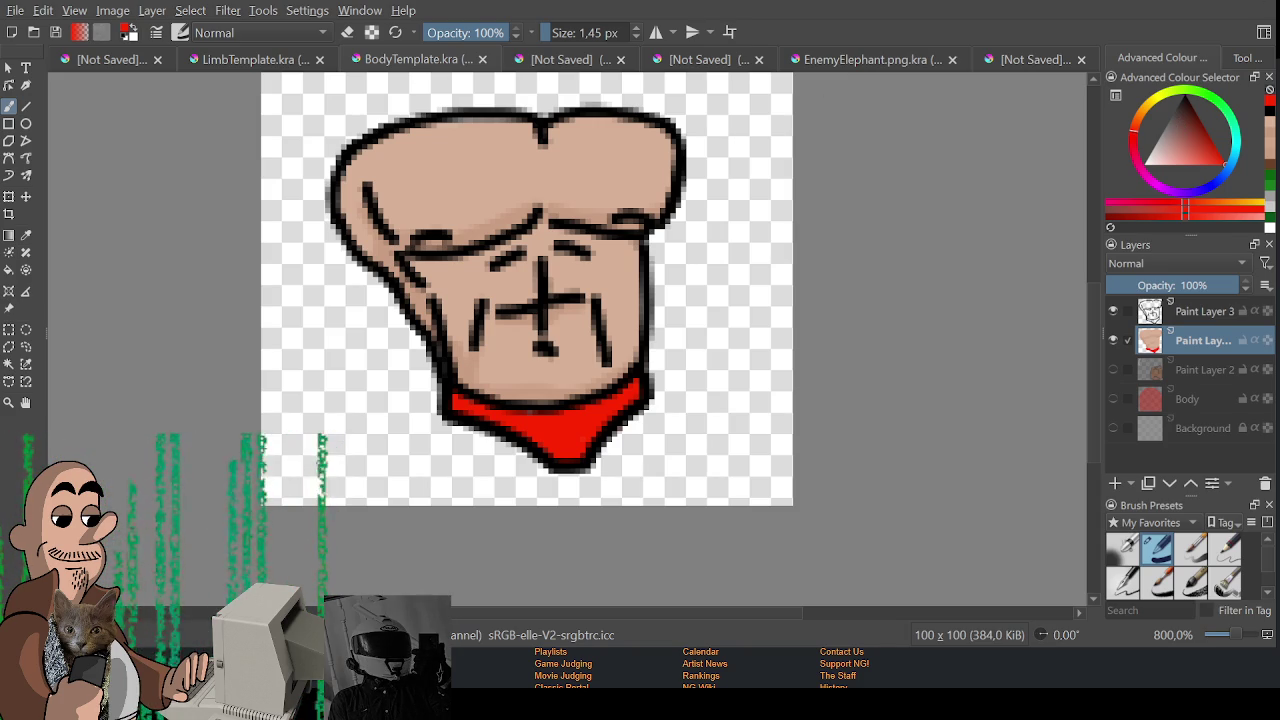
- Go from Krita to the Newgrounds profile, then to the 'The Drezel Doc' accusation list
key("alt+Tab")
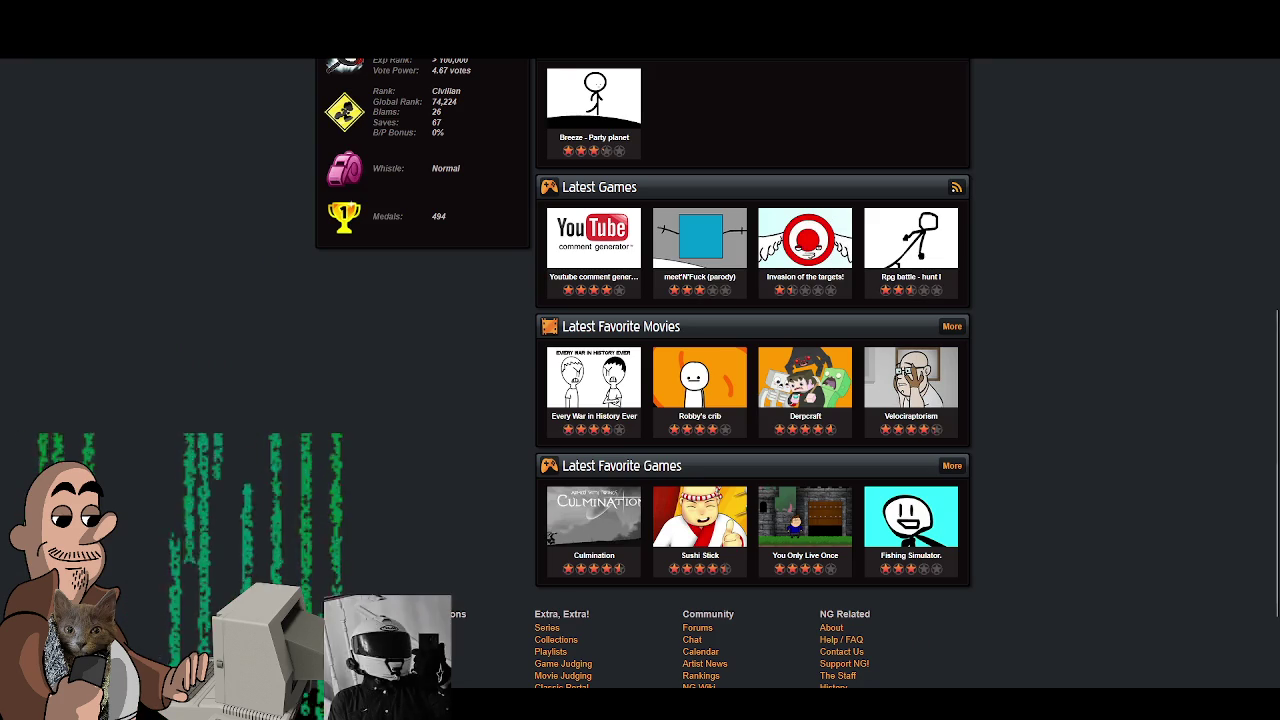
scroll(640, 380, "up", 1)
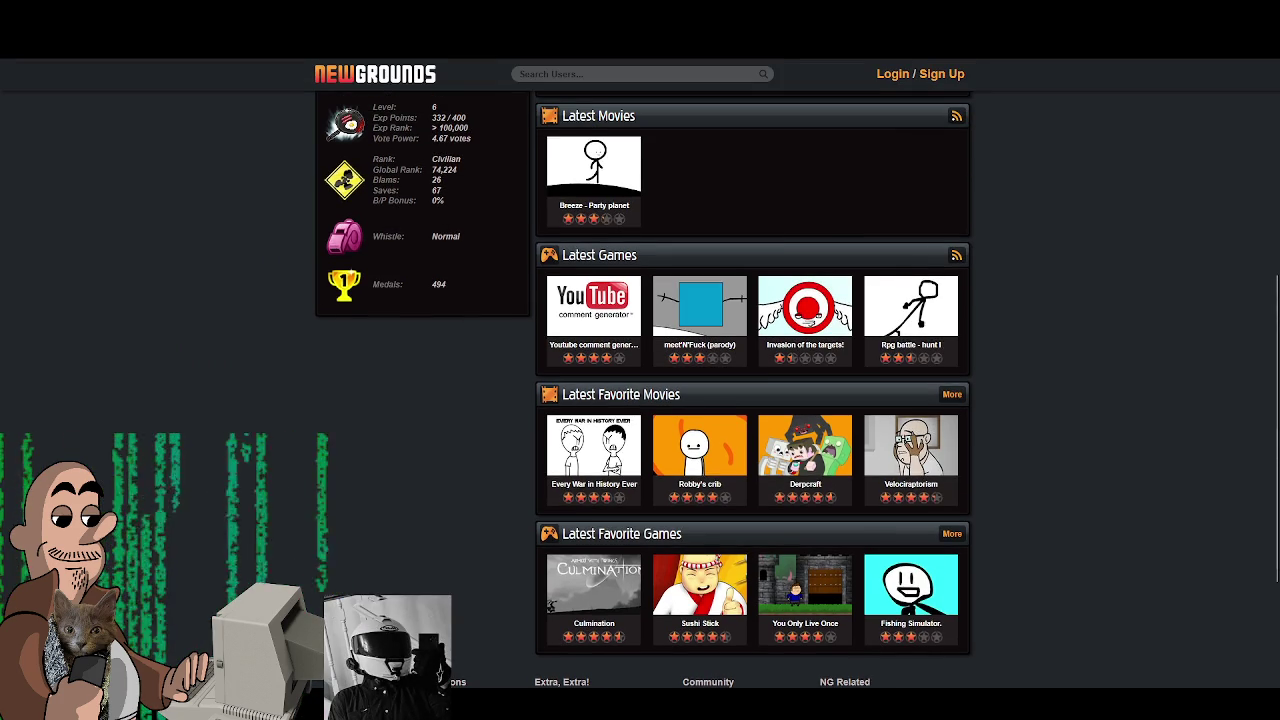
key("alt+Tab")
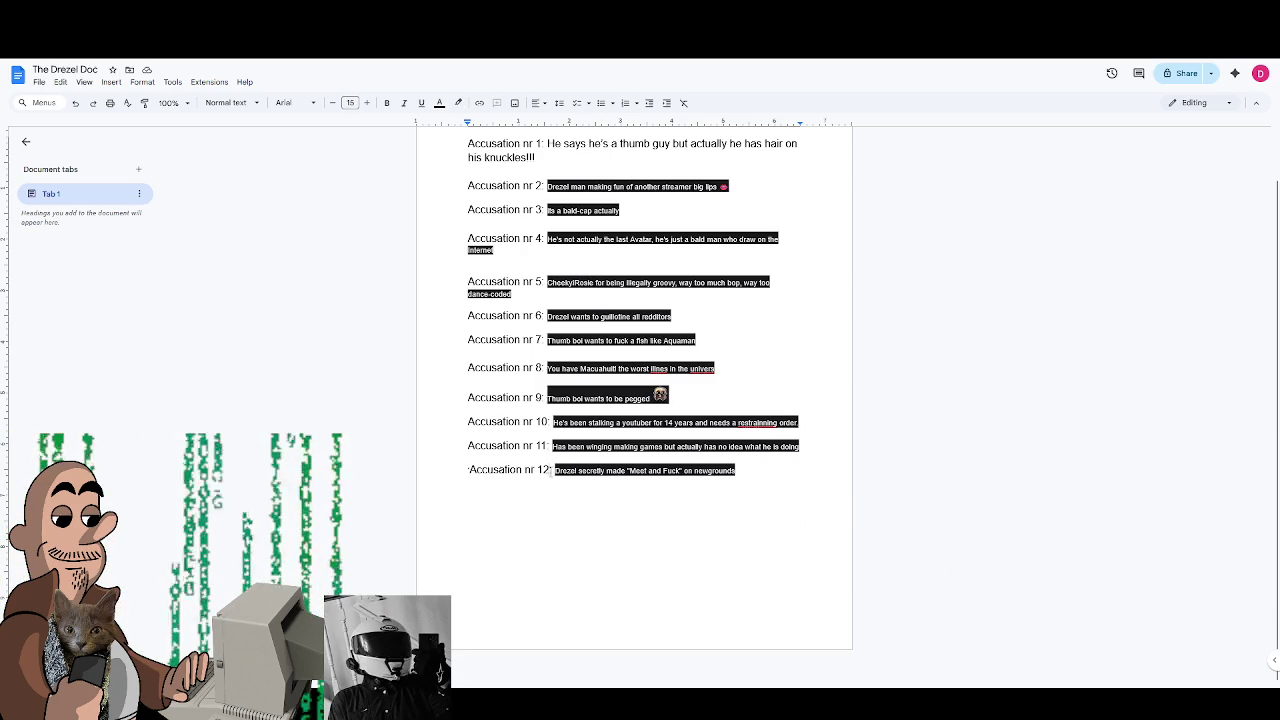
- Copy the 'Accusation nr 12:' label onto a new line below and renumber it to 13
left_click_drag(549, 470, 470, 470)
left_click(549, 470)
left_click_drag(551, 470, 465, 468)
key("ctrl+c")
left_click(767, 478)
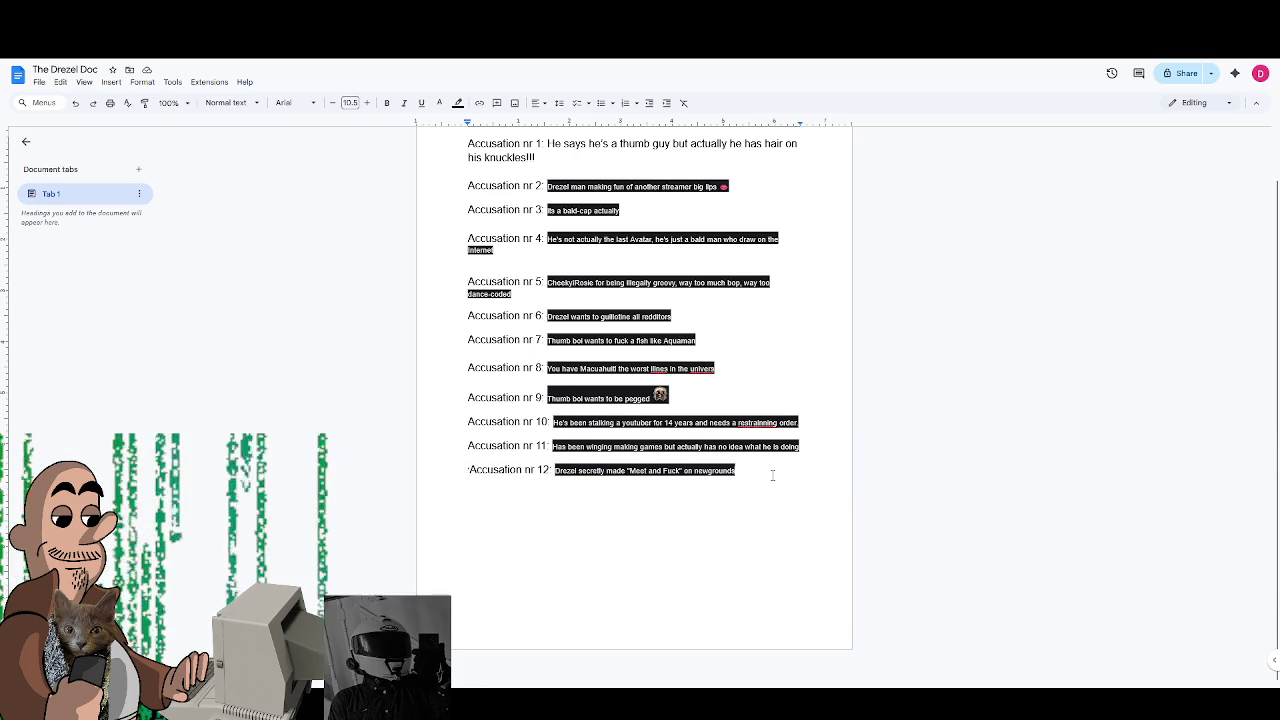
key("ctrl+v")
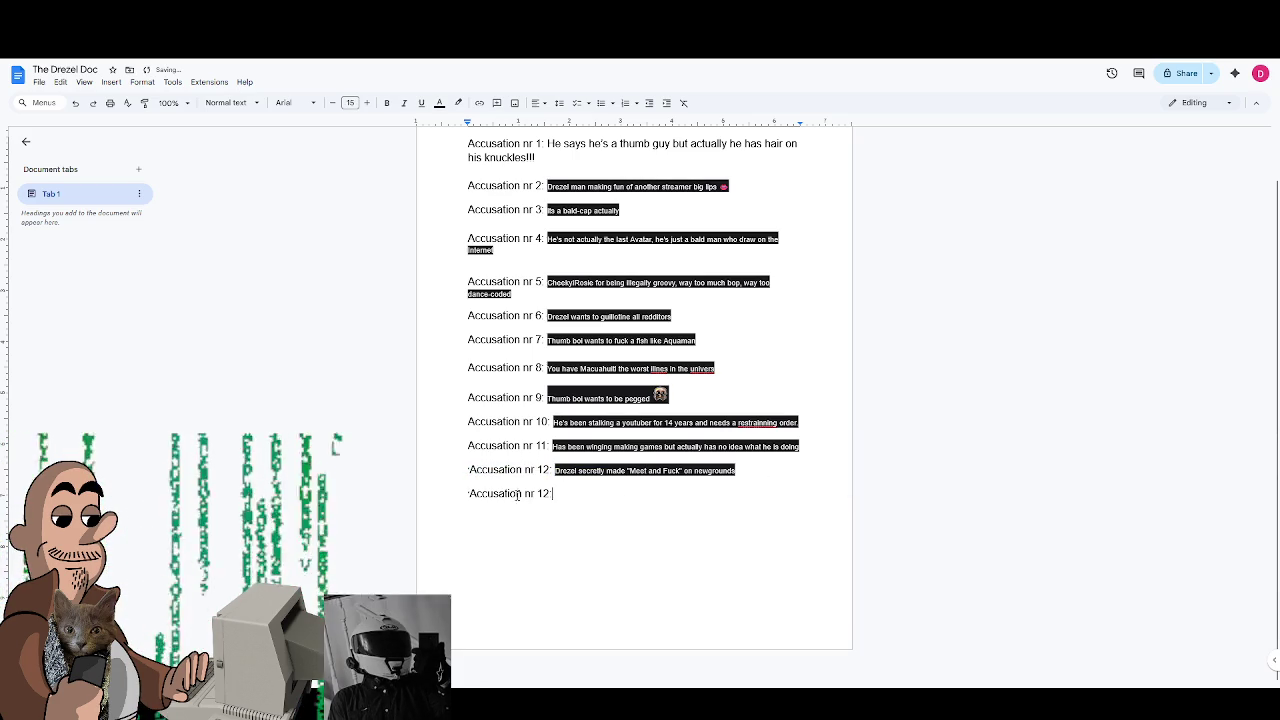
key("BackSpace")
key("BackSpace")
type("3:")
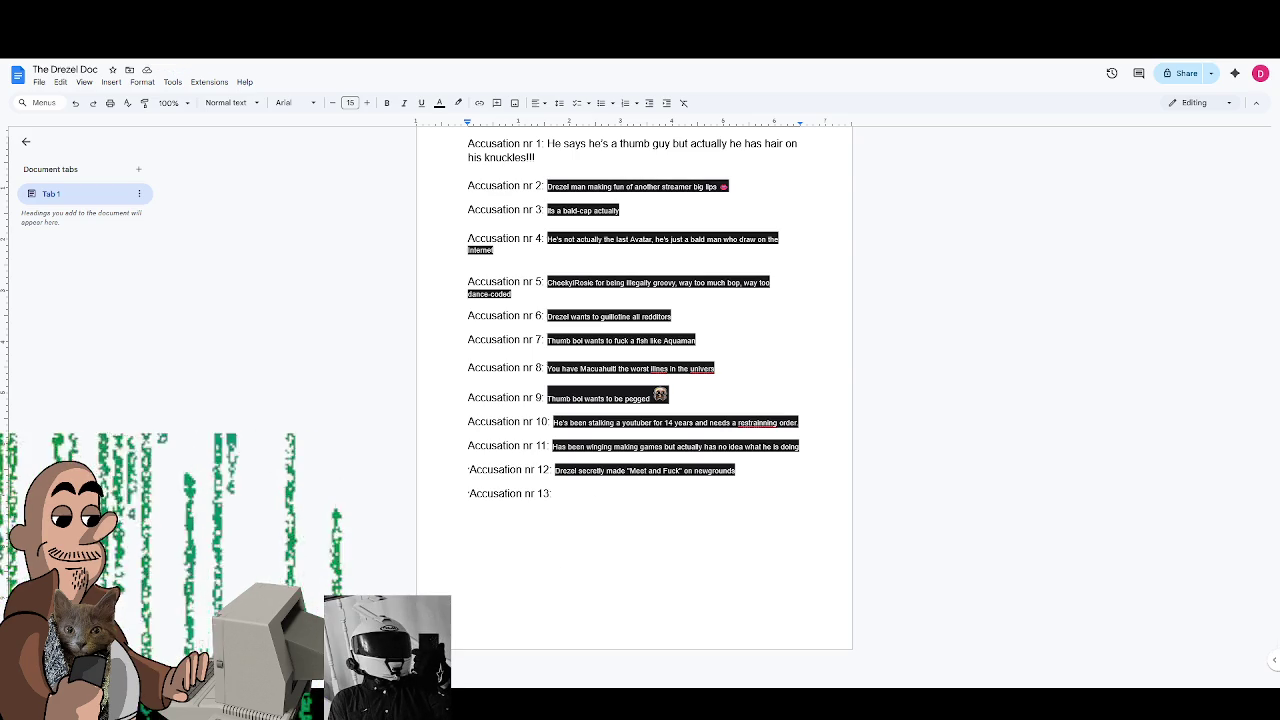
key("minus")
key("minus")
key("minus")
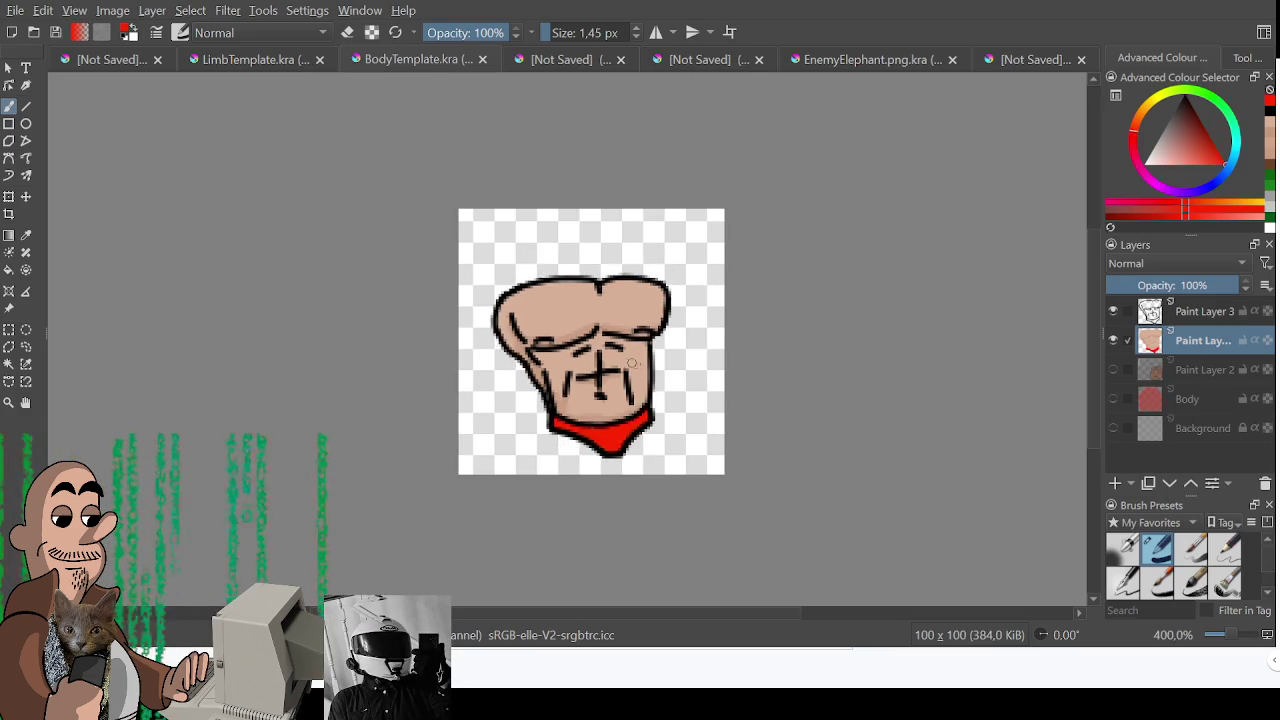
- Refit the torso sprite in the view and start exporting it
key("plus")
key("plus")
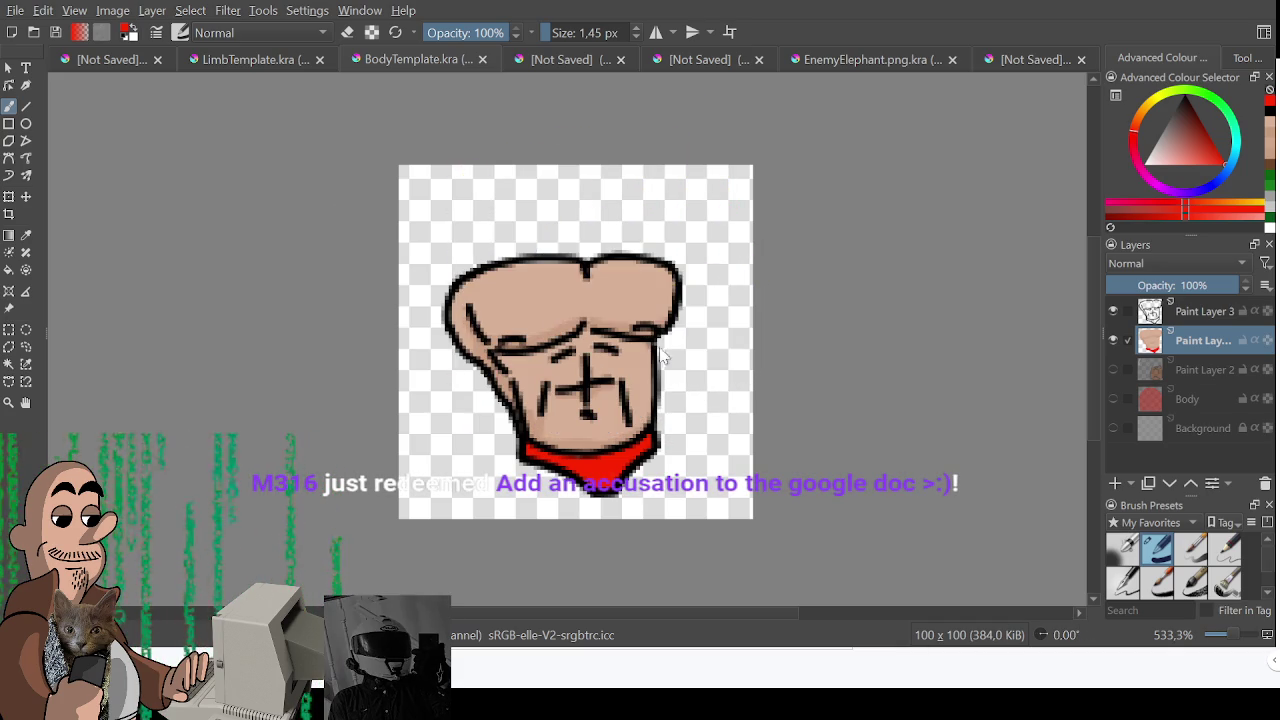
key("ctrl+s")
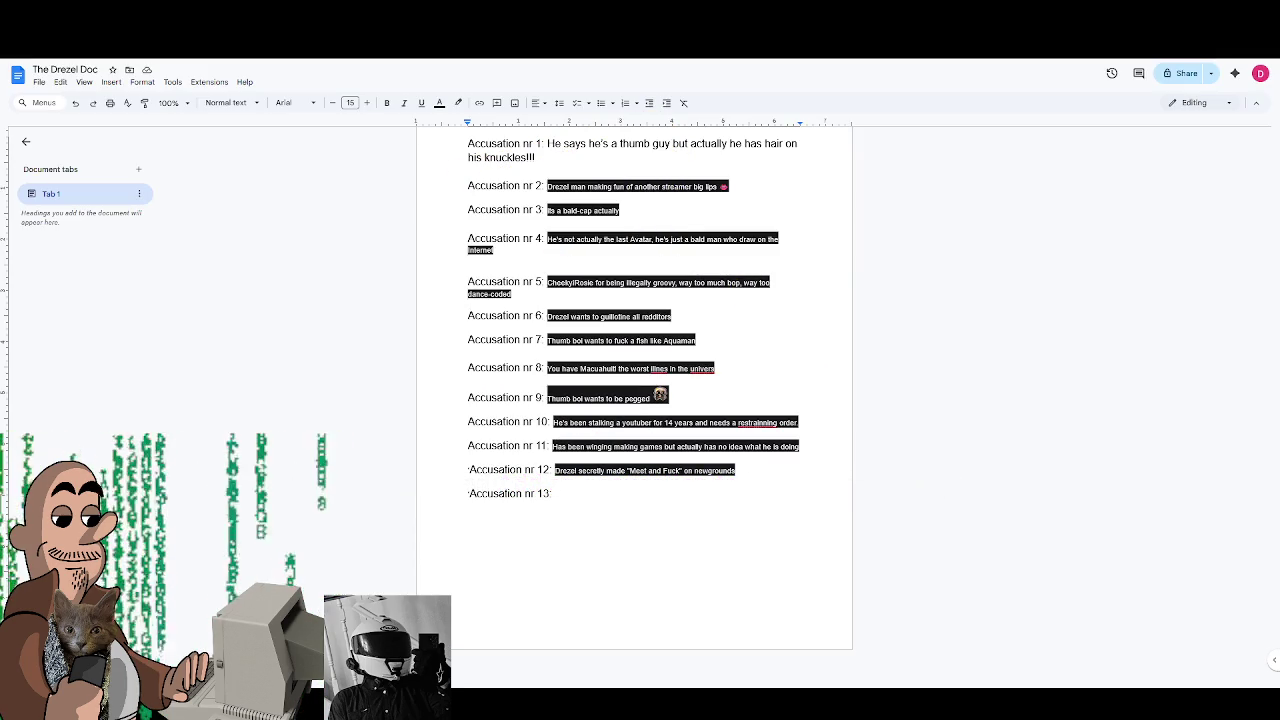
- Paste the redeemed accusation text after 'Accusation nr 13:'
type("drez is secretly graymoonproductions")
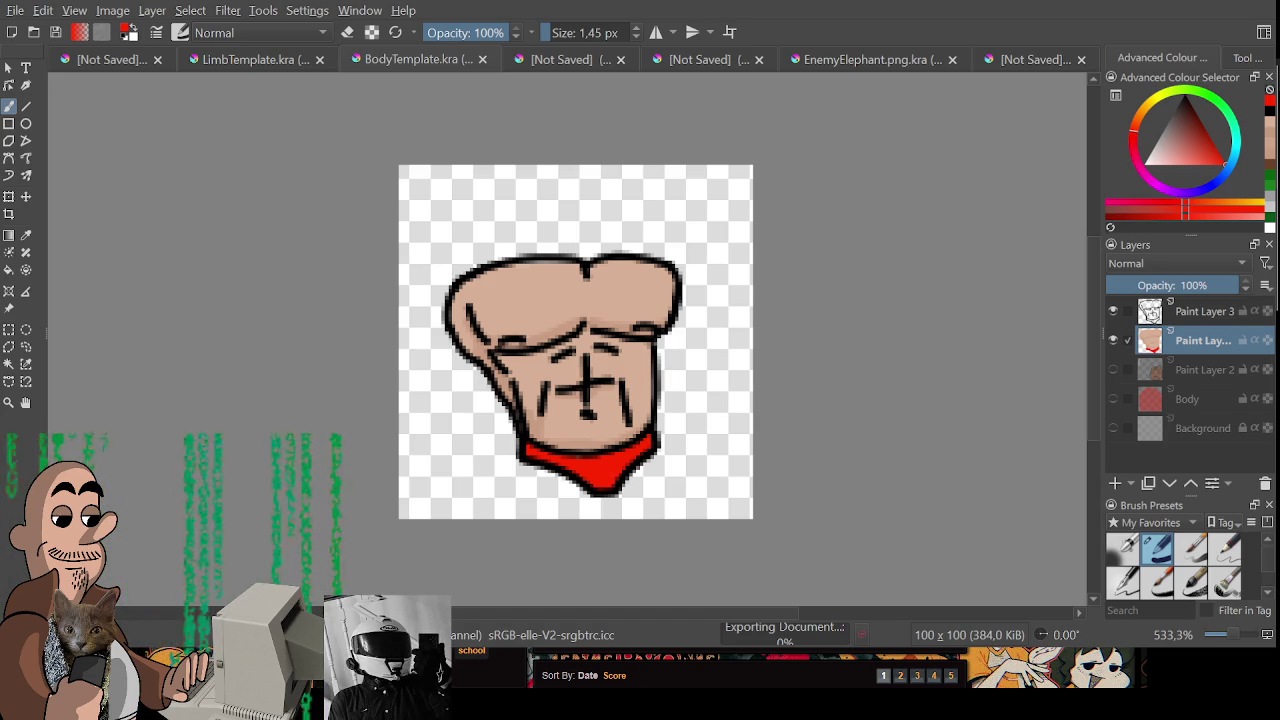
key("alt+Tab")
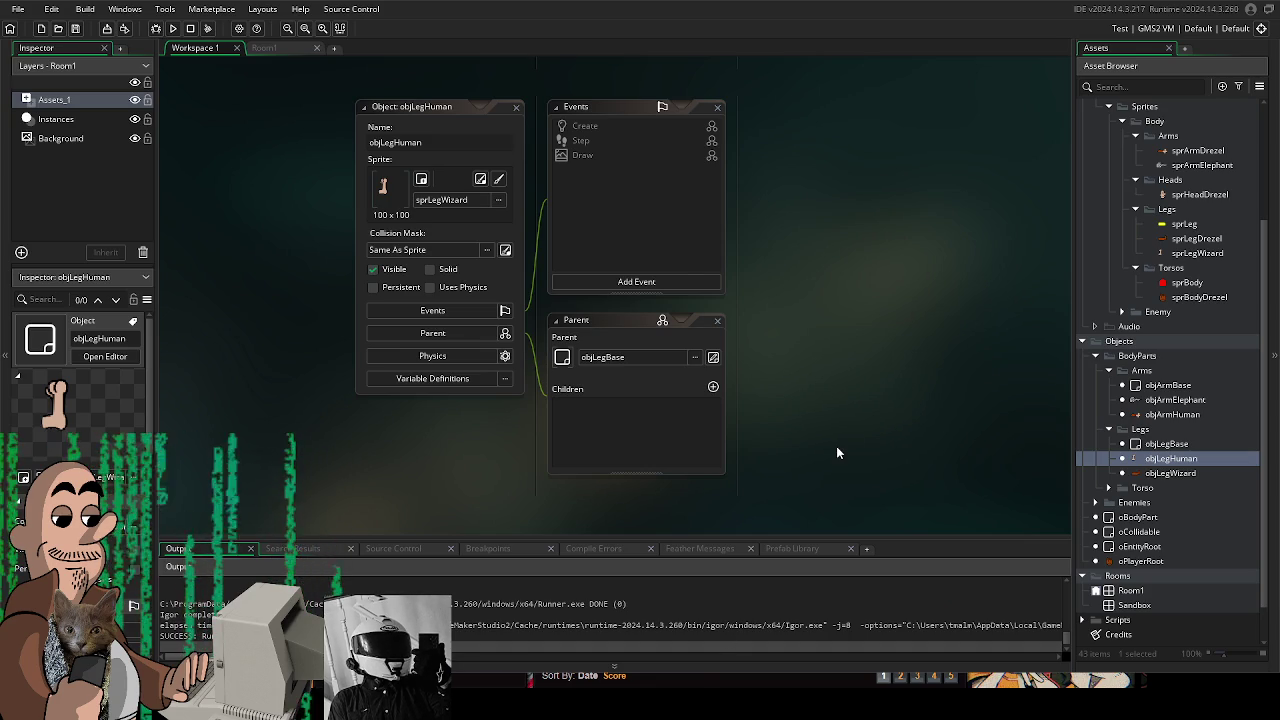
scroll(837, 448, "up", 1)
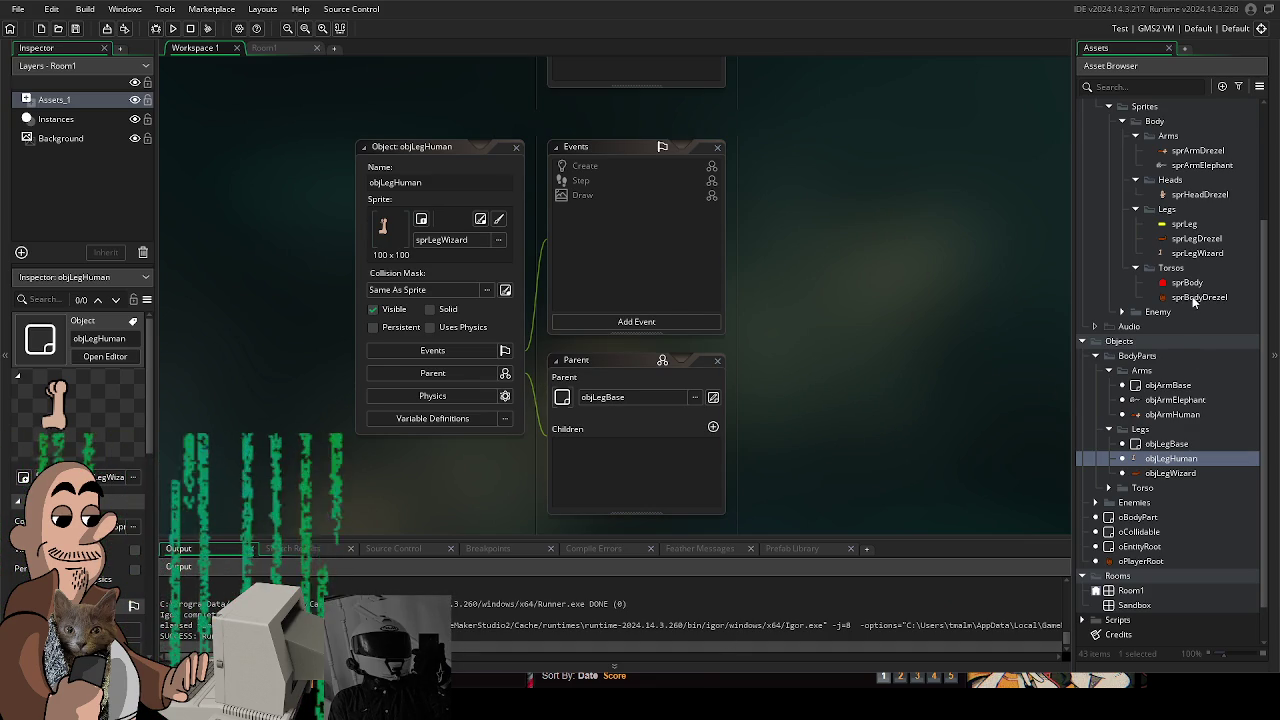
scroll(1192, 303, "up", 3)
scroll(1207, 322, "up", 2)
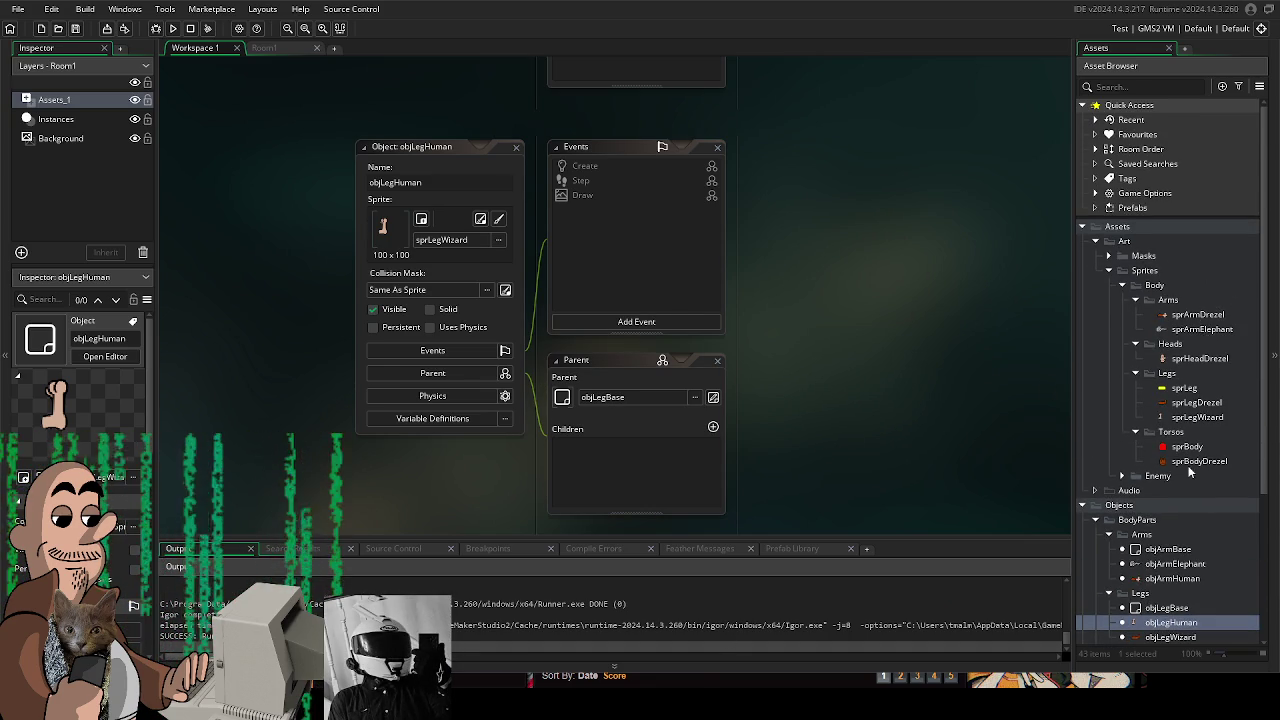
scroll(1186, 457, "down", 2)
left_click(1208, 409)
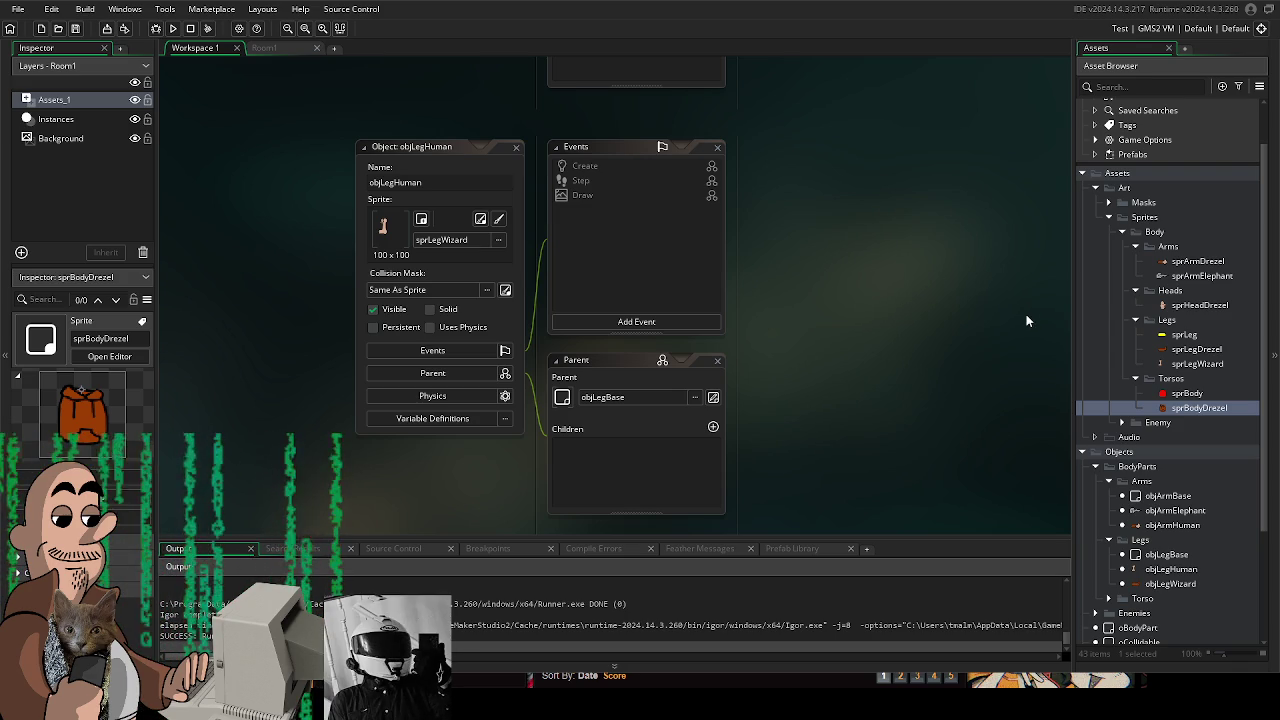
scroll(1106, 397, "down", 1)
scroll(1180, 420, "down", 2)
scroll(1201, 455, "down", 1)
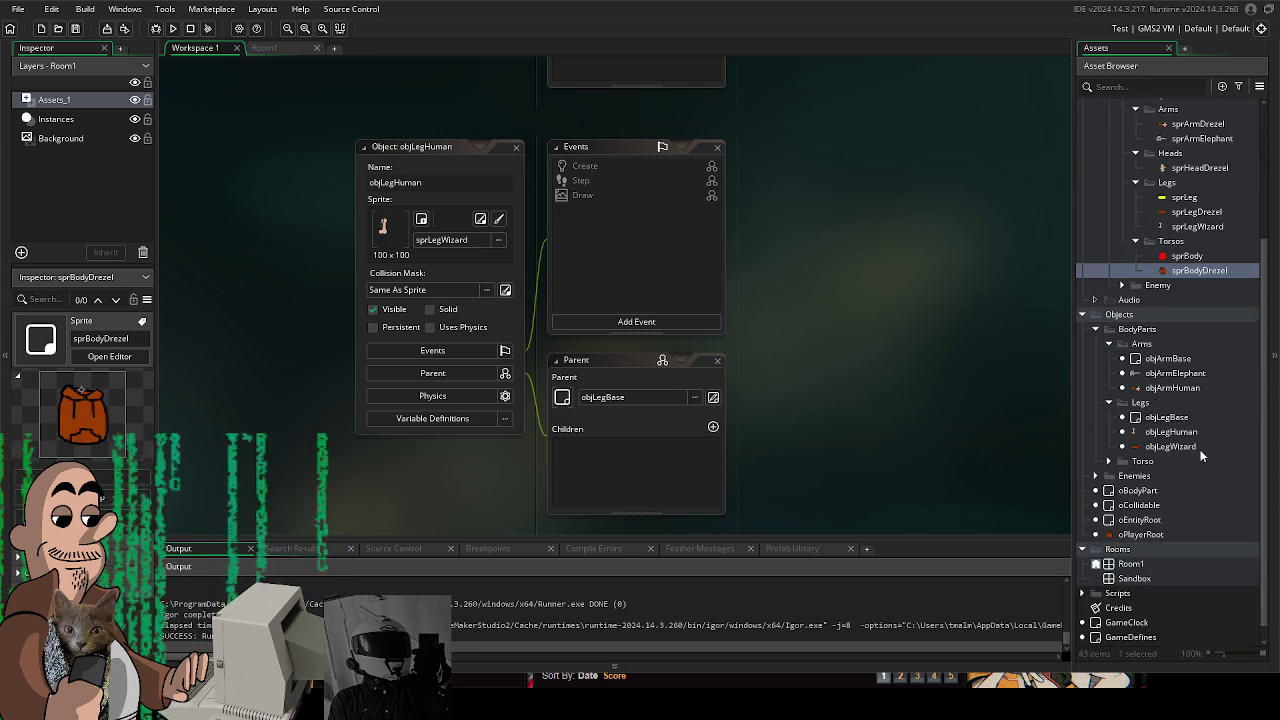
scroll(1185, 472, "down", 1)
double_click(1150, 517)
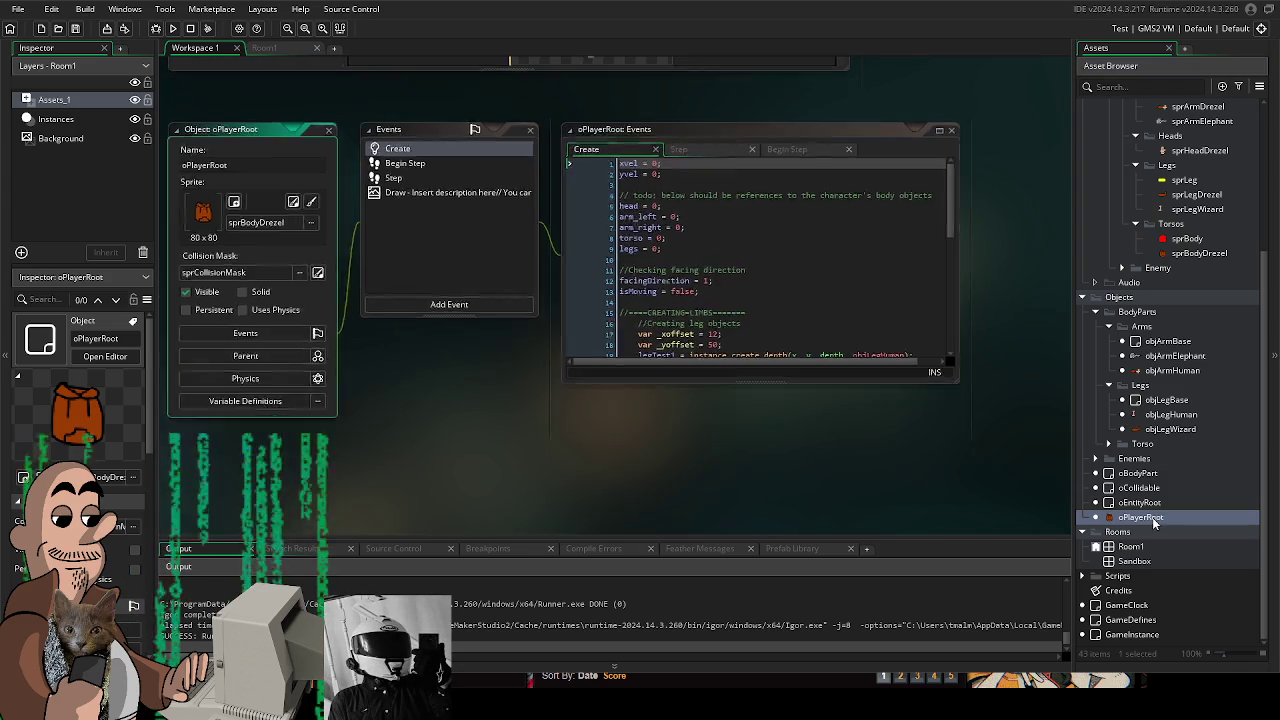
left_click_drag(959, 398, 959, 527)
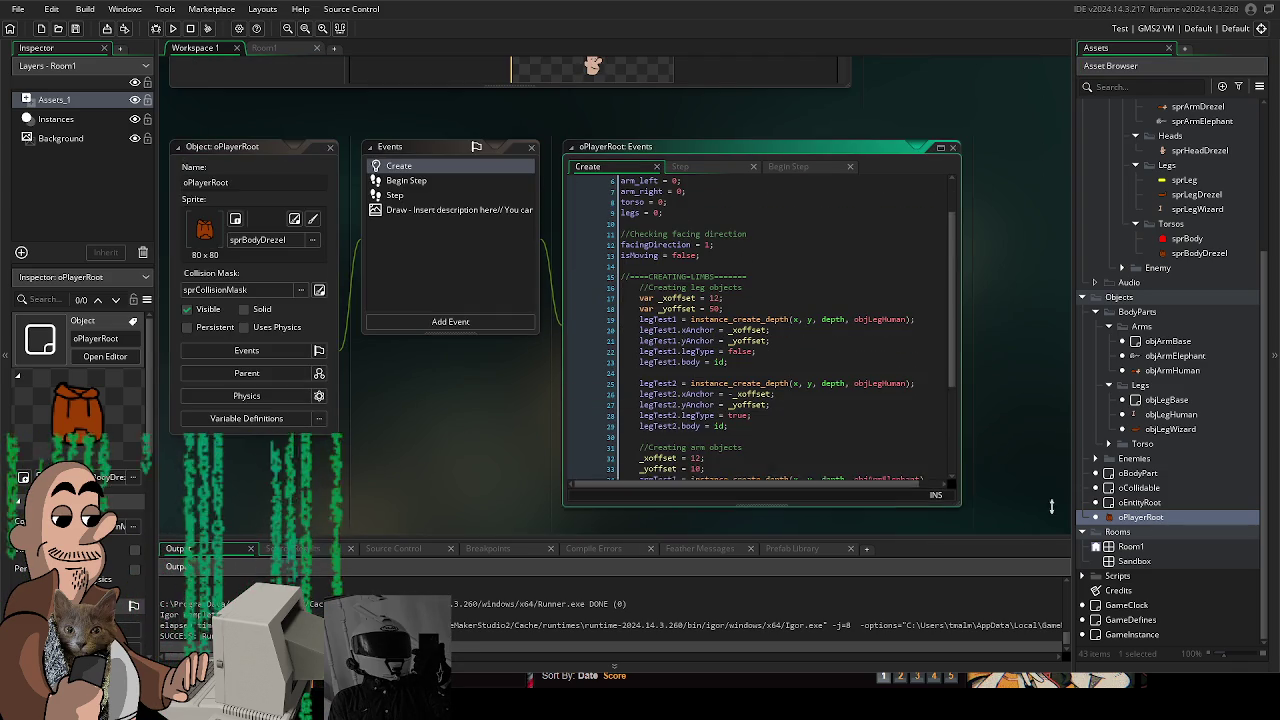
scroll(853, 376, "down", 3)
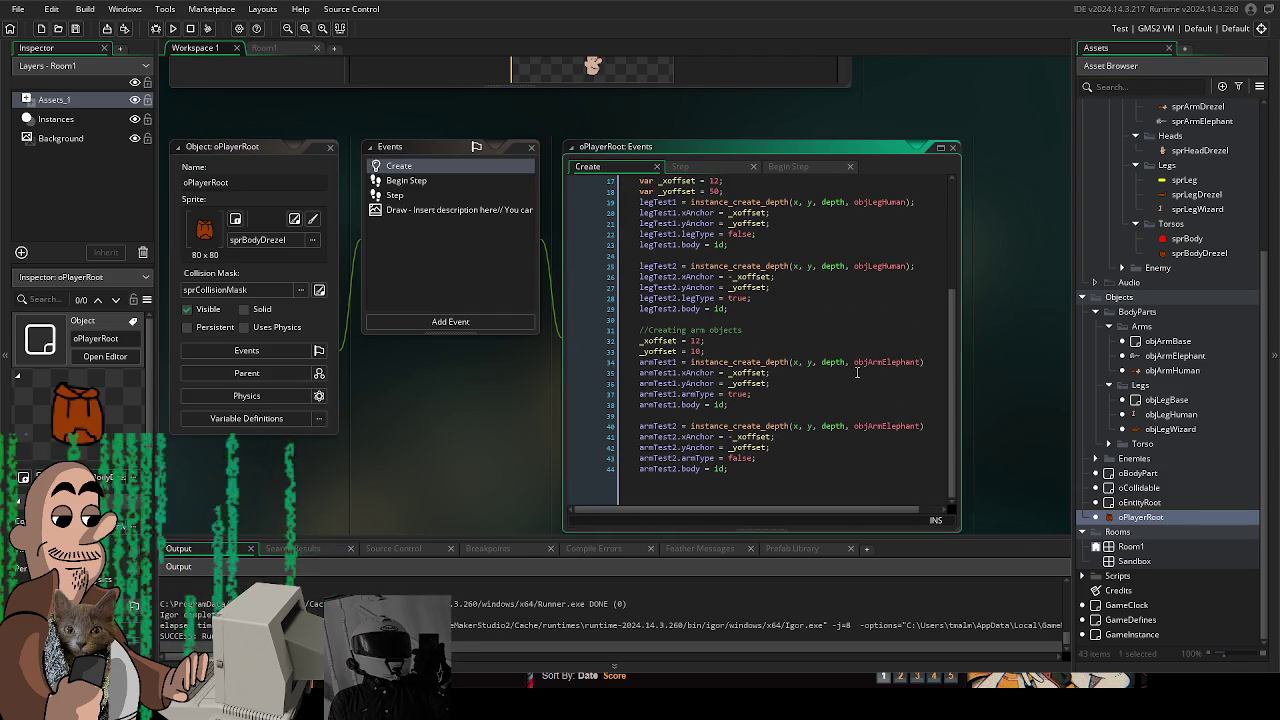
scroll(860, 369, "down", 1)
scroll(860, 369, "up", 3)
scroll(850, 360, "up", 1)
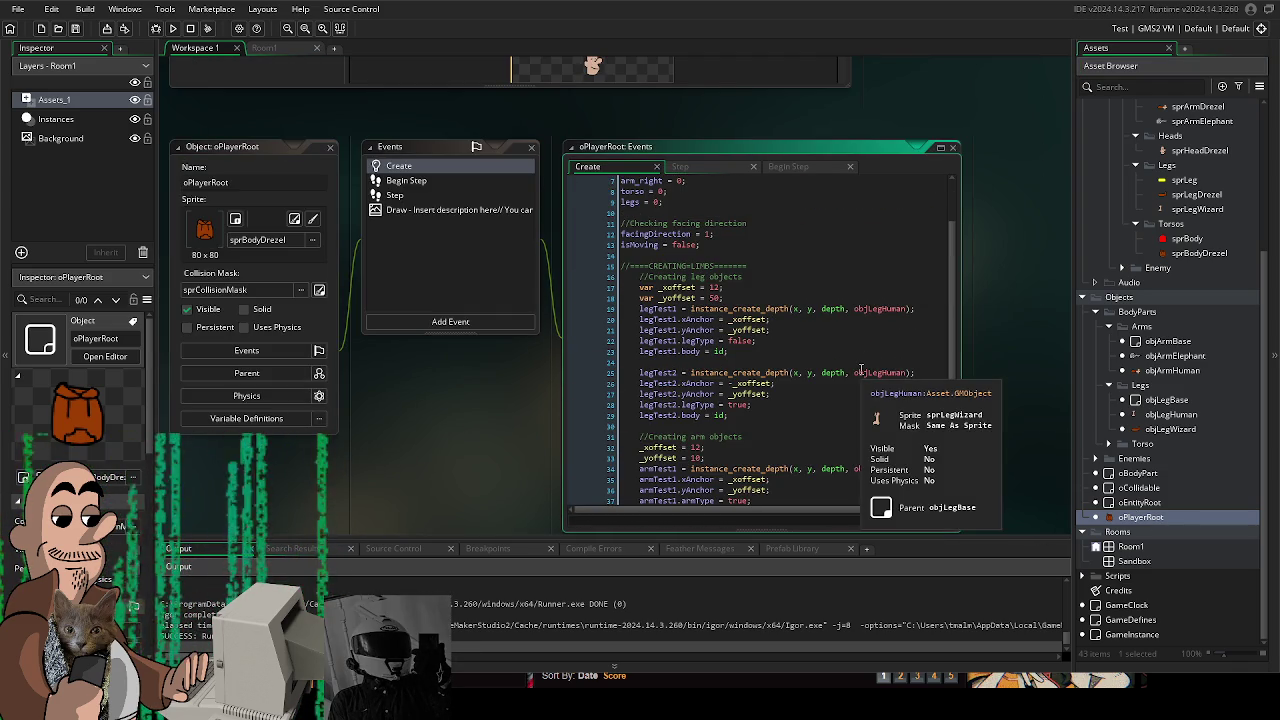
left_click(953, 147)
key("alt+Tab")
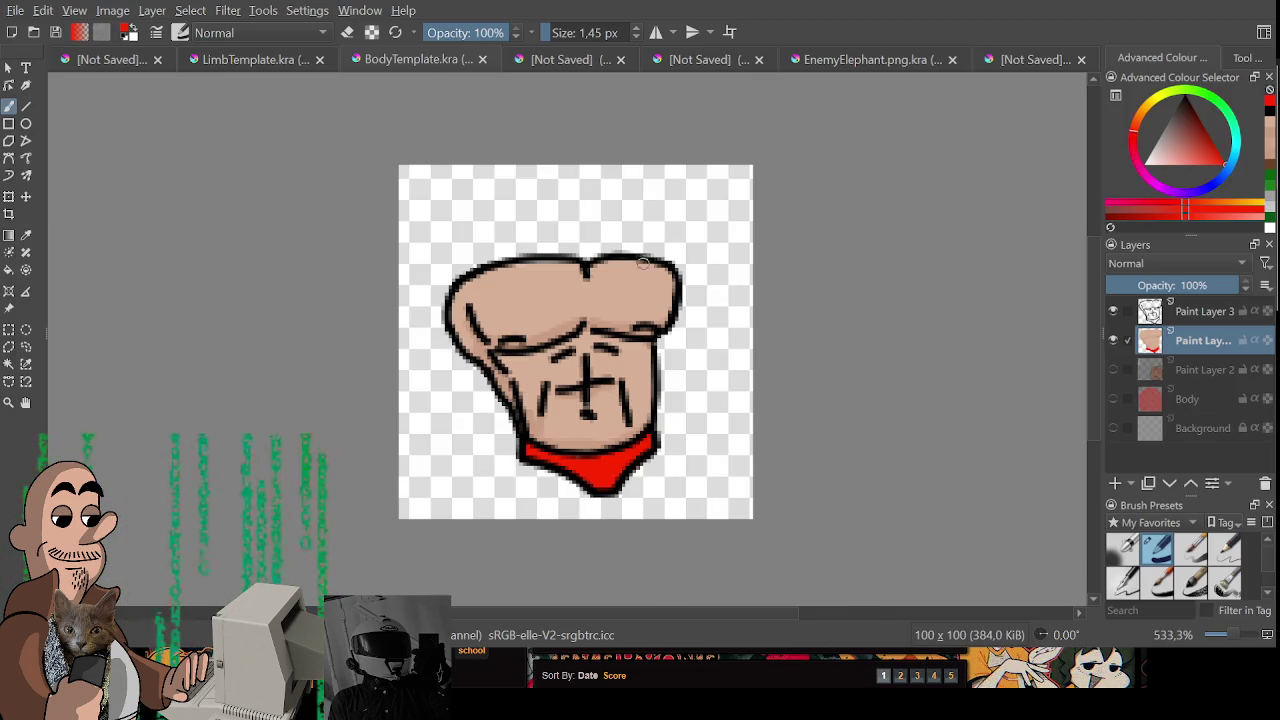
- Check the LimbTemplate, BodyTemplate and unsaved documents, then save LimbTemplate.kra
scroll(633, 279, "down", 1)
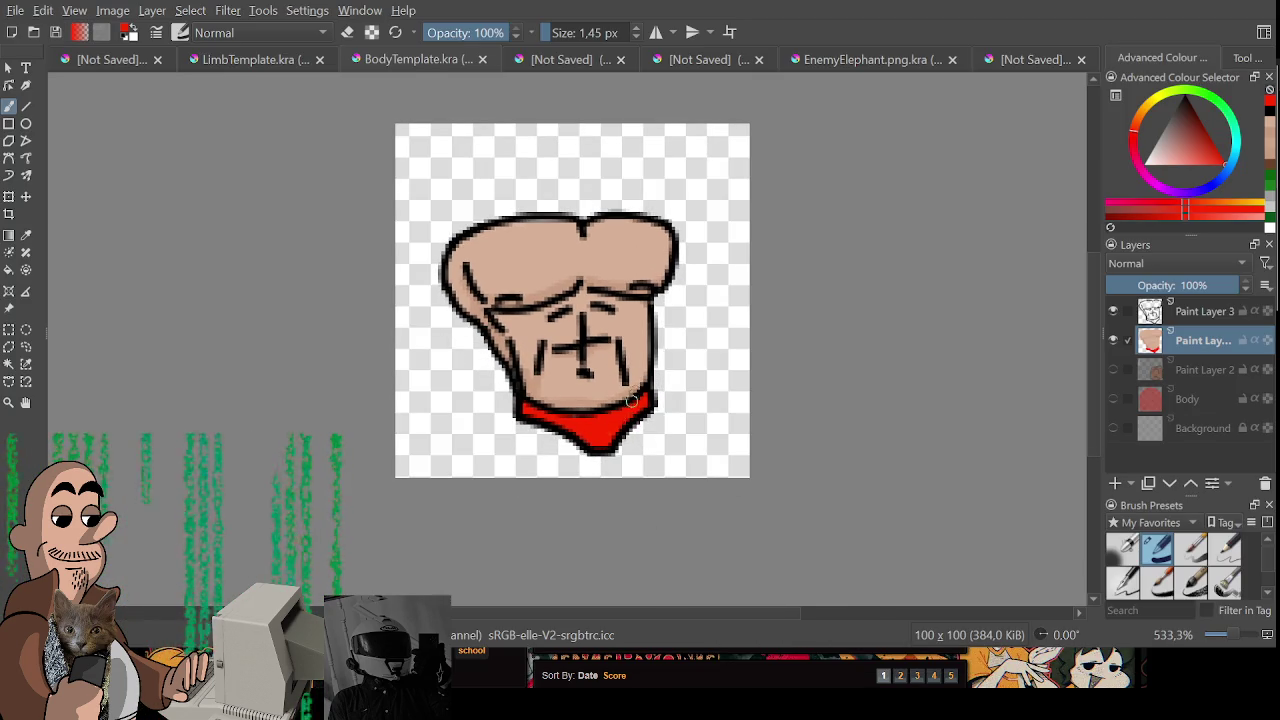
scroll(633, 396, "up", 1)
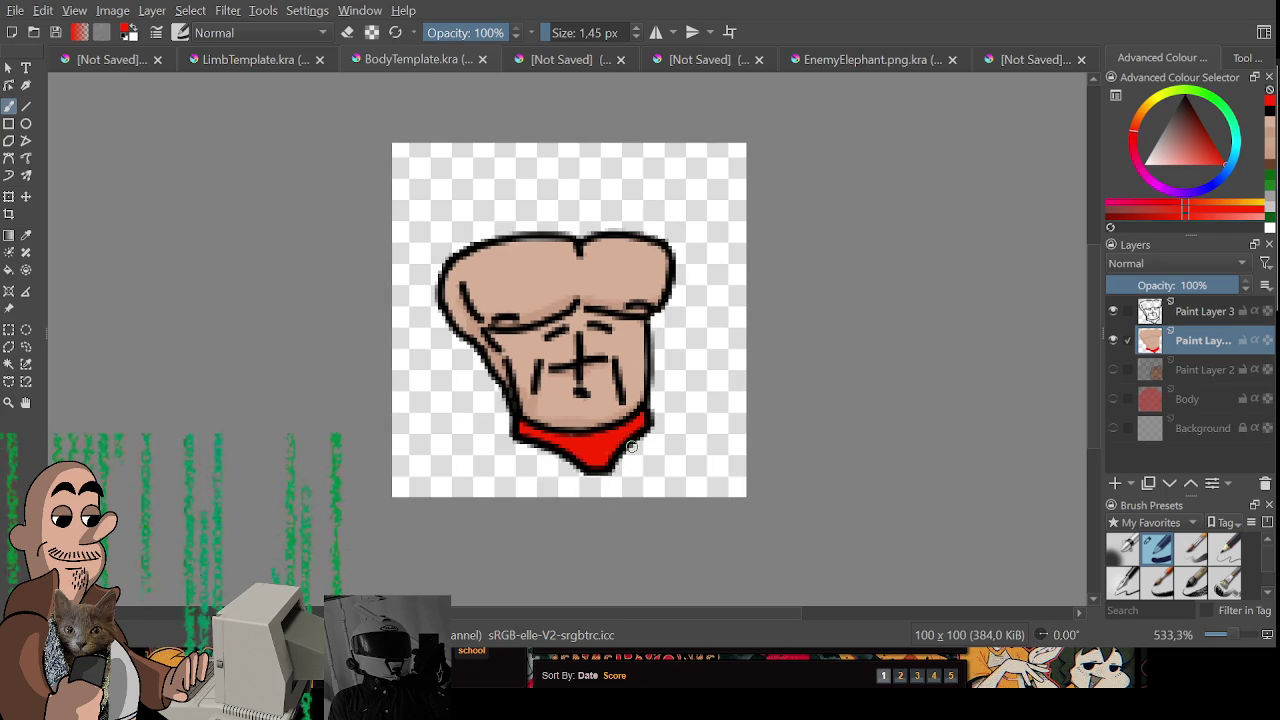
left_click(248, 66)
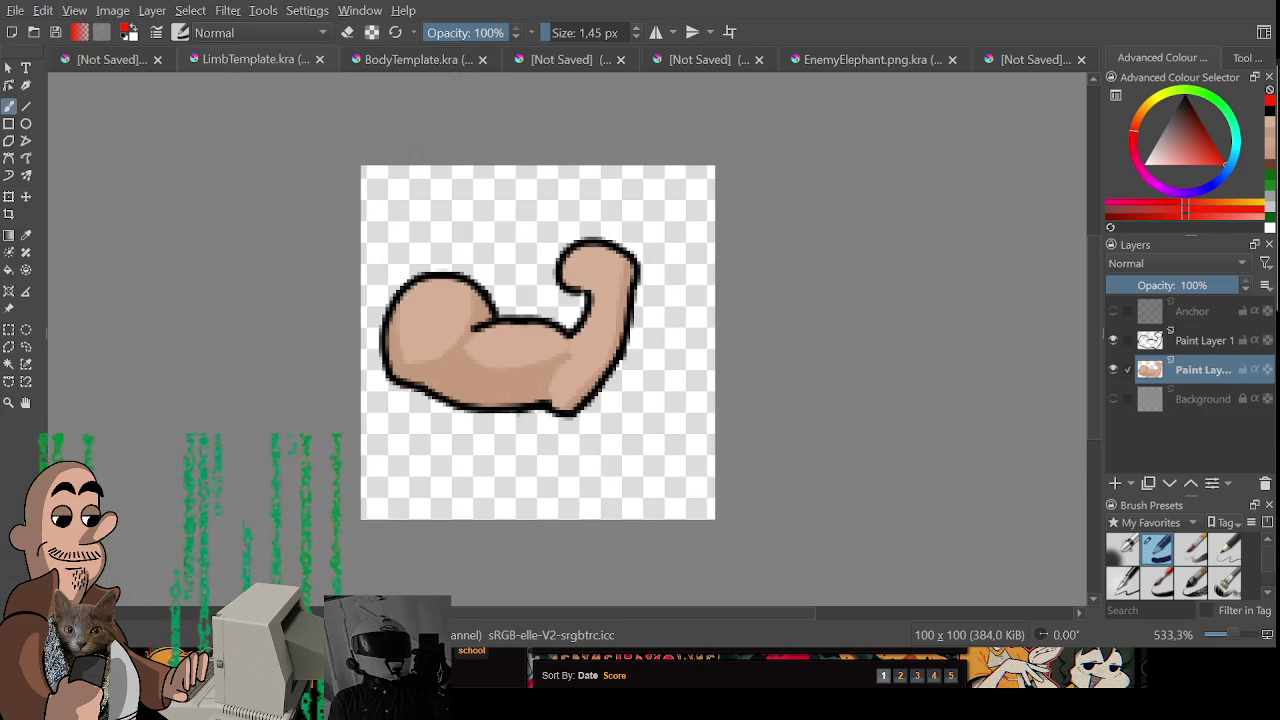
left_click(392, 62)
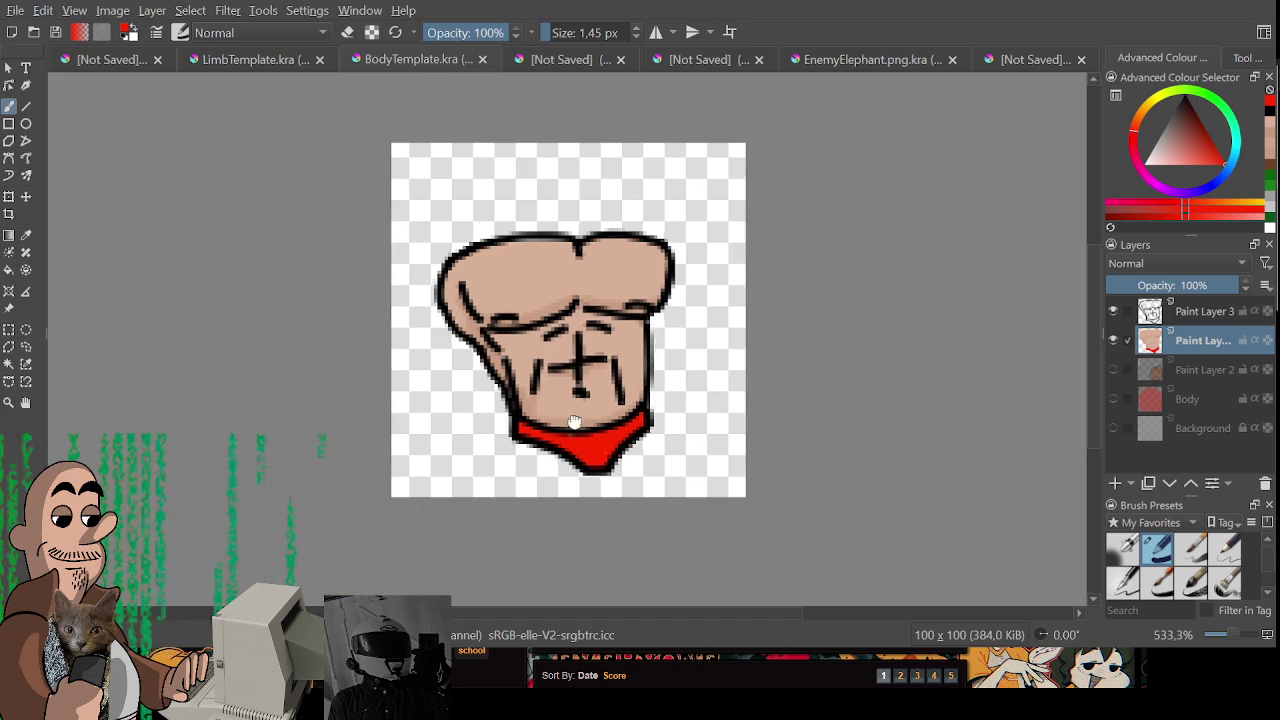
left_click(108, 58)
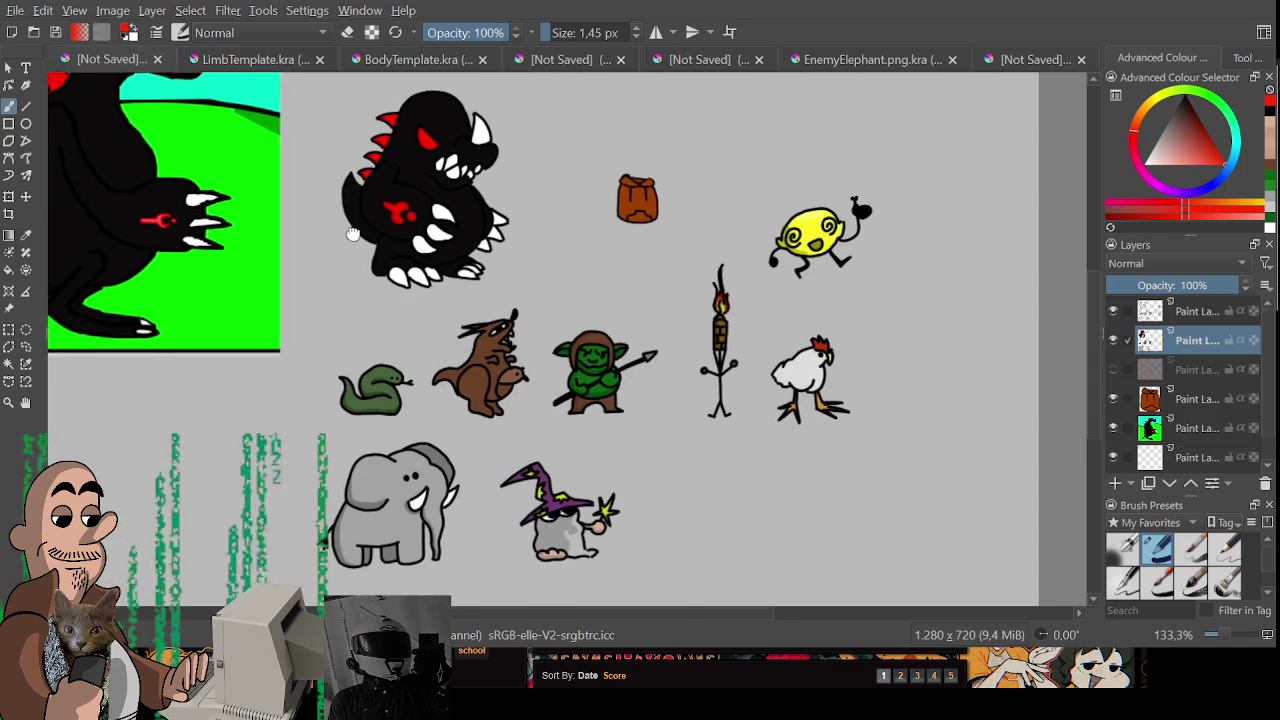
left_click(248, 58)
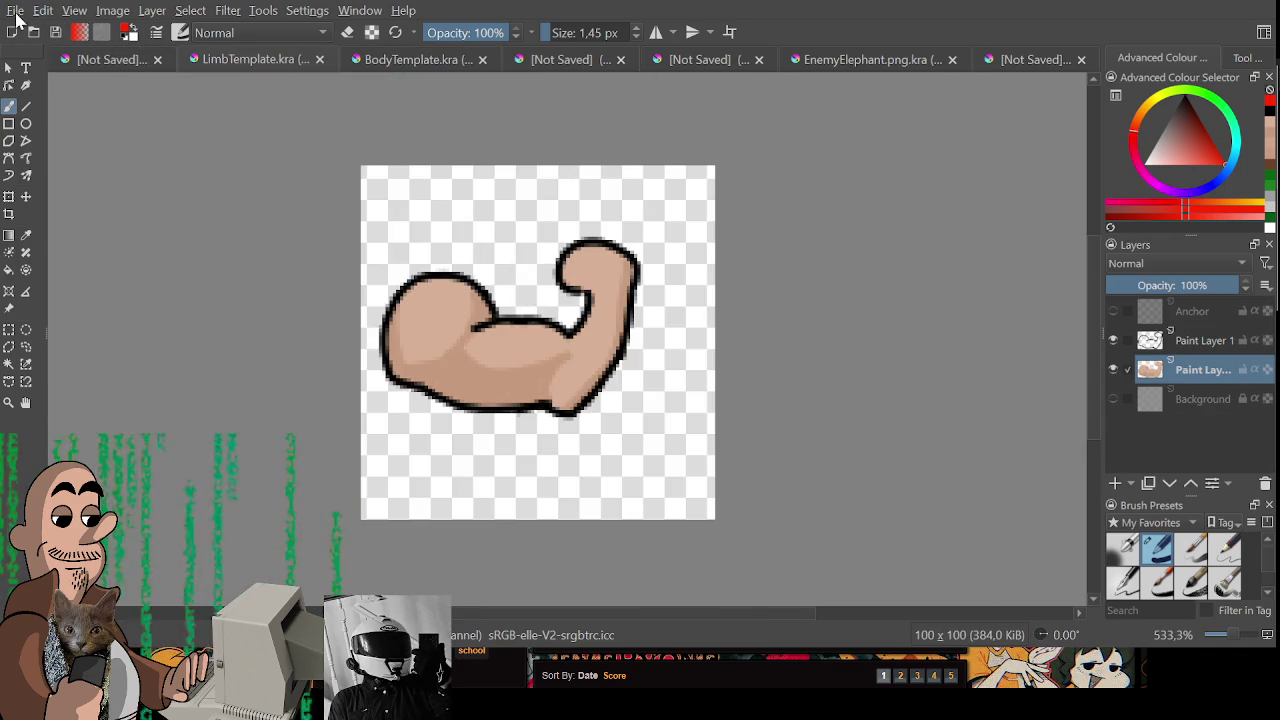
key("ctrl+s")
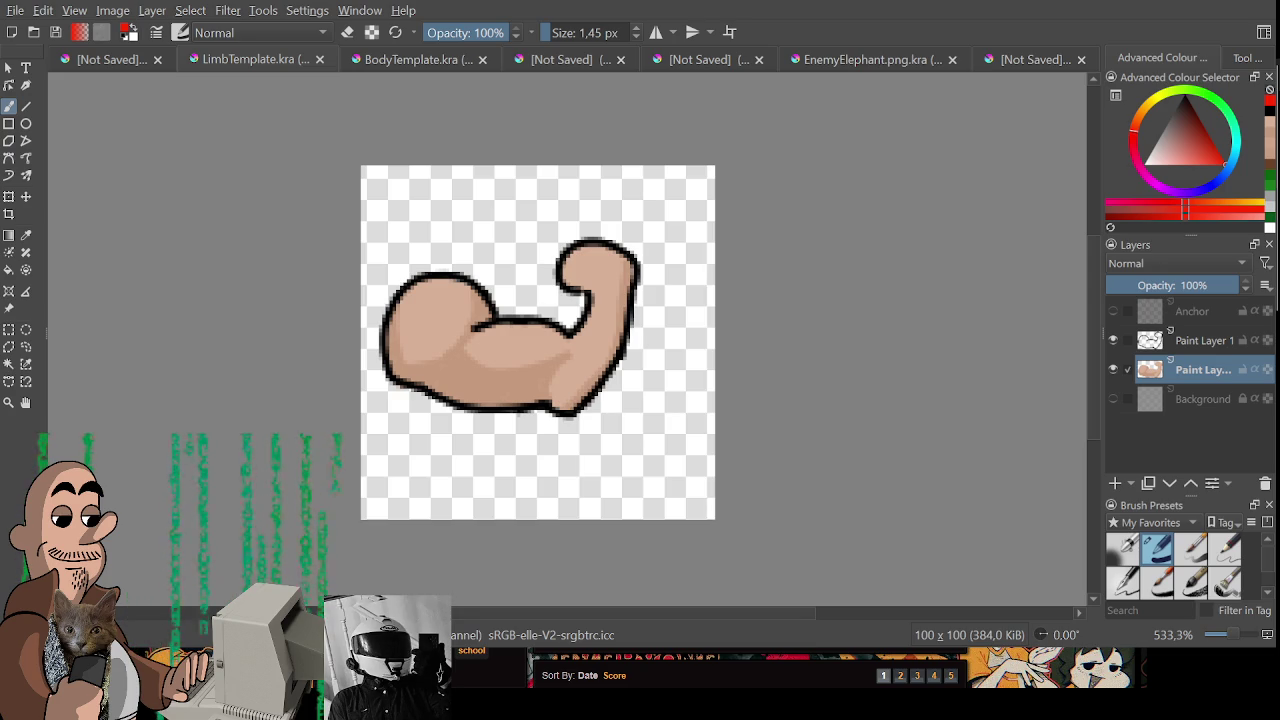
- Delete the arm's skin-colour fill and black outline from both paint layers
key("ctrl+r")
left_click_drag(370, 200, 702, 492)
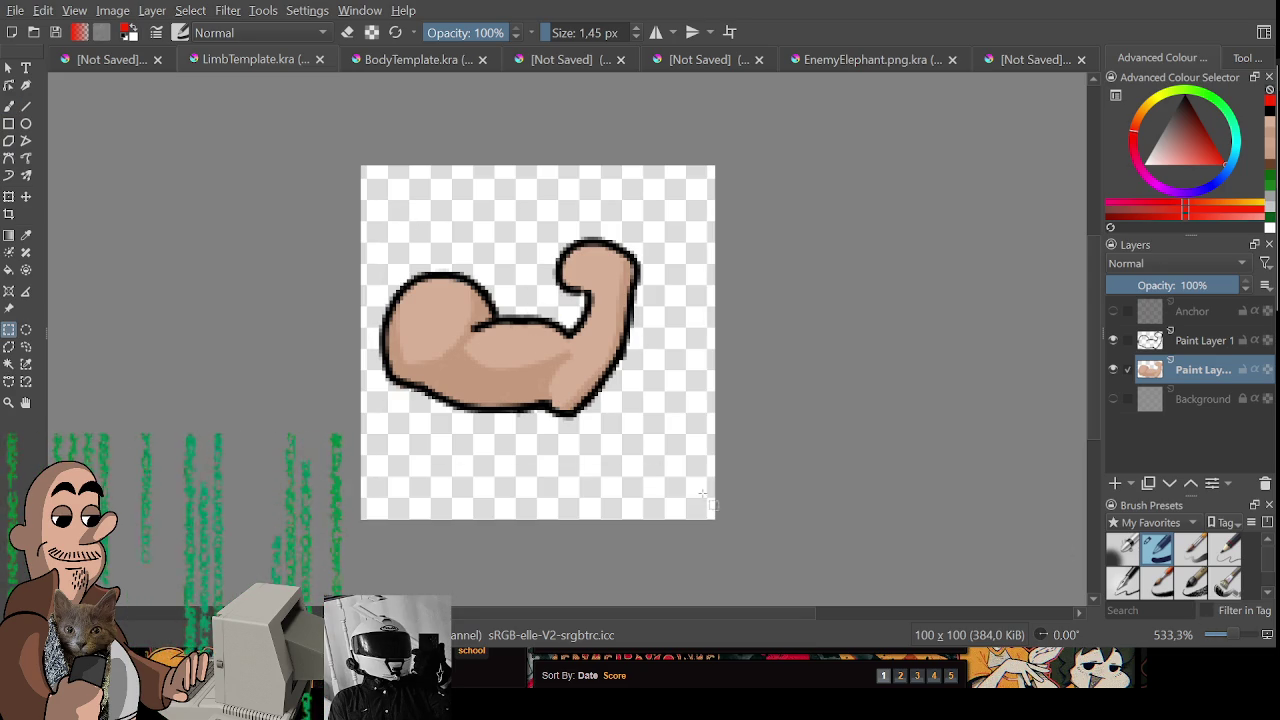
key("Delete")
left_click(1205, 341)
key("Delete")
key("ctrl+shift+a")
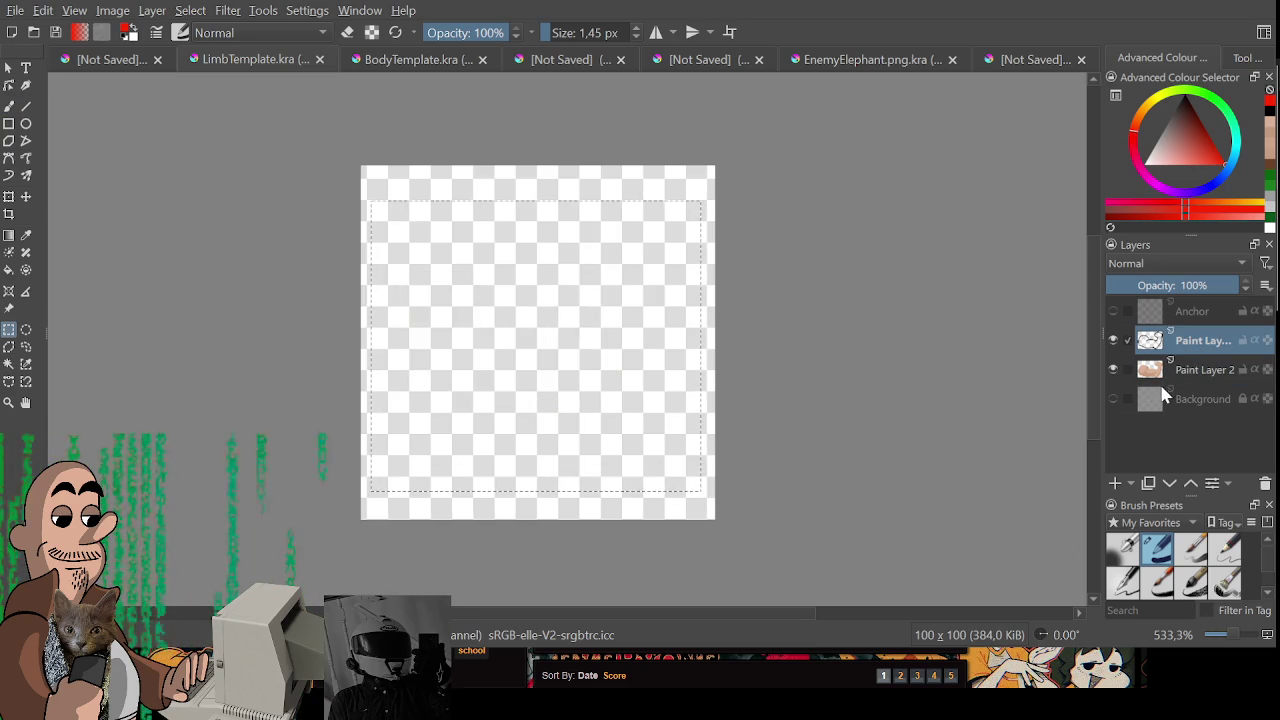
- Set up a 1 px black freehand brush, undoing every test stroke
key("d")
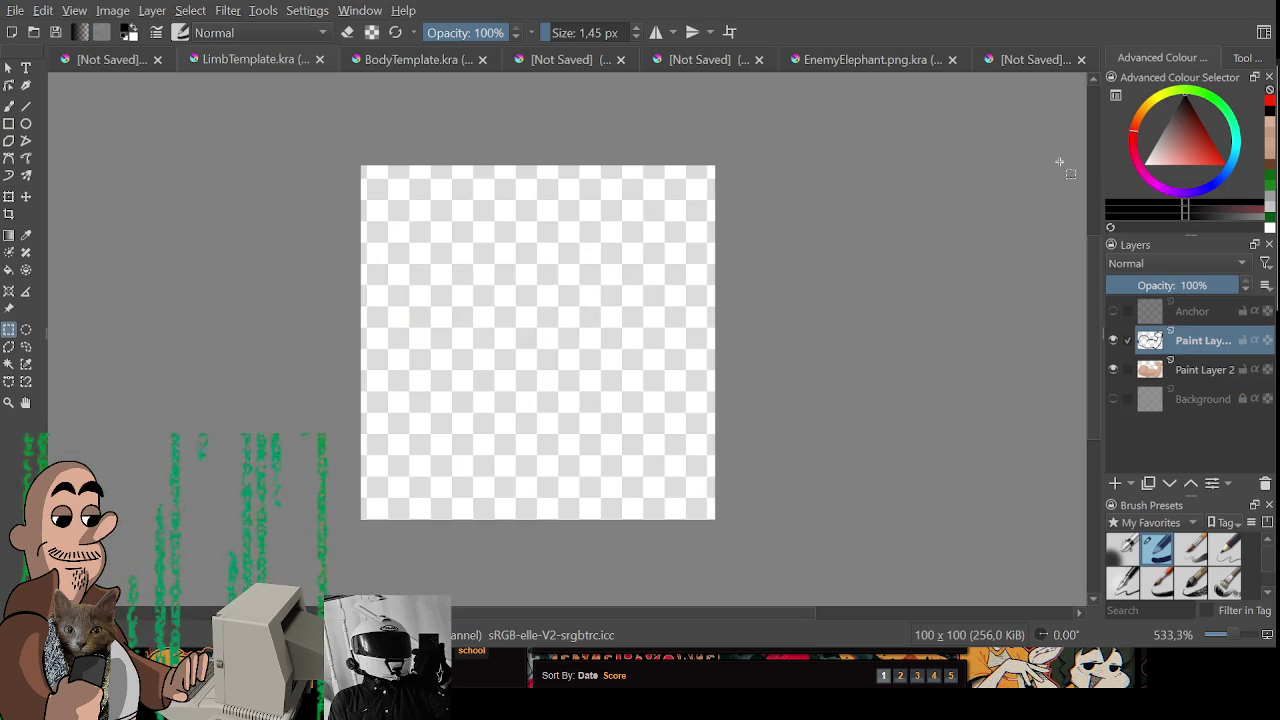
key("b")
left_click_drag(505, 325, 620, 288)
key("ctrl+z")
left_click_drag(527, 358, 637, 258)
key("ctrl+z")
left_click(590, 33)
key("1")
left_click_drag(550, 363, 585, 319)
key("ctrl+z")
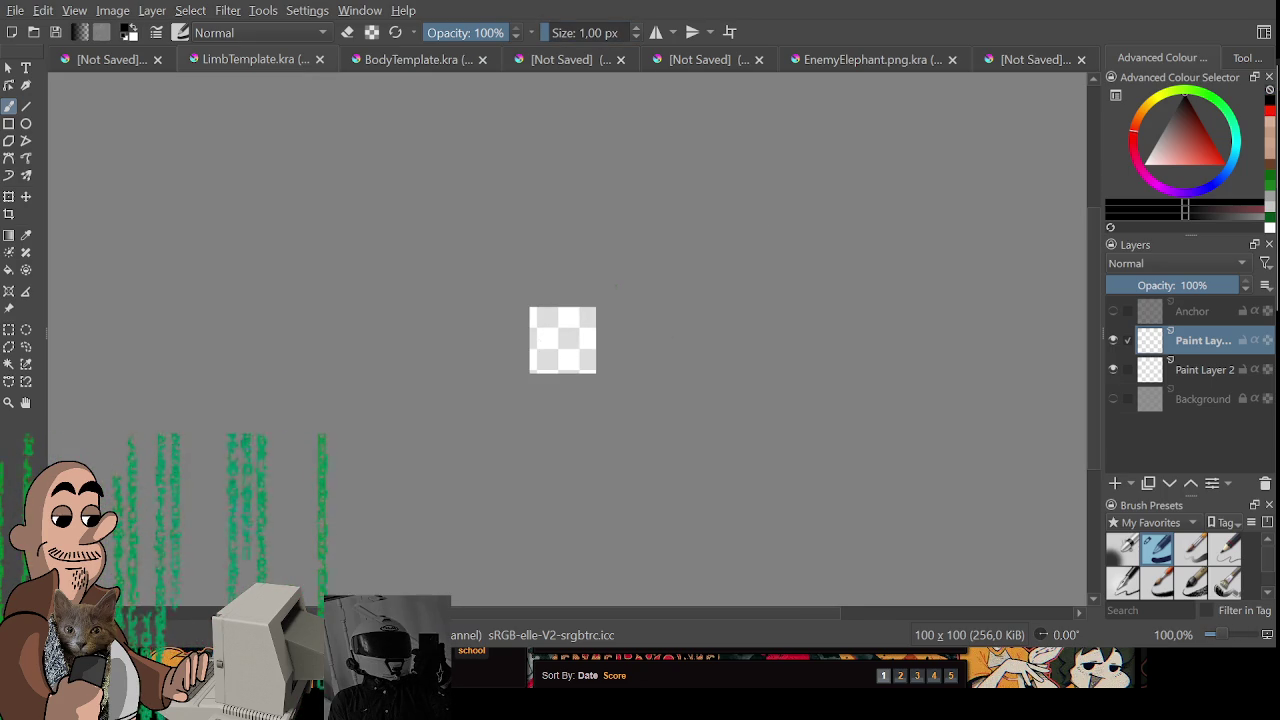
scroll(580, 320, "up", 2)
scroll(575, 318, "up", 2)
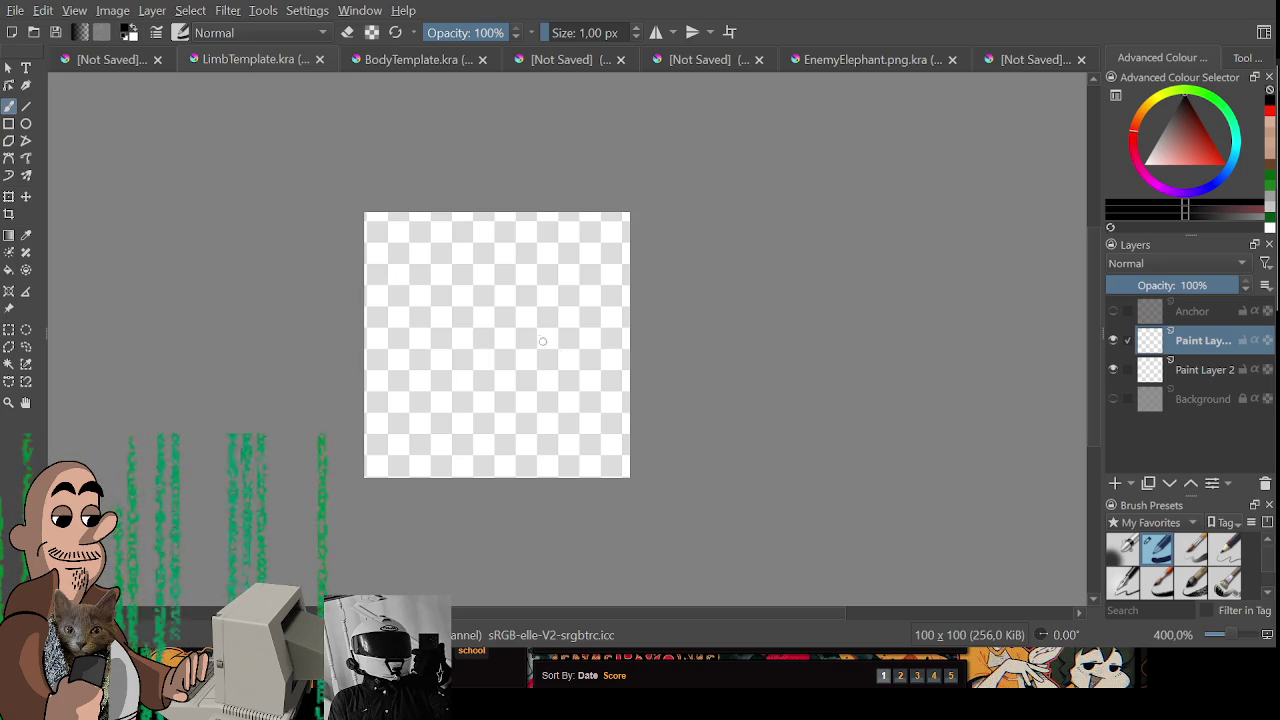
- Undo a test stroke and show the Anchor layer's red crosshair guide
left_click_drag(540, 318, 580, 298)
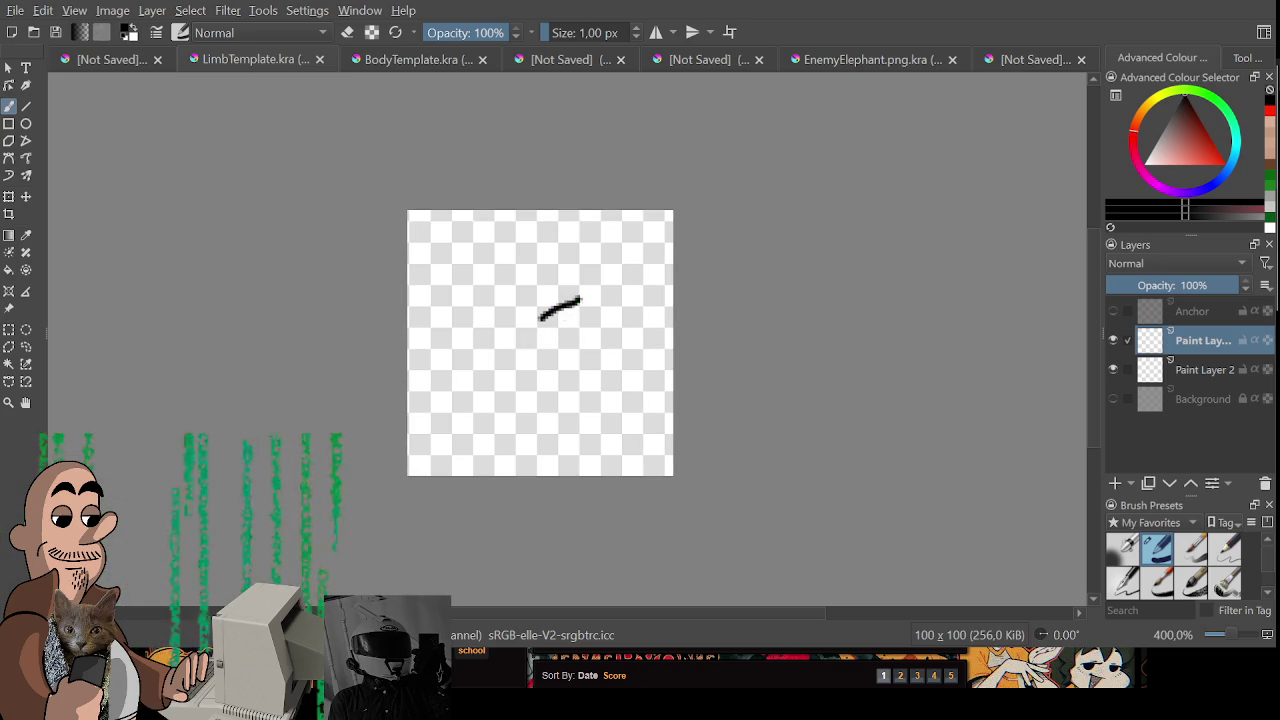
key("ctrl+z")
scroll(530, 345, "up", 1)
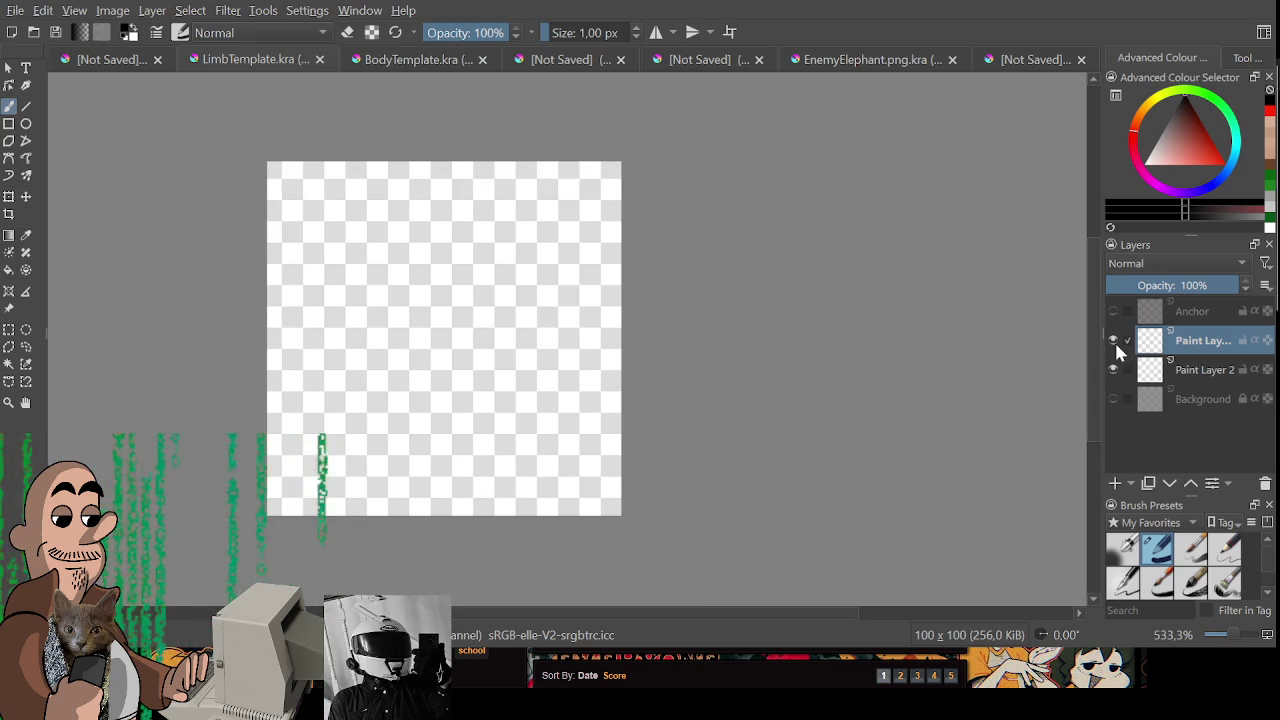
left_click(1114, 313)
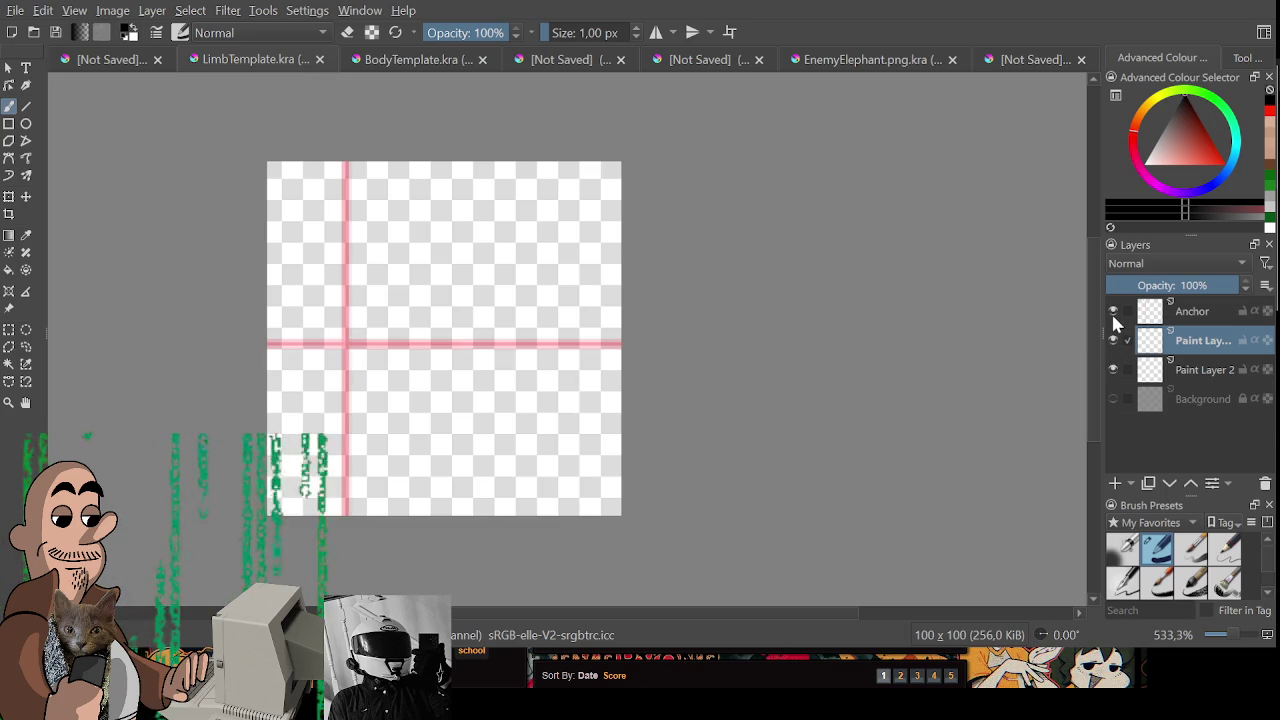
- Draw the back curve, bottom line and toes of the leg outline
left_click_drag(362, 289, 538, 379)
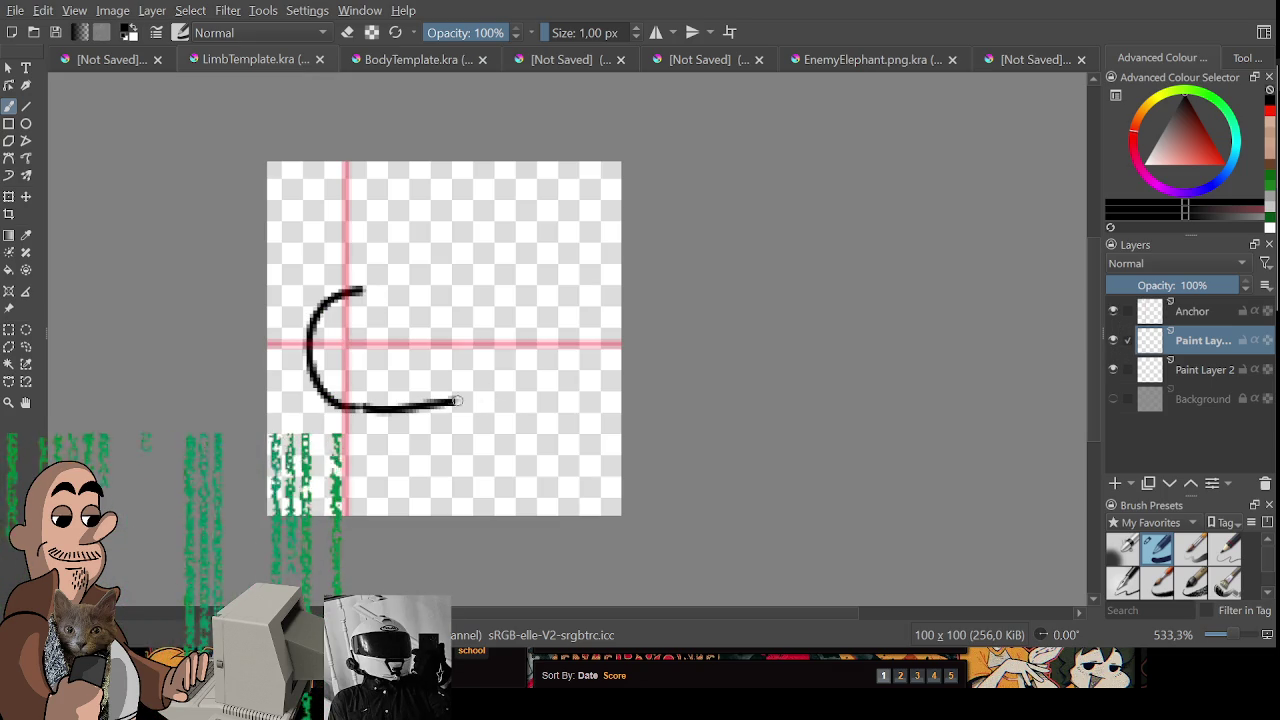
key("ctrl+z")
left_click_drag(358, 408, 540, 366)
key("ctrl+z")
key("ctrl+z")
mouse_move(424, 378)
left_mouse_down()
mouse_move(525, 376)
mouse_move(543, 345)
mouse_move(520, 248)
mouse_move(513, 294)
mouse_move(500, 294)
left_mouse_up()
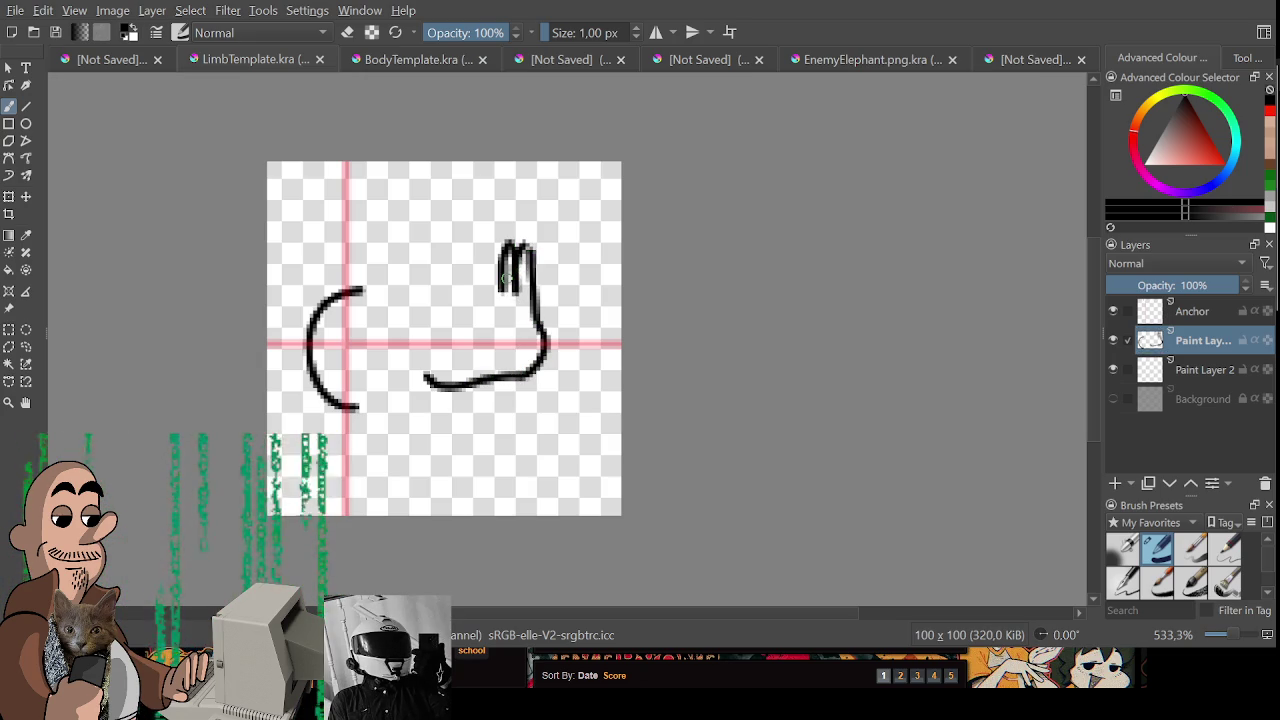
left_click_drag(505, 256, 492, 293)
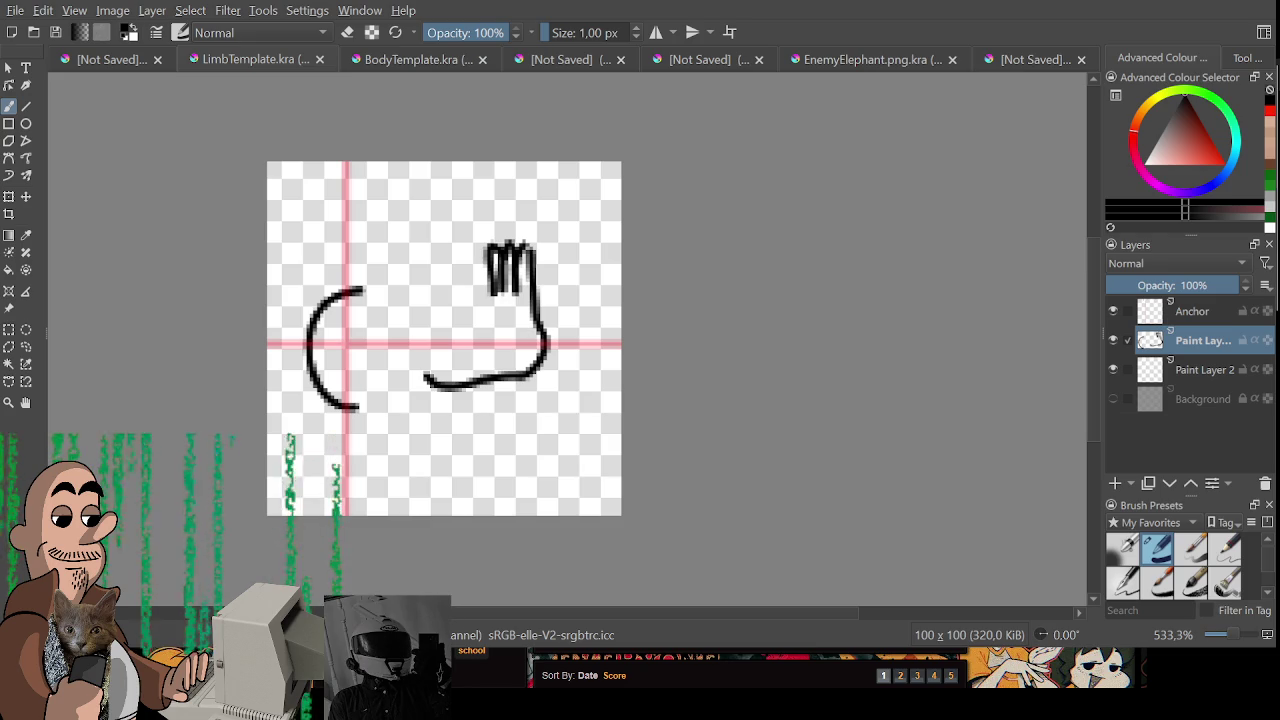
- Rework the leg's bottom and top lines, joining the back curve and closing the shape
key("e")
mouse_move(522, 376)
left_mouse_down()
mouse_move(432, 380)
mouse_move(540, 360)
left_mouse_up()
key("e")
key("e")
key("e")
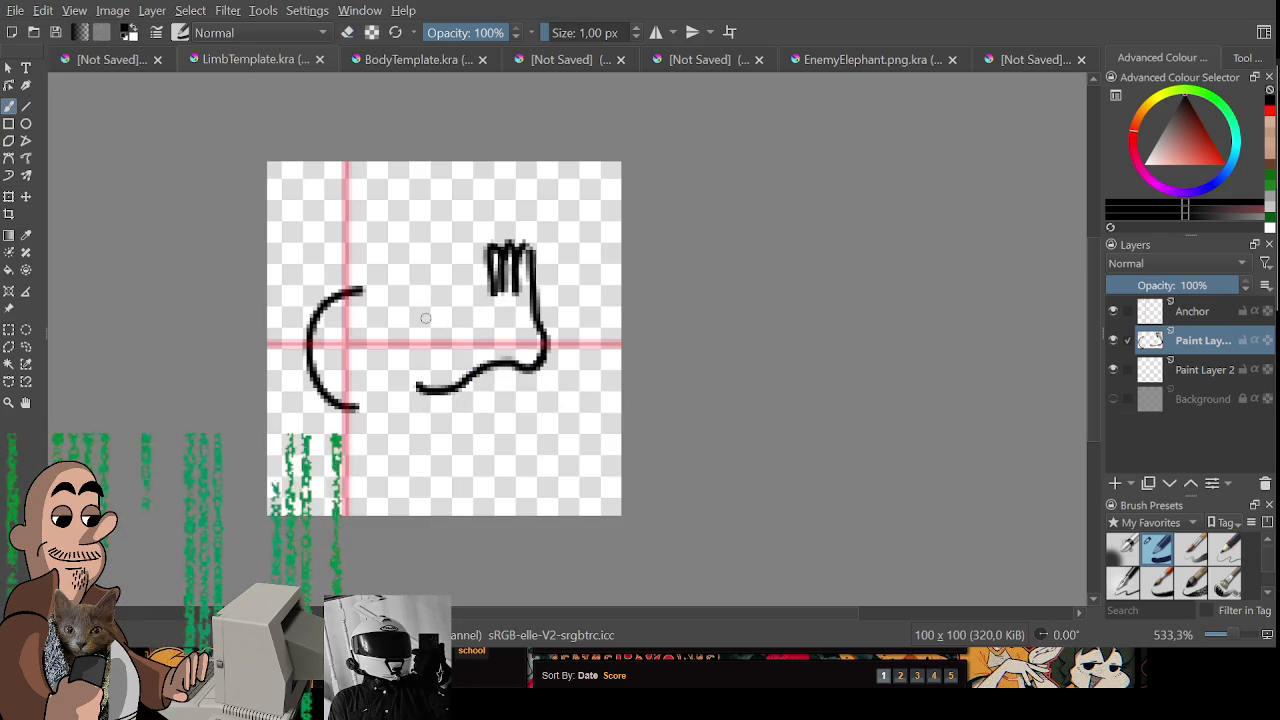
left_click_drag(426, 318, 492, 296)
key("e")
key("e")
left_click_drag(350, 292, 430, 320)
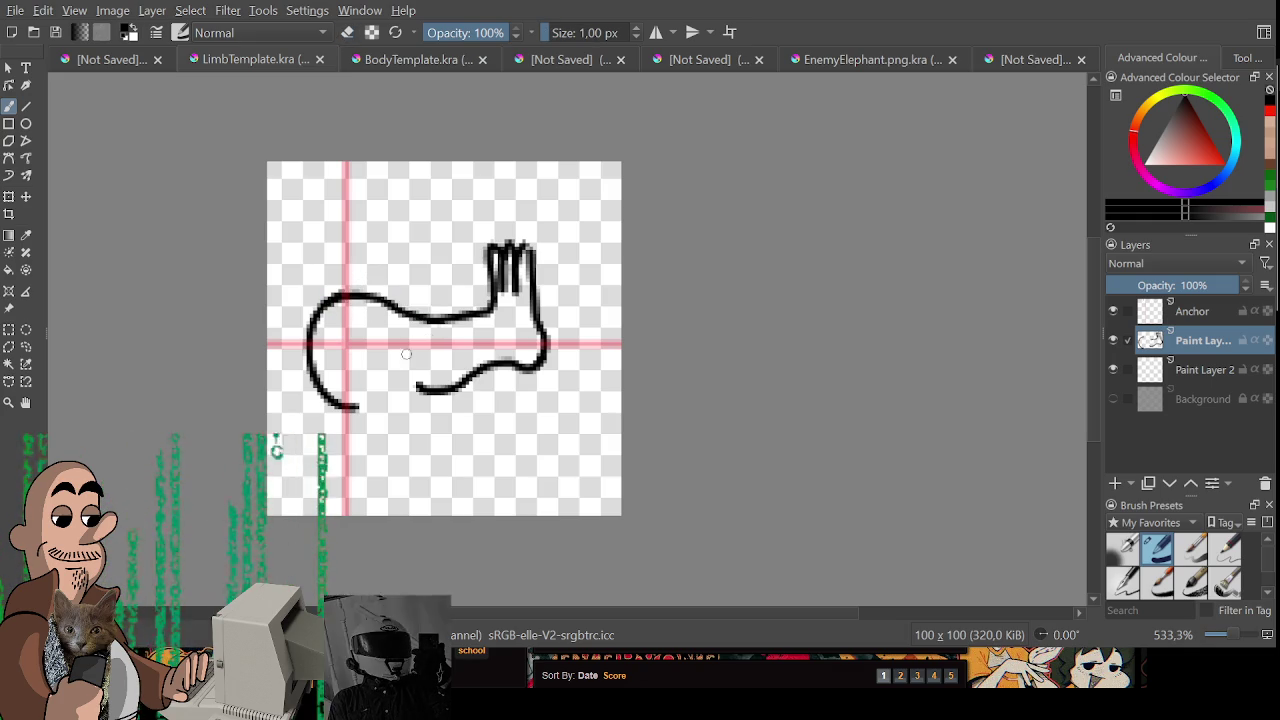
left_click_drag(354, 406, 418, 386)
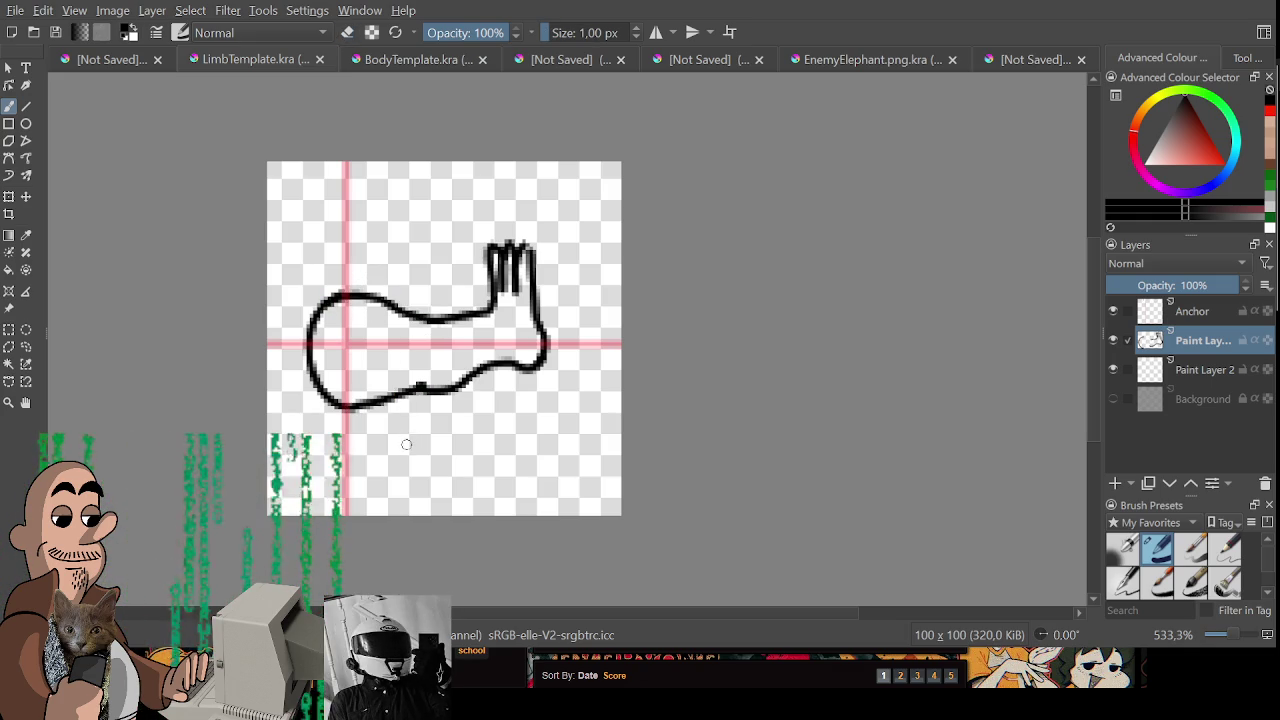
key("e")
mouse_move(492, 250)
left_mouse_down()
mouse_move(527, 291)
mouse_move(484, 368)
mouse_move(541, 375)
mouse_move(537, 282)
mouse_move(524, 268)
mouse_move(524, 300)
left_mouse_up()
key("e")
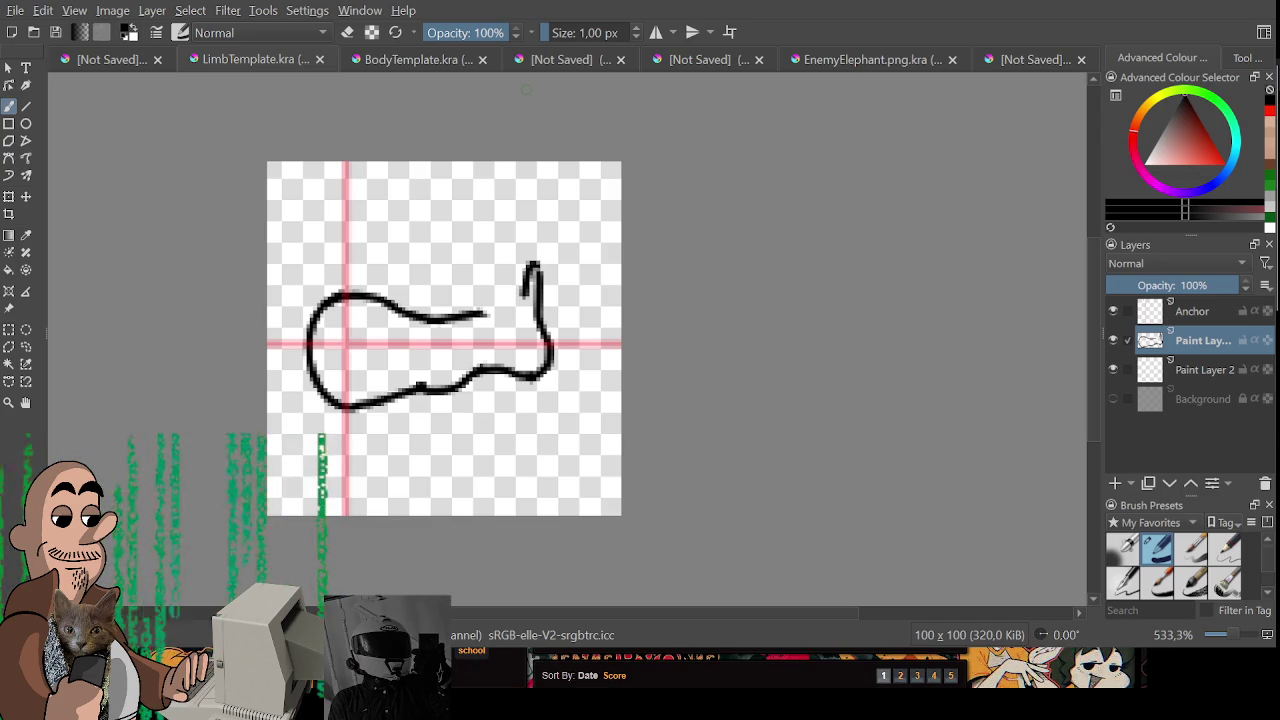
- Erase the foot's top hook and redraw it smaller
key("e")
mouse_move(528, 270)
left_mouse_down()
mouse_move(536, 292)
mouse_move(528, 248)
mouse_move(538, 302)
mouse_move(522, 258)
mouse_move(504, 250)
mouse_move(514, 282)
mouse_move(494, 254)
mouse_move(508, 306)
mouse_move(490, 314)
left_mouse_up()
key("e")
key("ctrl+z")
key("e")
key("e")
left_click_drag(410, 326, 500, 312)
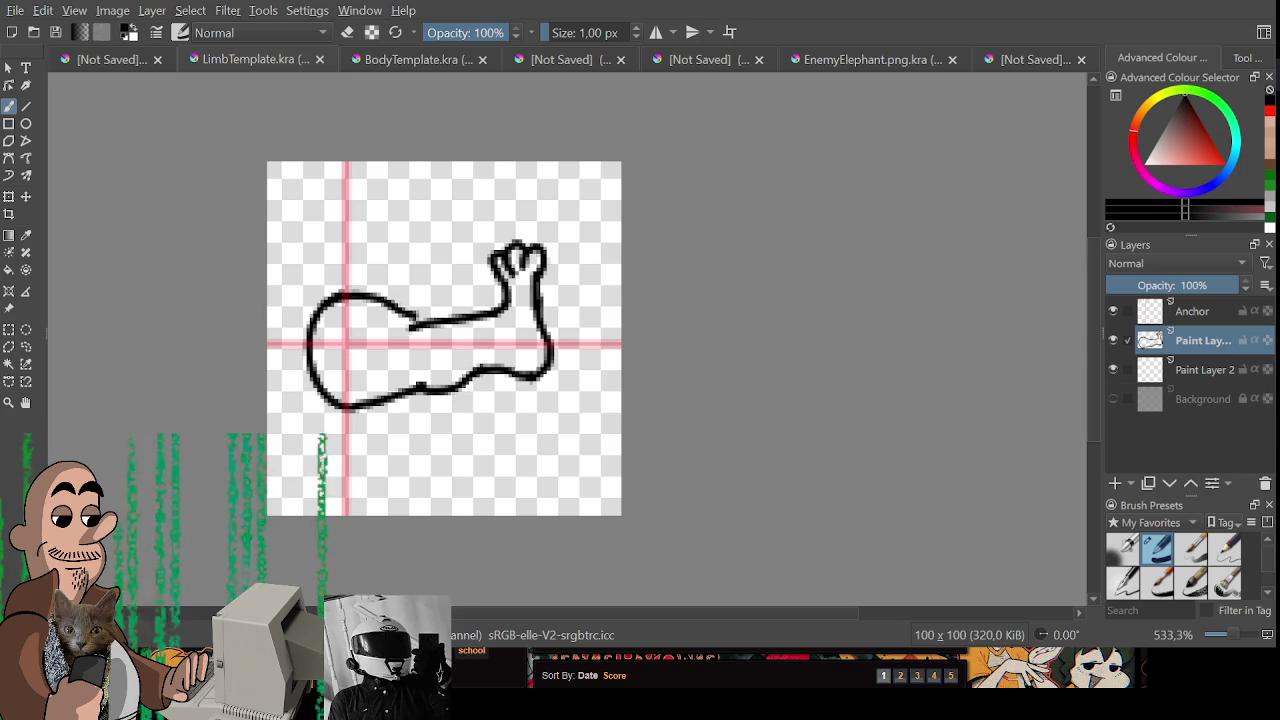
key("ctrl+z")
key("ctrl+z")
- Redraw the leg's top line so it runs cleanly up to the toes
left_click_drag(406, 326, 505, 310)
key("ctrl+z")
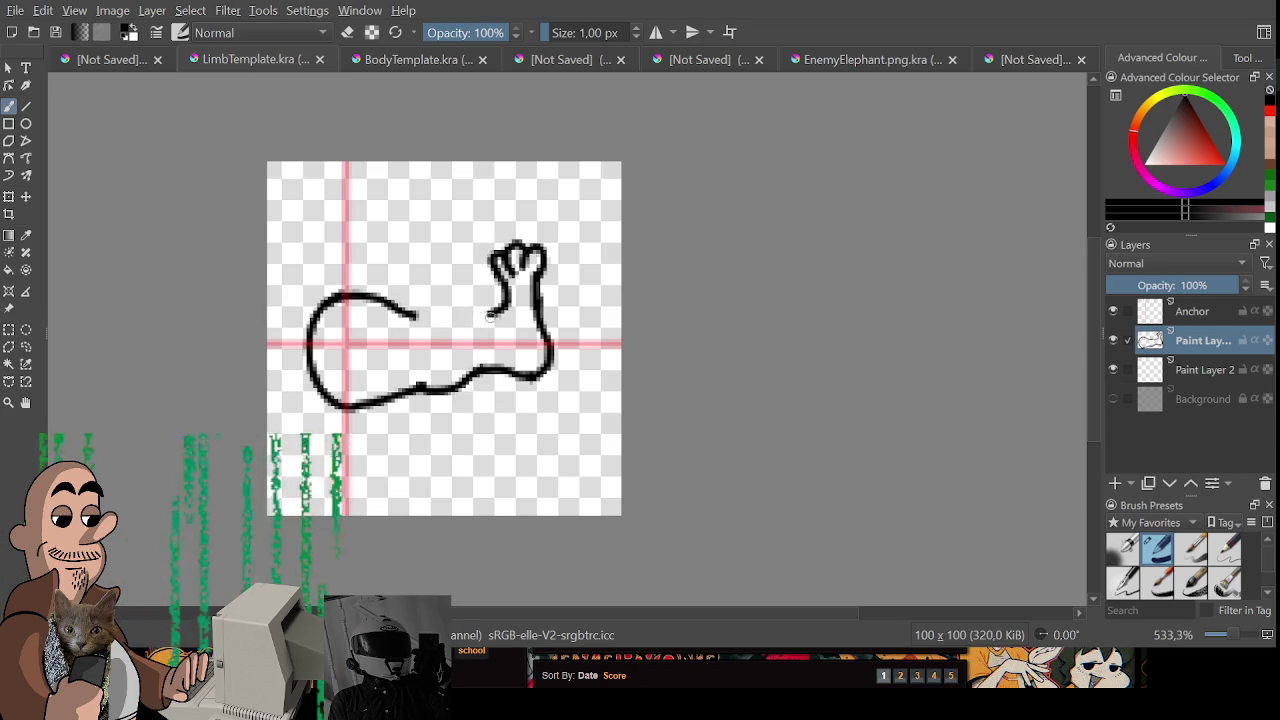
key("e")
key("e")
mouse_move(418, 318)
left_mouse_down()
mouse_move(398, 310)
mouse_move(498, 316)
left_mouse_up()
key("ctrl+z")
key("ctrl+z")
left_click_drag(404, 318, 504, 311)
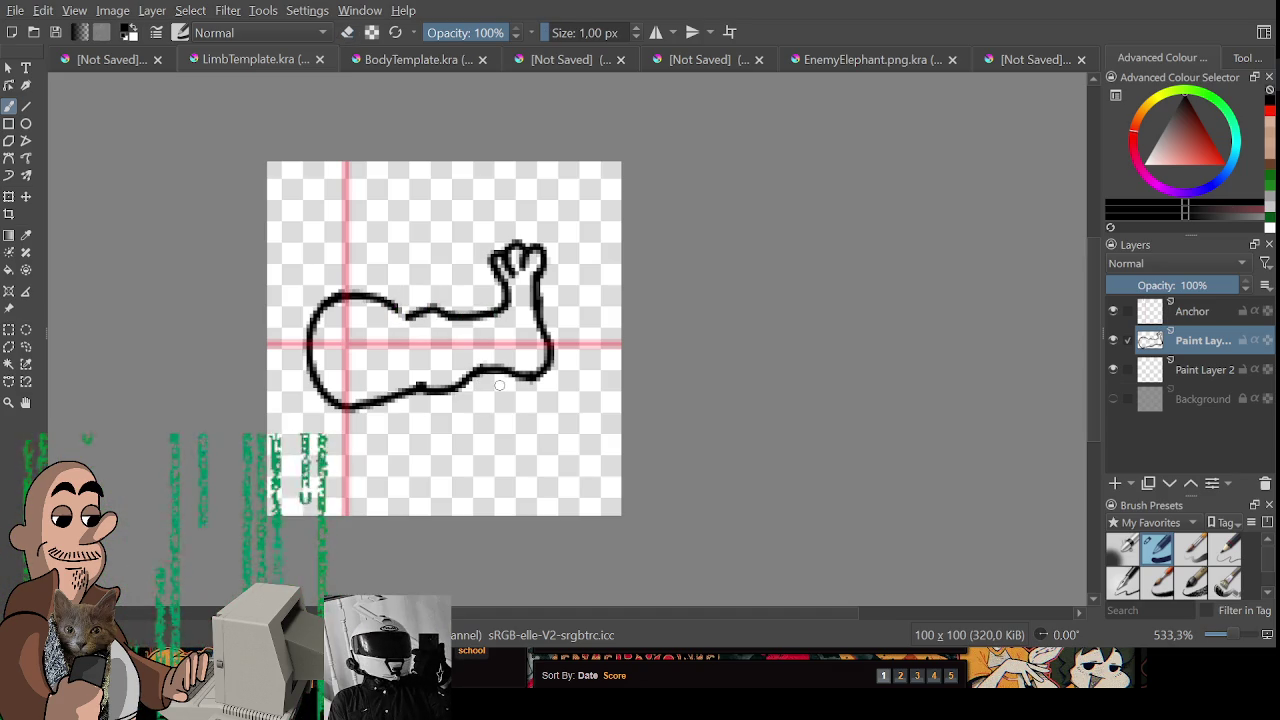
left_click_drag(499, 385, 516, 380)
key("ctrl+t")
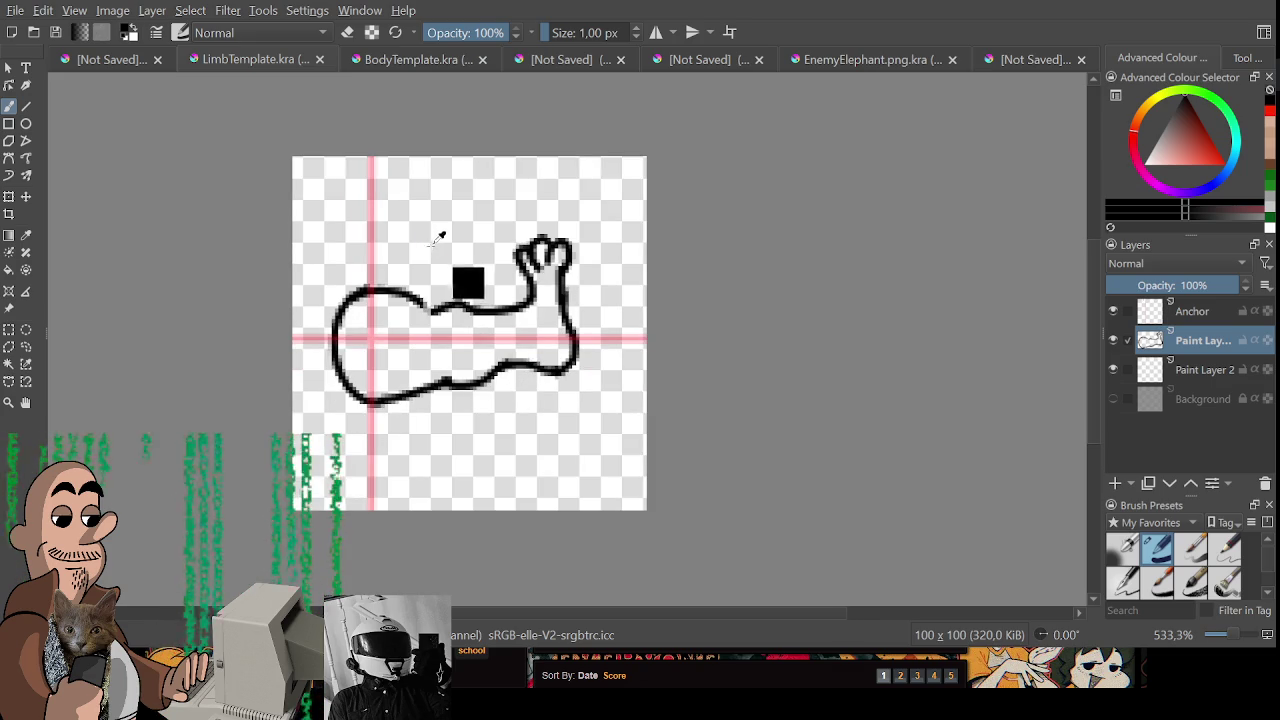
- Rotate the leg outline a little clockwise, then retouch the join on its top line
left_click_drag(608, 300, 598, 340)
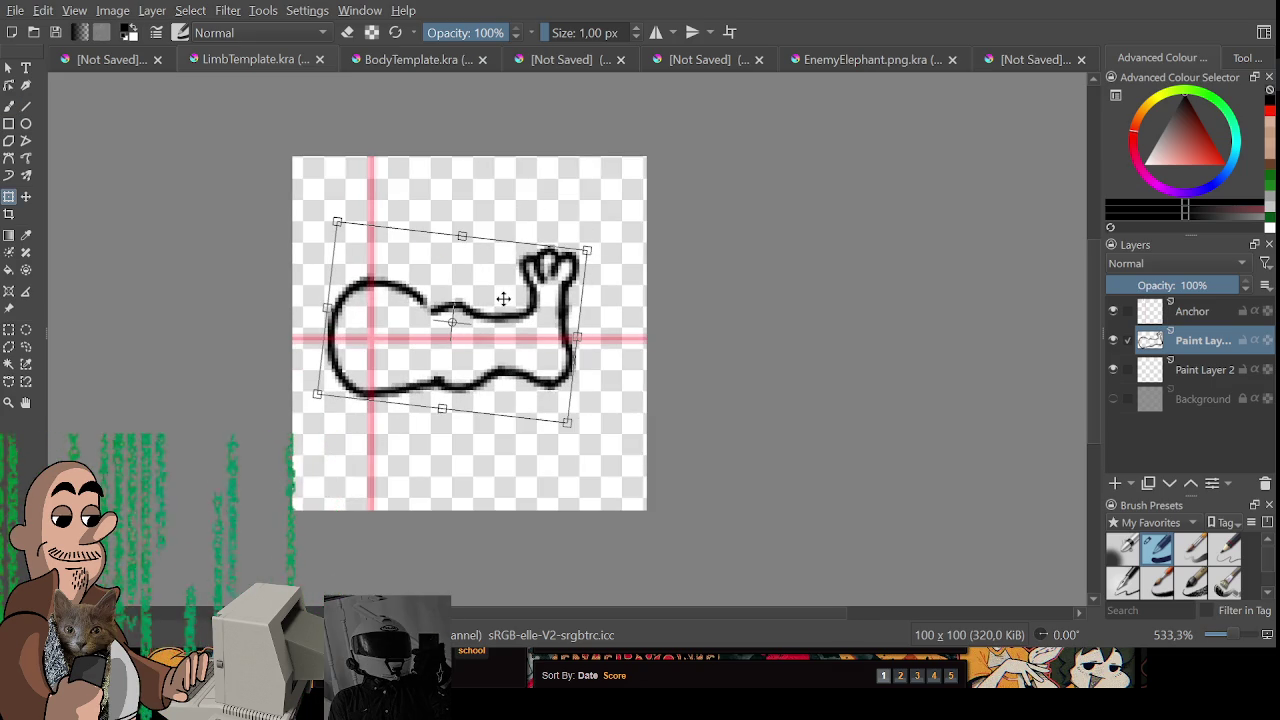
key("ctrl+r")
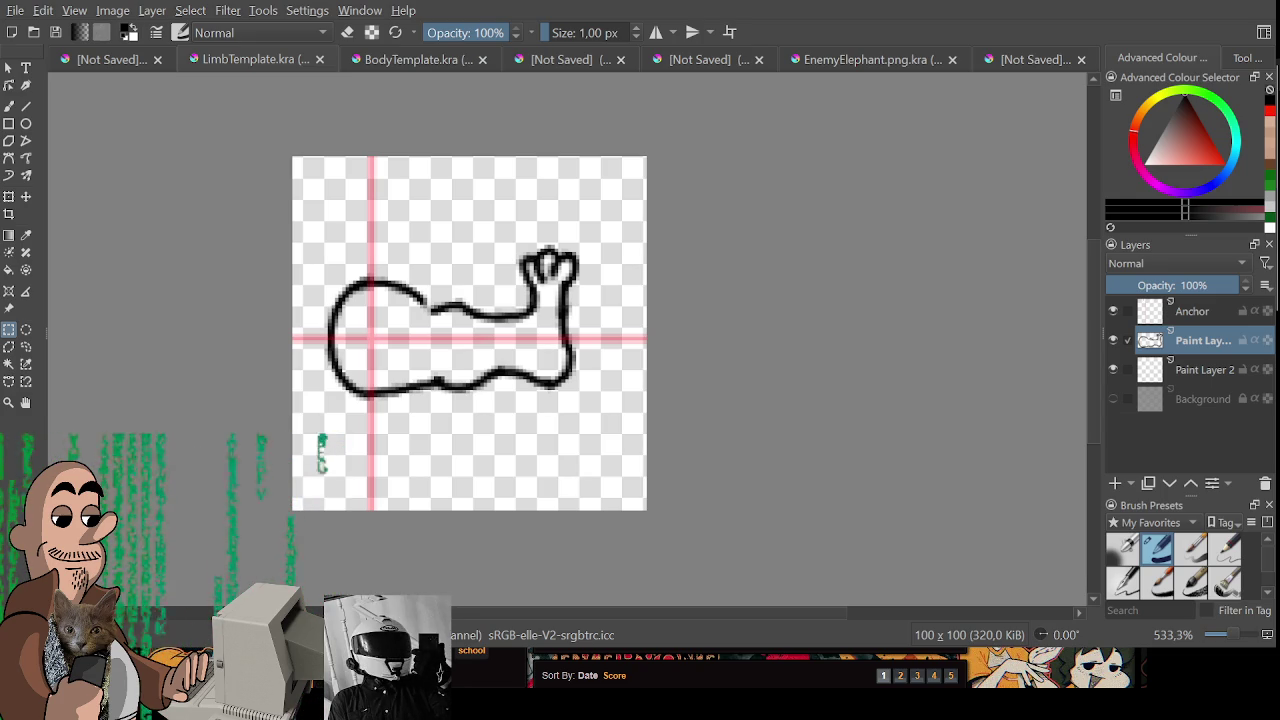
key("b")
mouse_move(426, 312)
left_mouse_down()
mouse_move(468, 304)
mouse_move(482, 322)
mouse_move(411, 302)
left_mouse_up()
key("ctrl+z")
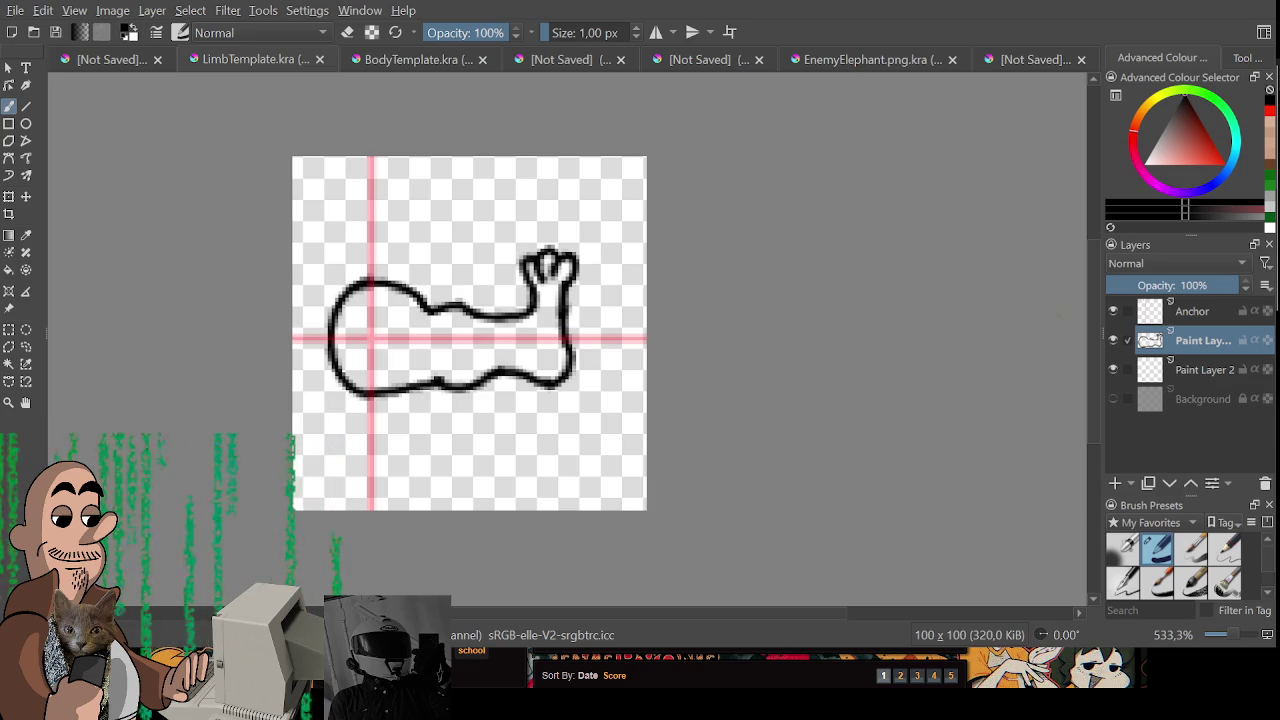
left_click_drag(426, 306, 434, 314)
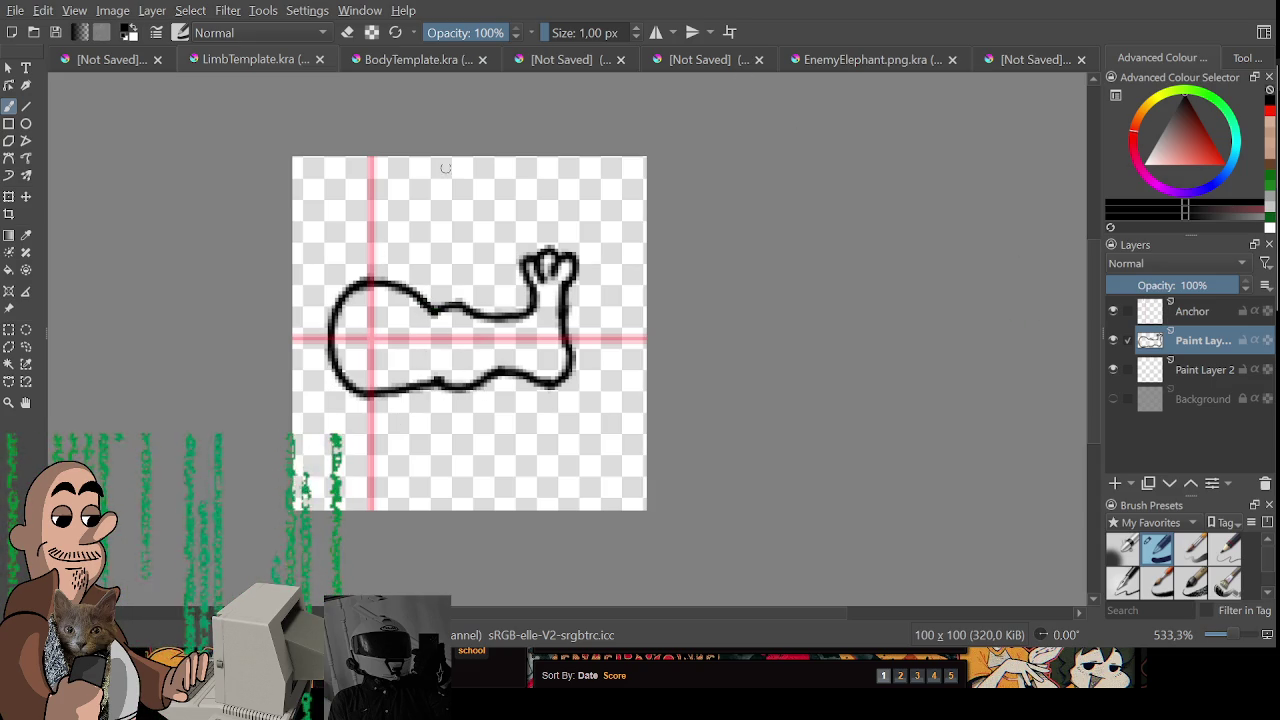
- Pick the torso's skin colour from BodyTemplate and paint it inside the leg on Paint Layer 2
left_click(410, 59)
left_click(554, 286, "ctrl")
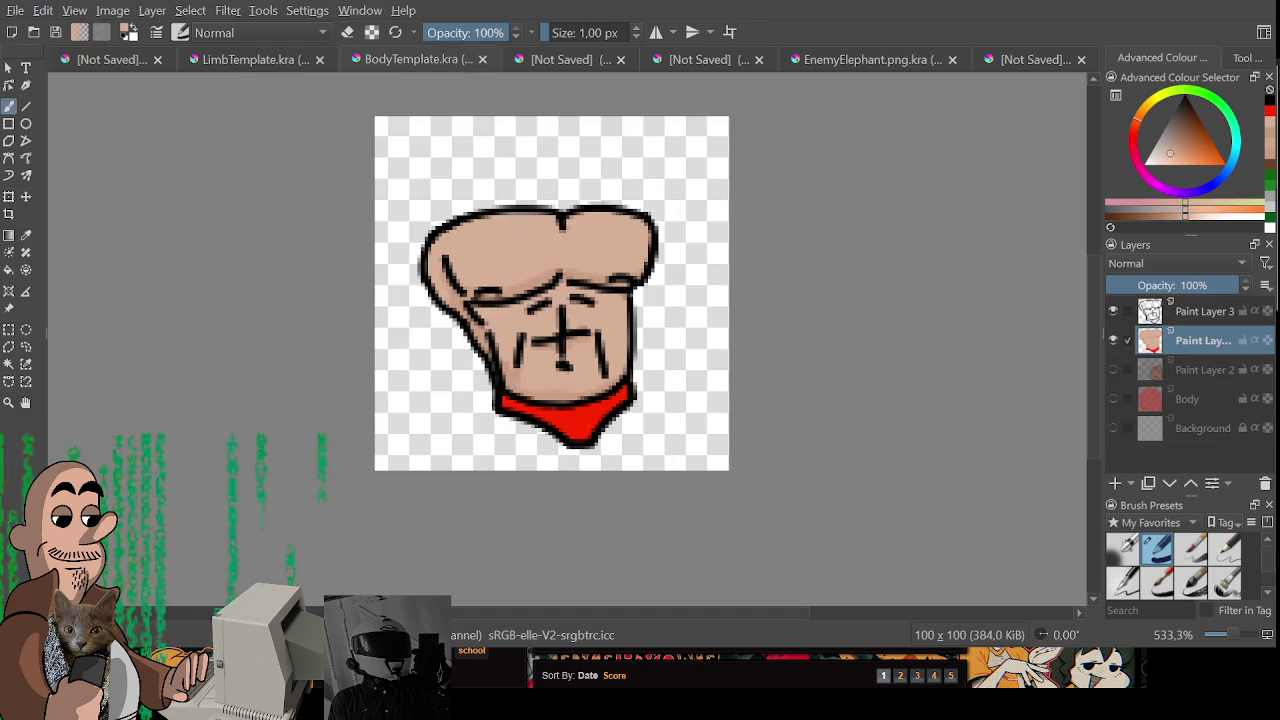
left_click(274, 62)
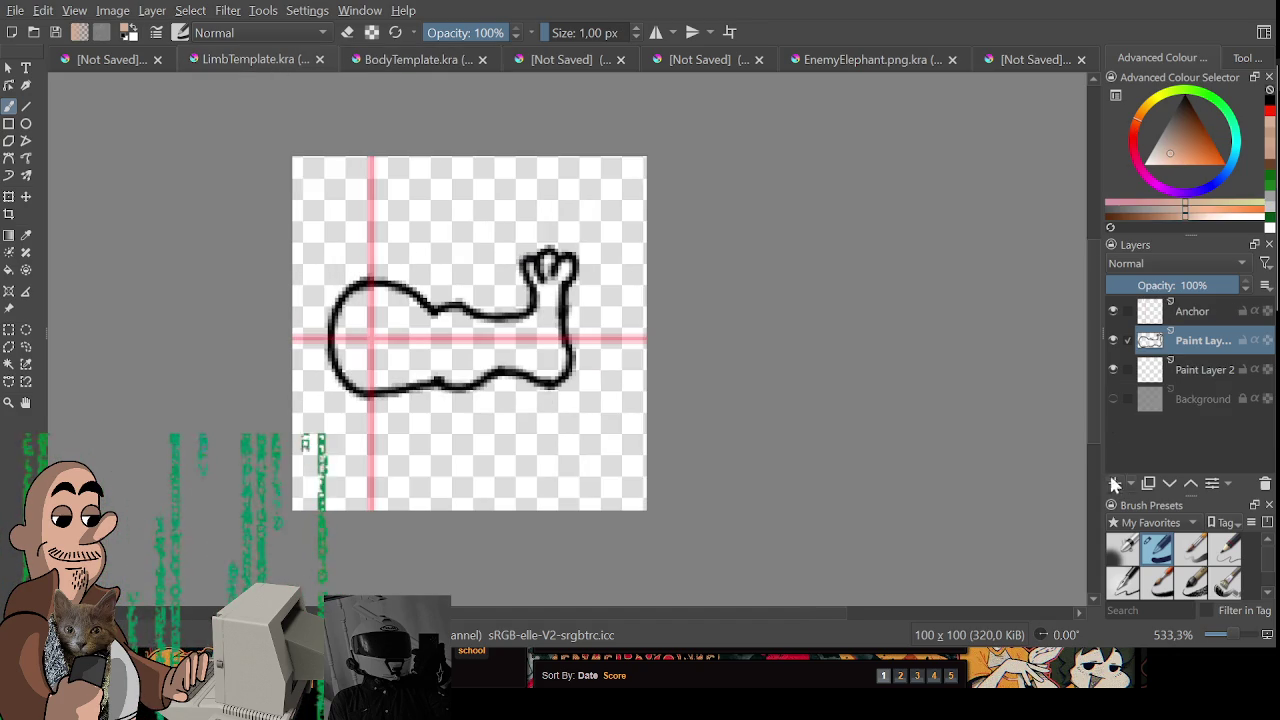
left_click(1200, 370)
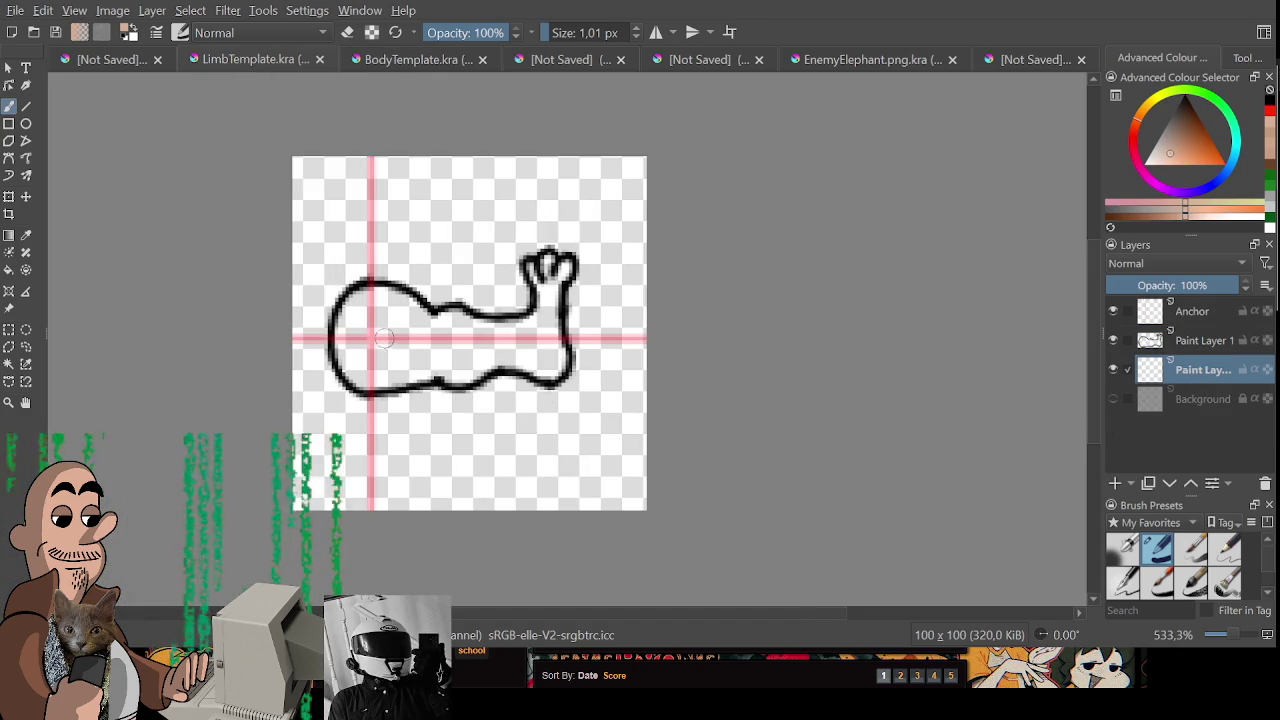
left_click_drag(360, 335, 370, 383)
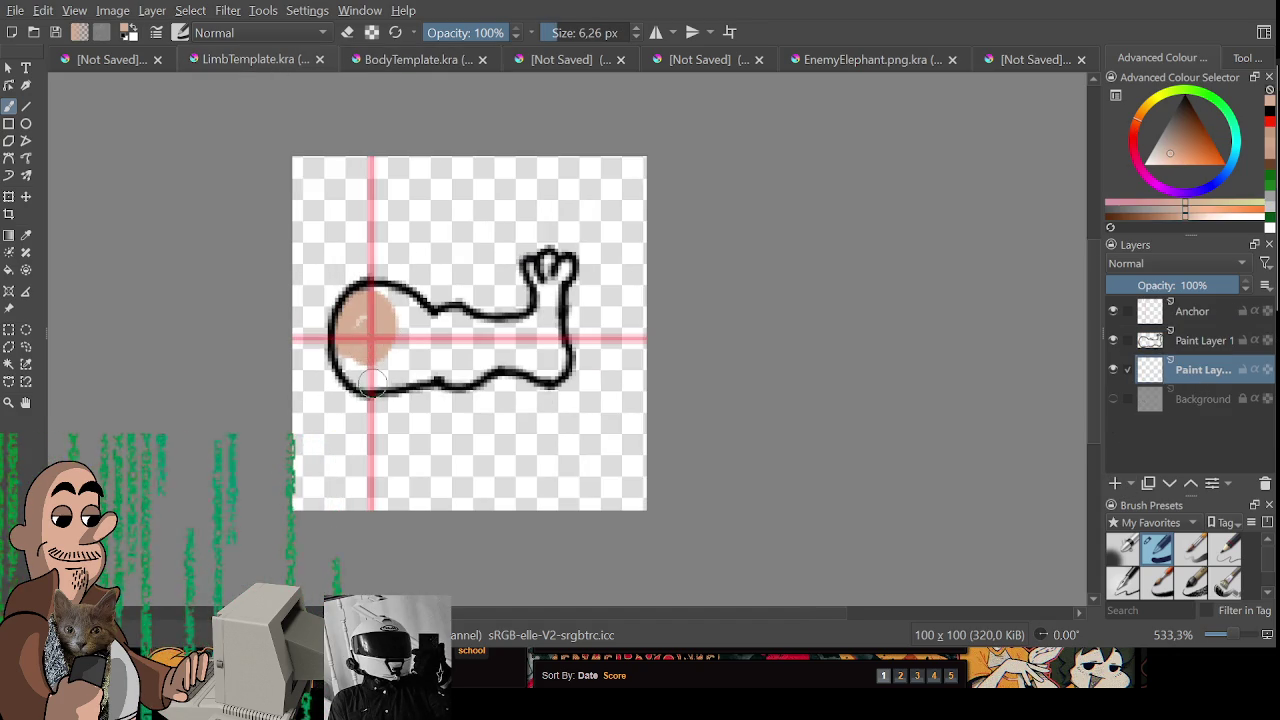
key("ctrl+z")
mouse_move(372, 288)
left_mouse_down()
mouse_move(340, 345)
mouse_move(360, 375)
mouse_move(425, 375)
mouse_move(410, 315)
mouse_move(380, 300)
mouse_move(352, 332)
mouse_move(485, 330)
mouse_move(538, 320)
mouse_move(540, 262)
mouse_move(562, 268)
mouse_move(548, 335)
mouse_move(450, 376)
mouse_move(445, 340)
mouse_move(462, 358)
mouse_move(485, 345)
left_mouse_up()
- Fill remaining gaps, add lighter shading along the lower leg, and hide the crosshair guide
key("bracketleft")
key("bracketleft")
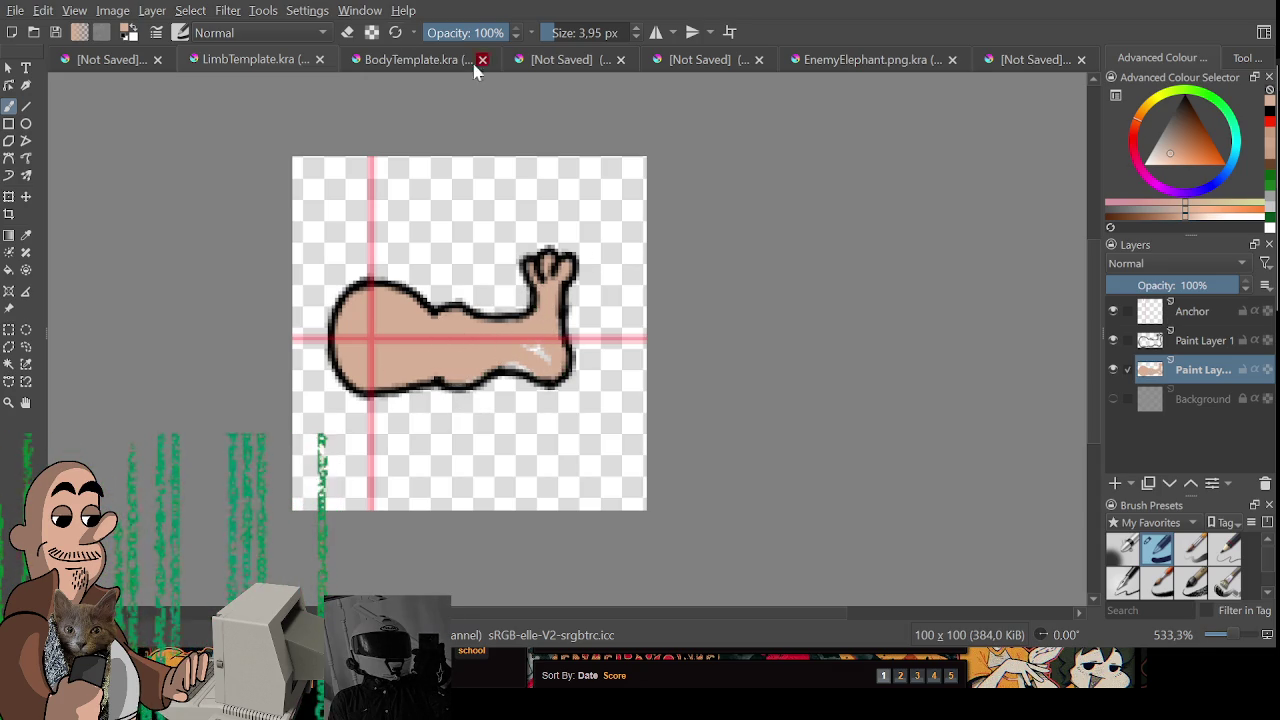
mouse_move(535, 355)
left_mouse_down()
mouse_move(518, 350)
mouse_move(549, 360)
mouse_move(470, 372)
mouse_move(535, 360)
left_mouse_up()
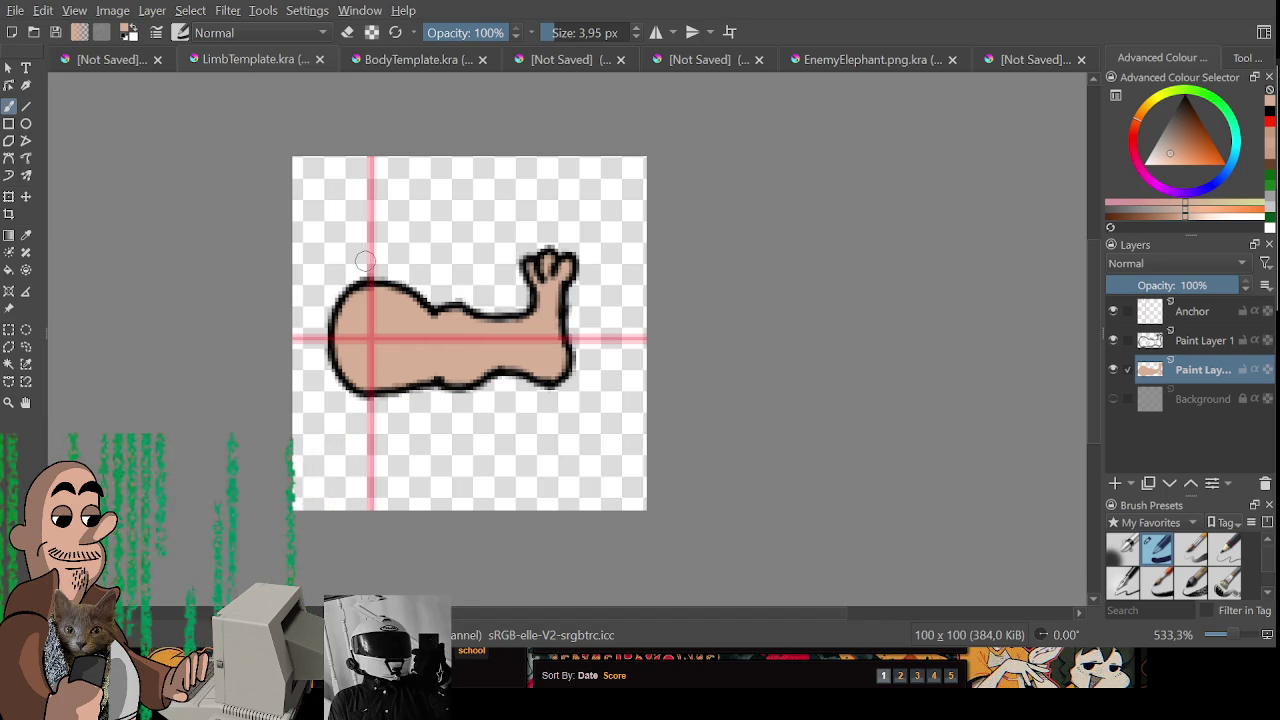
left_click(1183, 210)
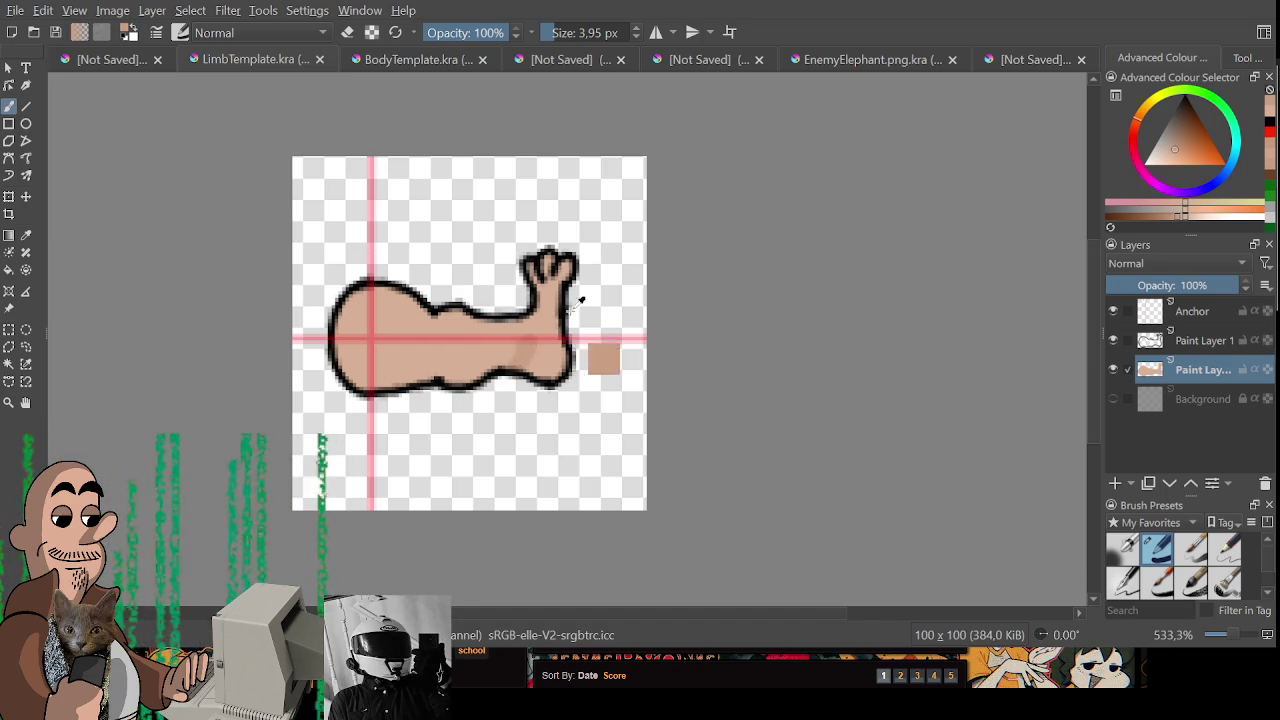
key("[")
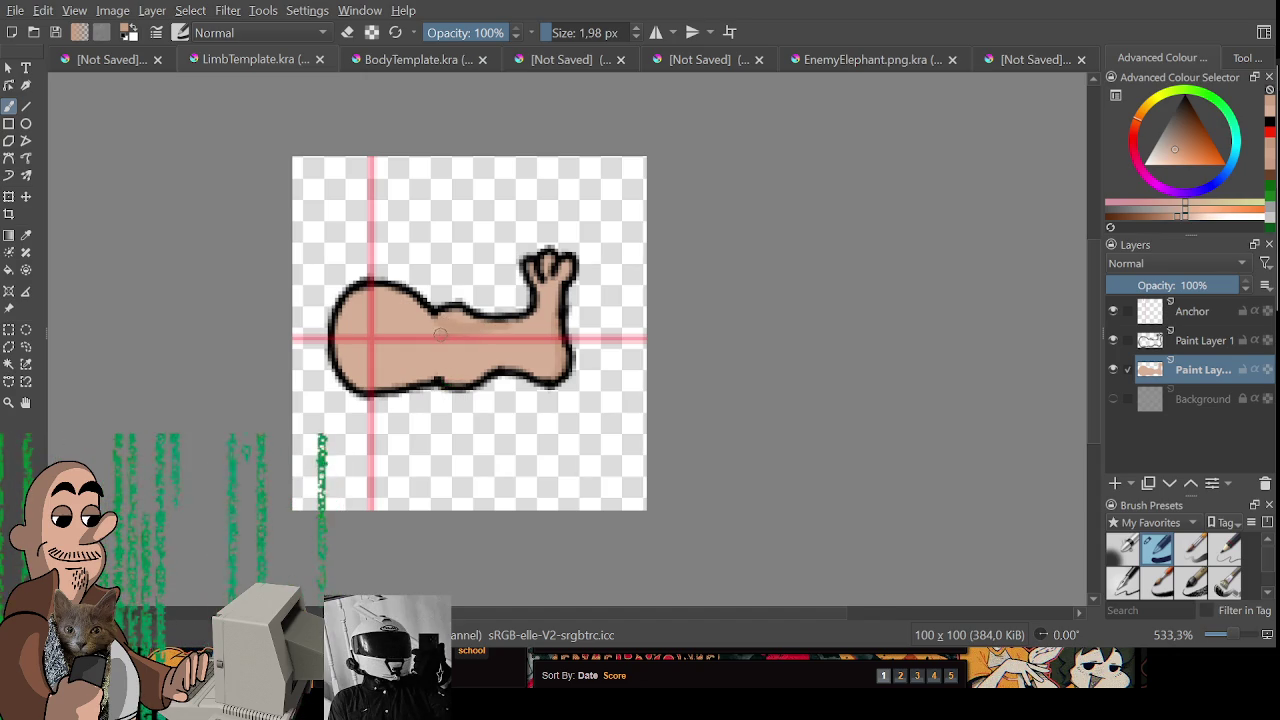
left_click_drag(352, 368, 450, 368)
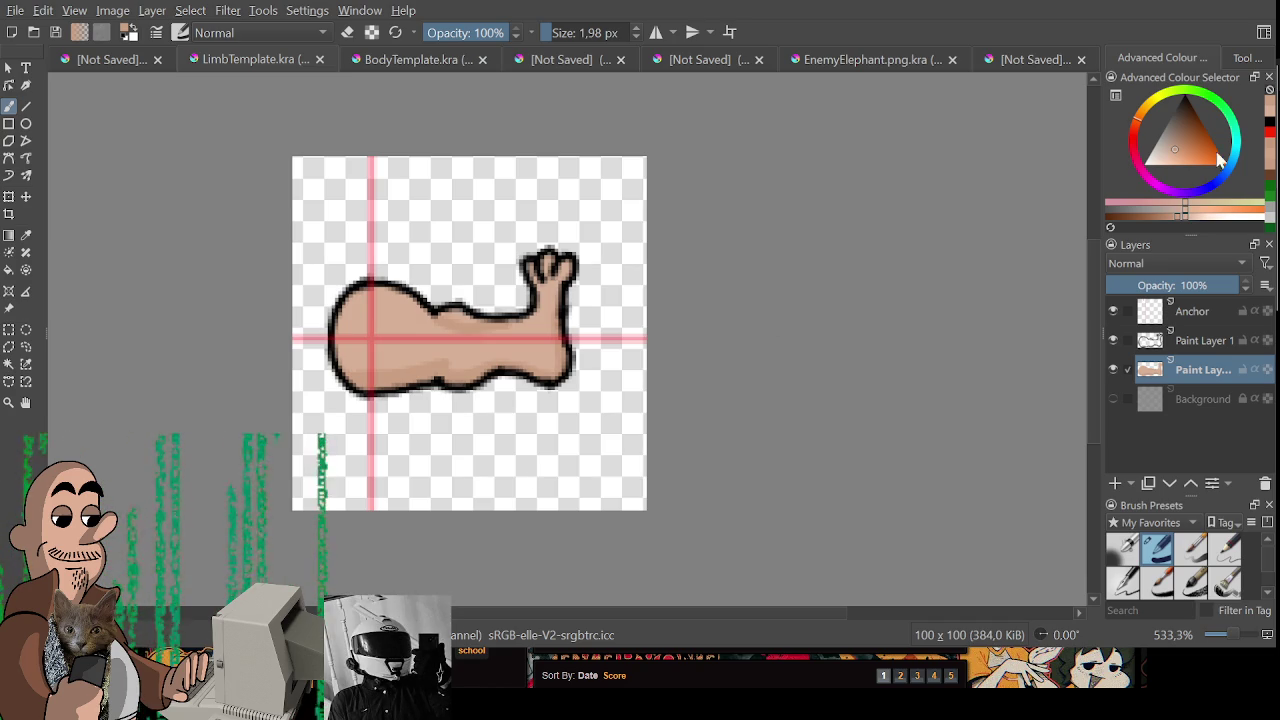
left_click(1113, 311)
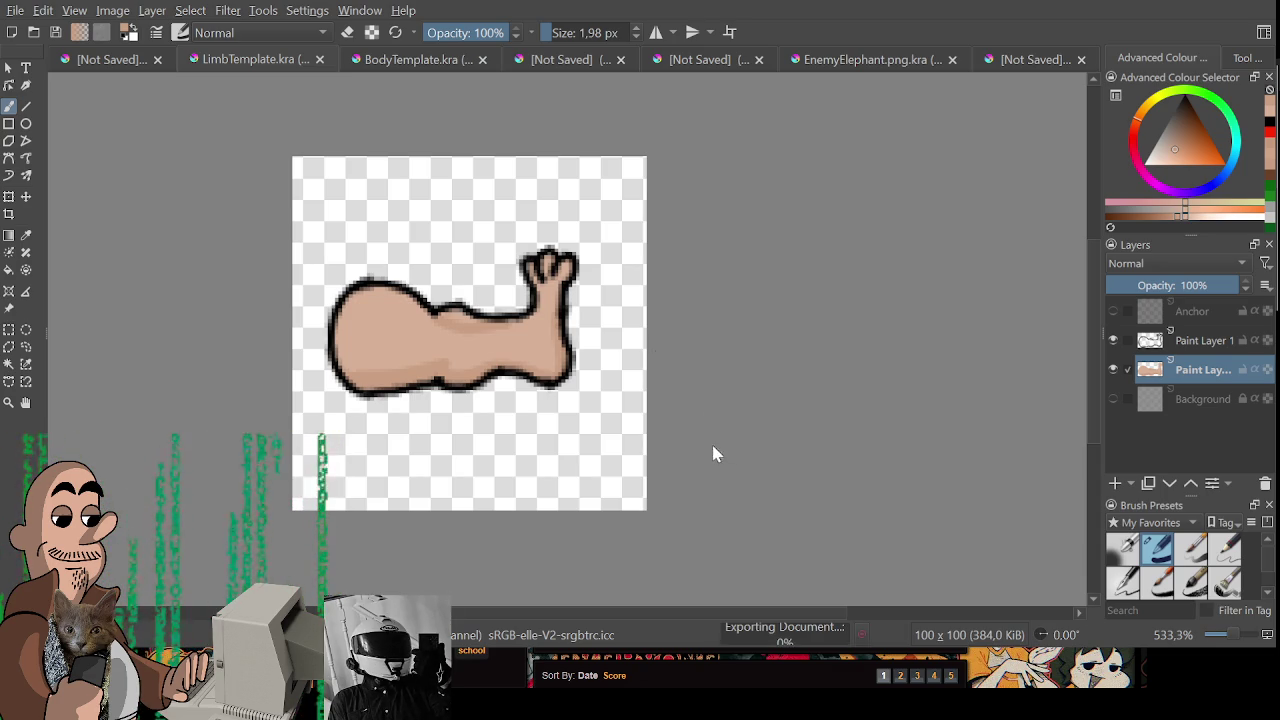
- Delete the tan fill and black outline layers' contents, then try a black brush stroke
left_click_drag(760, 523, 804, 536)
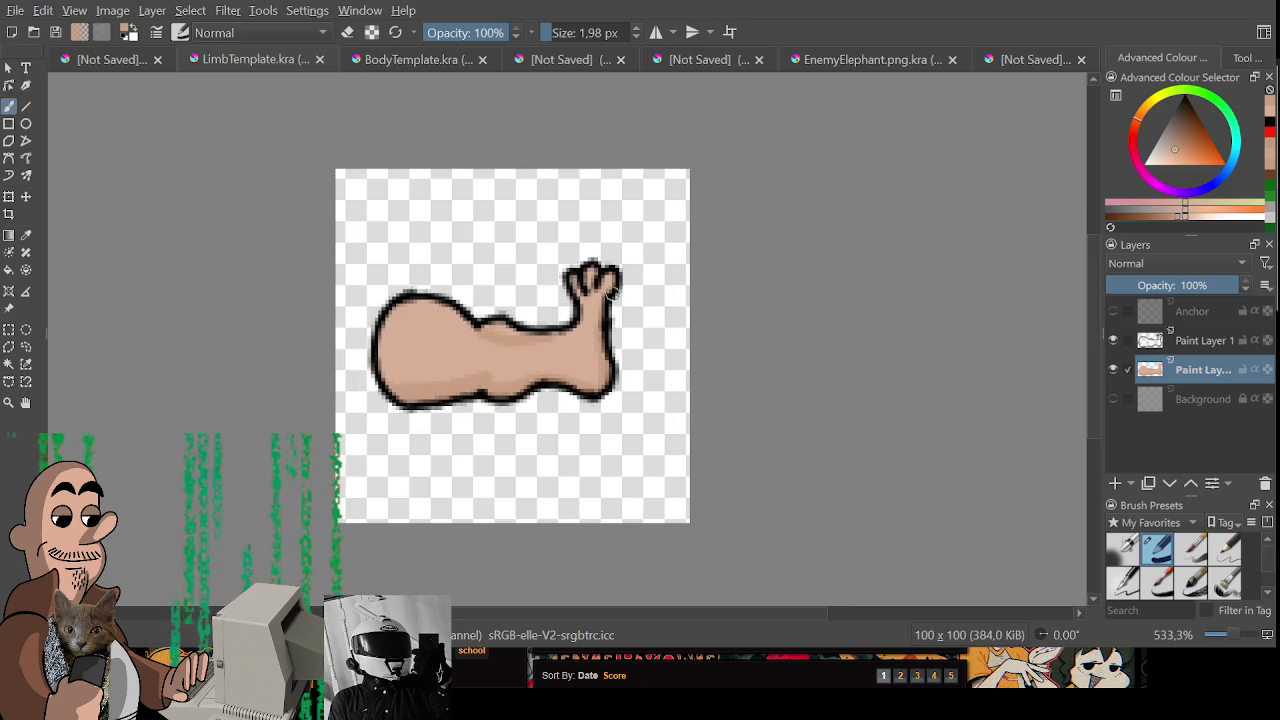
key("ctrl+t")
key("Delete")
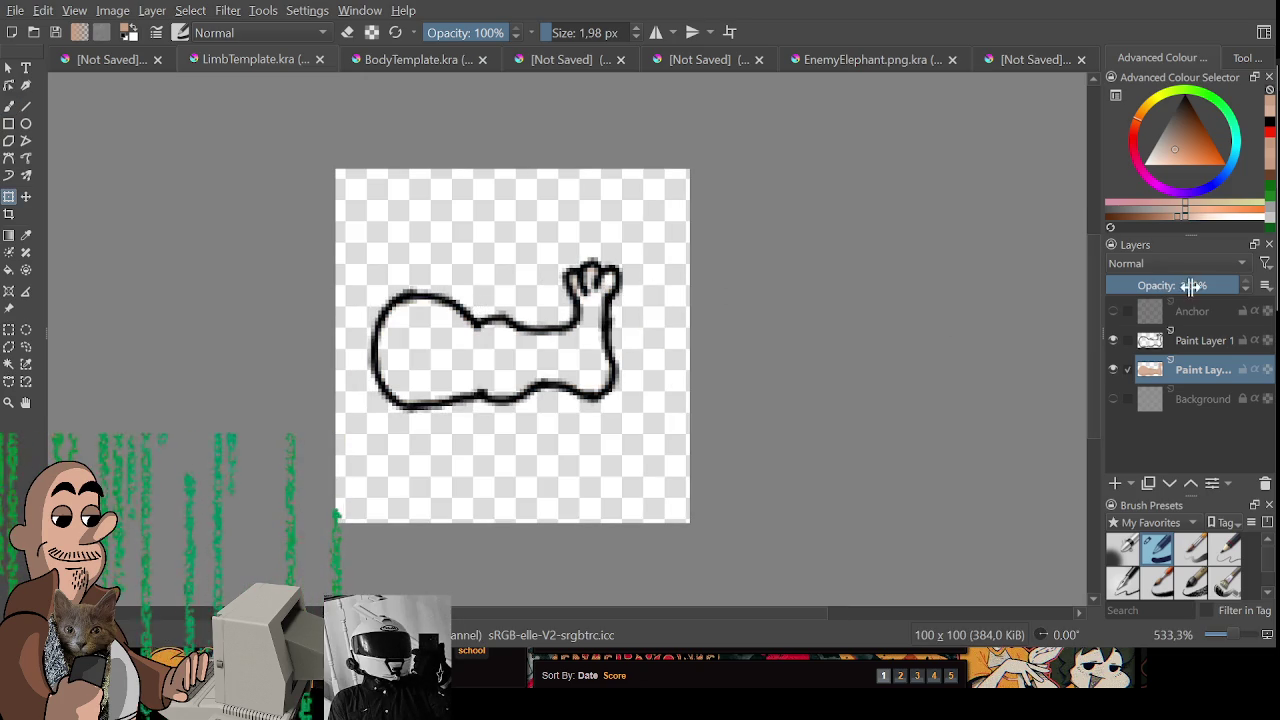
left_click(1190, 343)
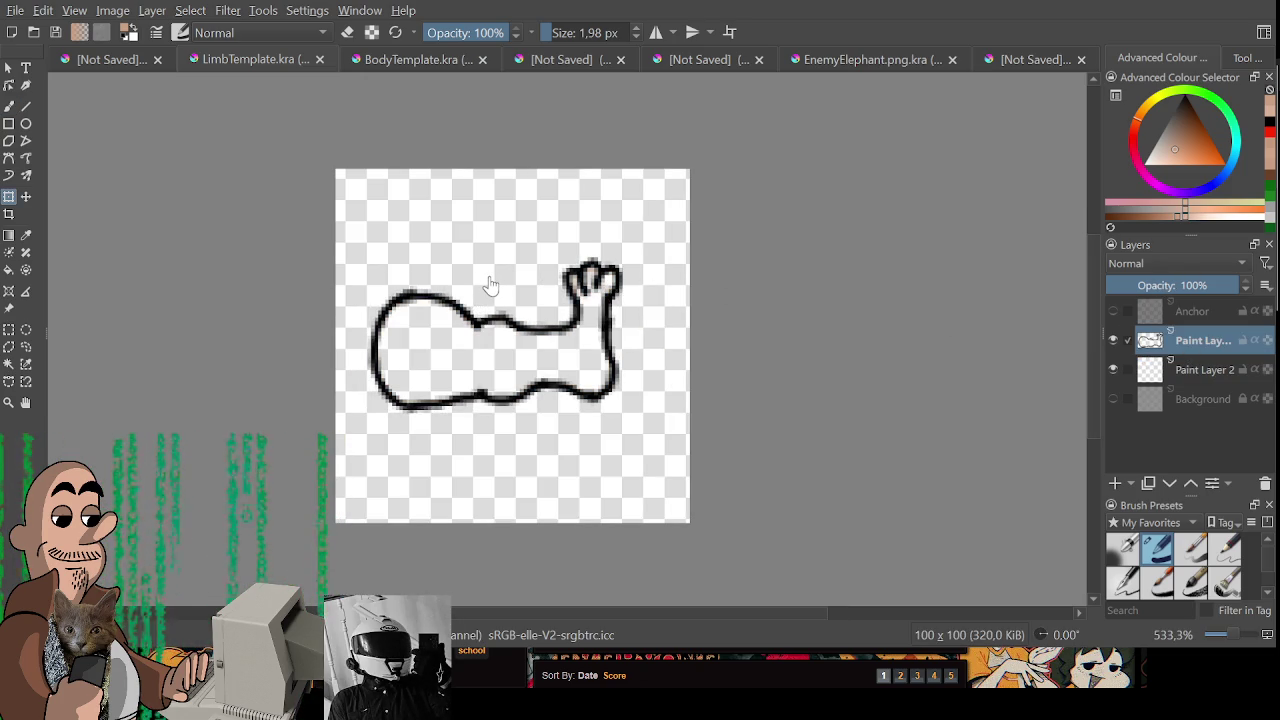
key("ctrl+t")
key("Delete")
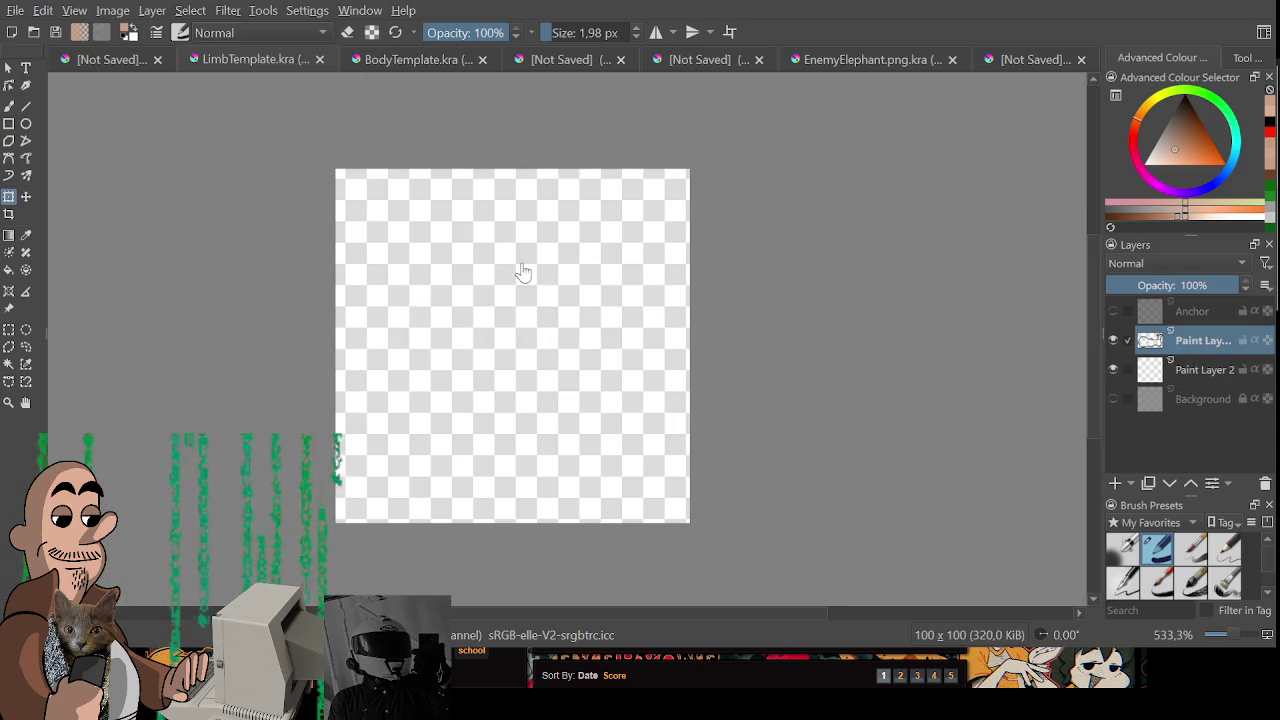
key("d")
key("b")
mouse_move(432, 356)
left_mouse_down()
mouse_move(516, 306)
mouse_move(623, 278)
left_mouse_up()
- With a 1 px black brush, draw a thick hook-shaped stroke ending in a sharp upward tip, and fill its gap
key("ctrl+z")
key("1")
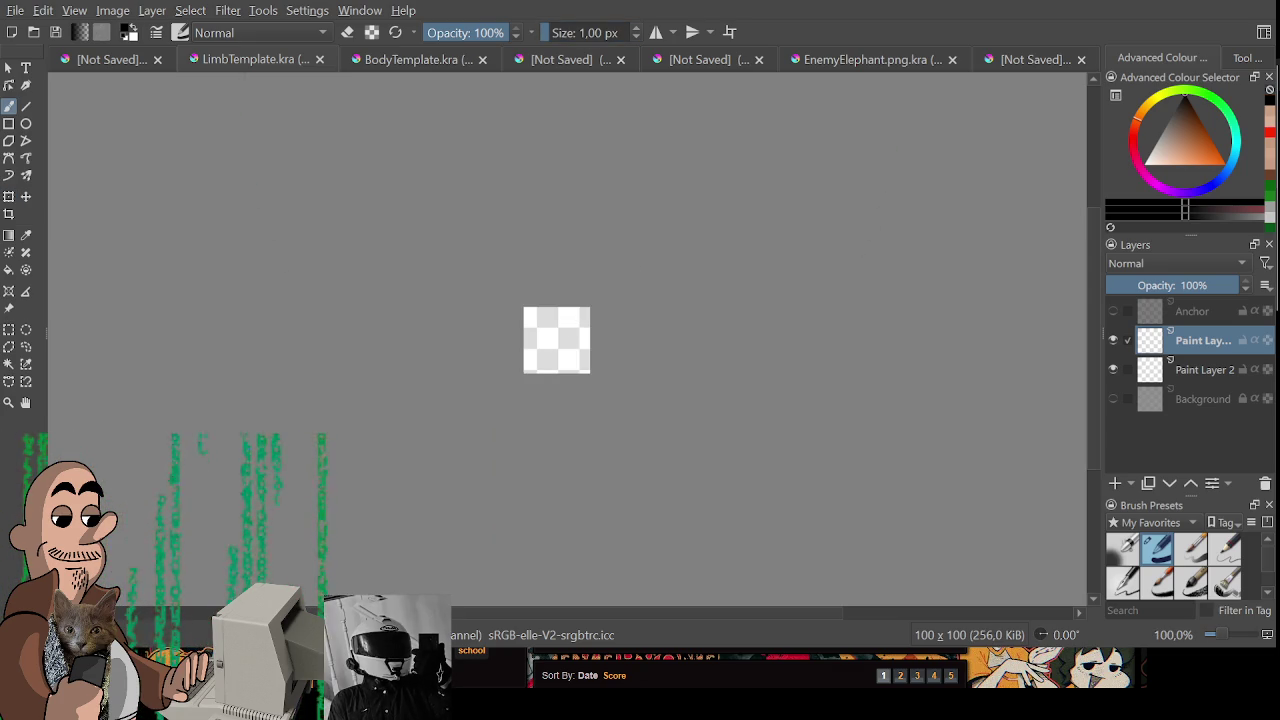
scroll(576, 352, "up", 3)
scroll(560, 352, "up", 4)
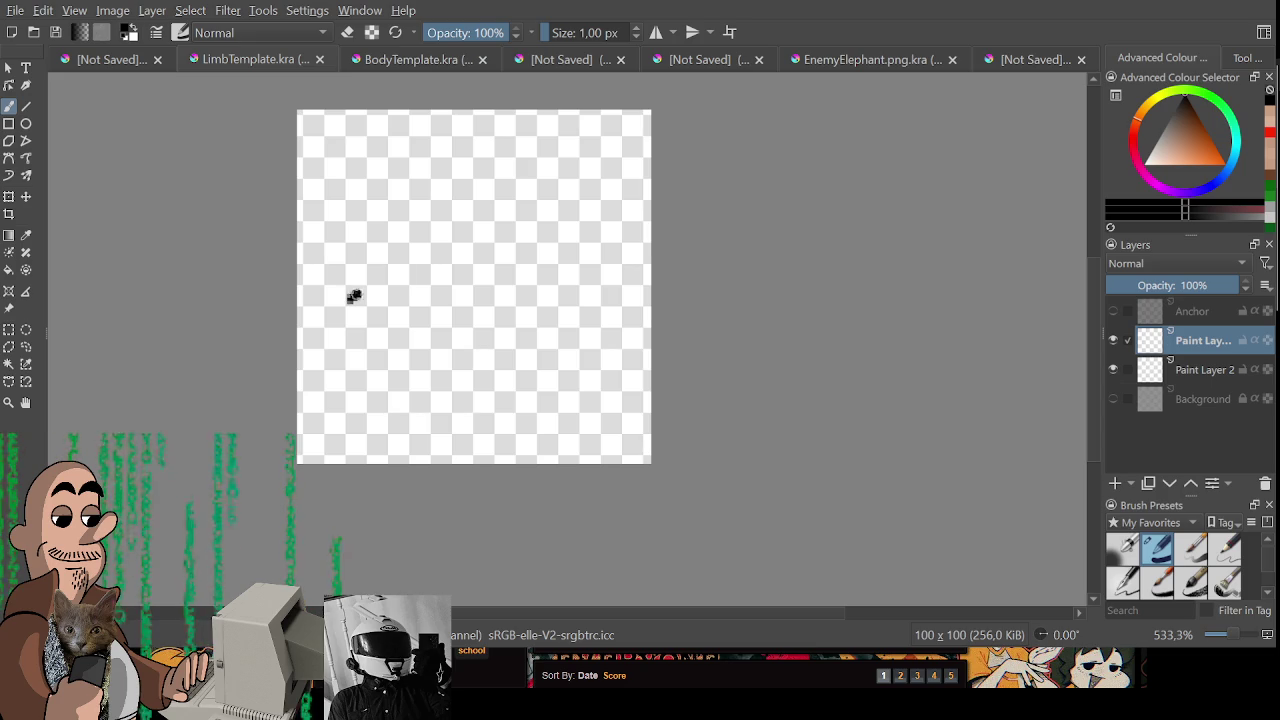
left_click_drag(350, 298, 486, 293)
key("ctrl+z")
mouse_move(358, 294)
left_mouse_down()
mouse_move(488, 310)
mouse_move(396, 300)
mouse_move(391, 285)
mouse_move(377, 300)
left_mouse_up()
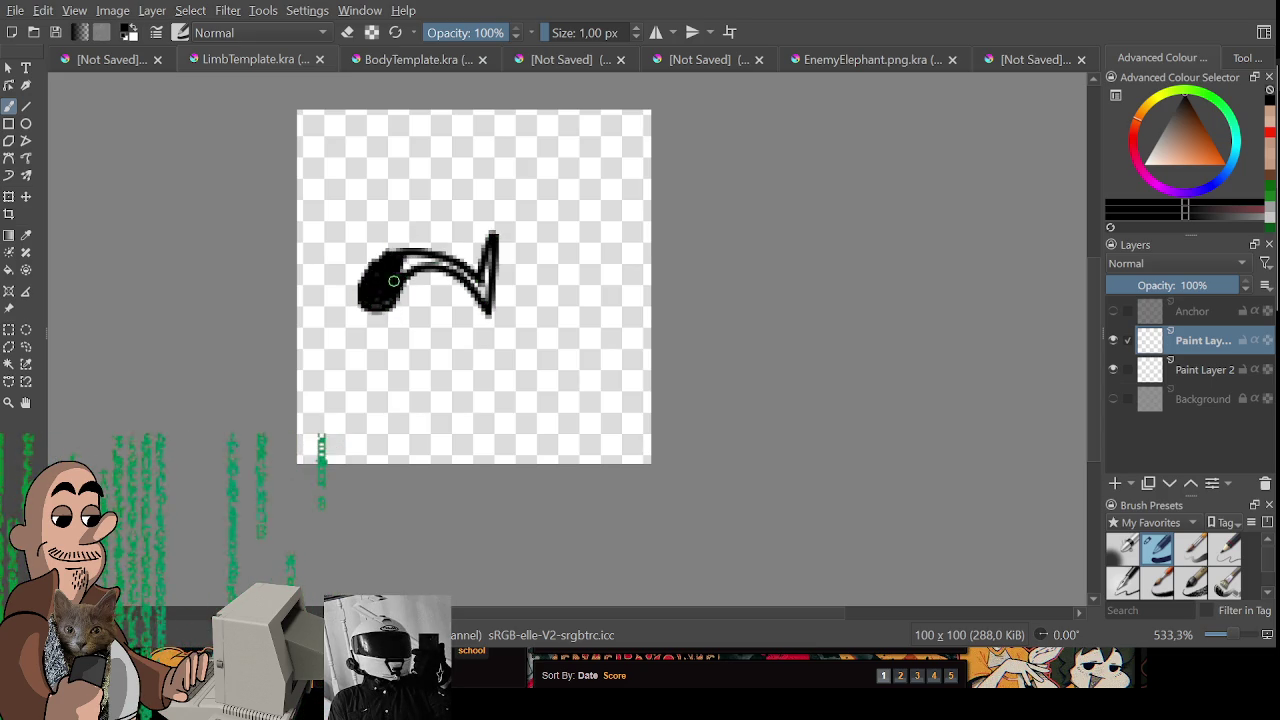
left_click_drag(413, 252, 481, 299)
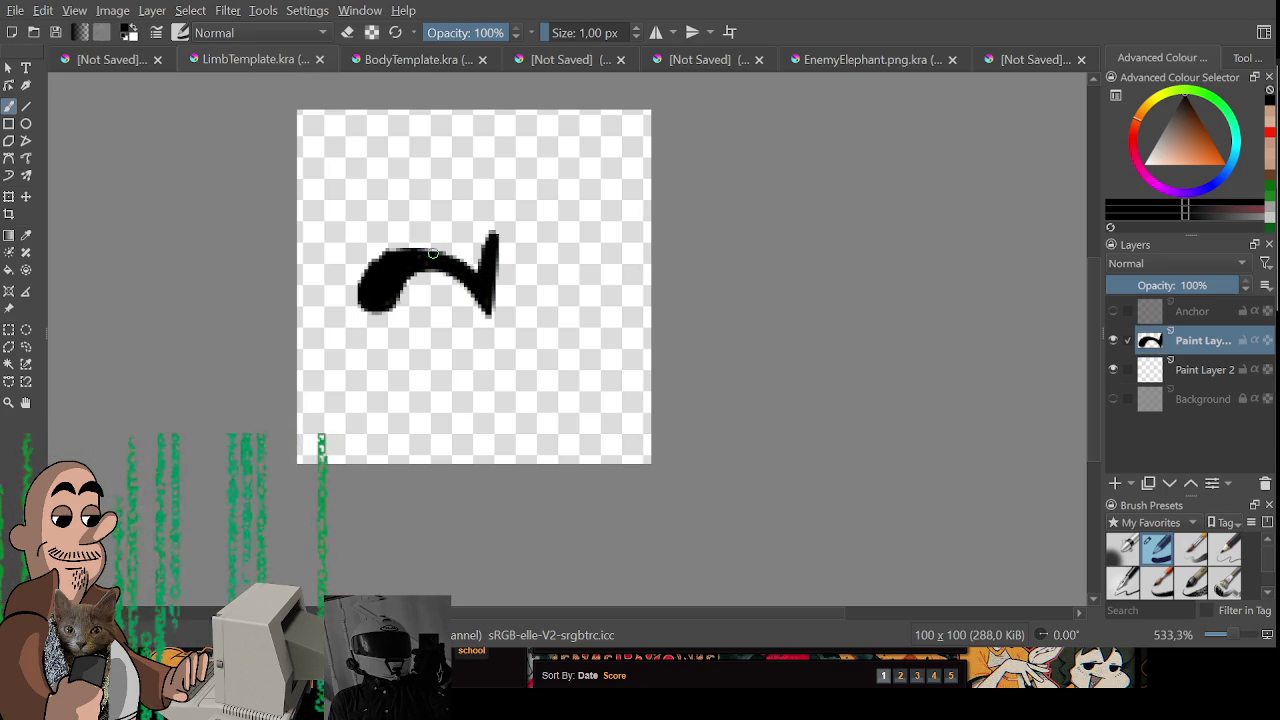
left_click_drag(389, 250, 404, 290)
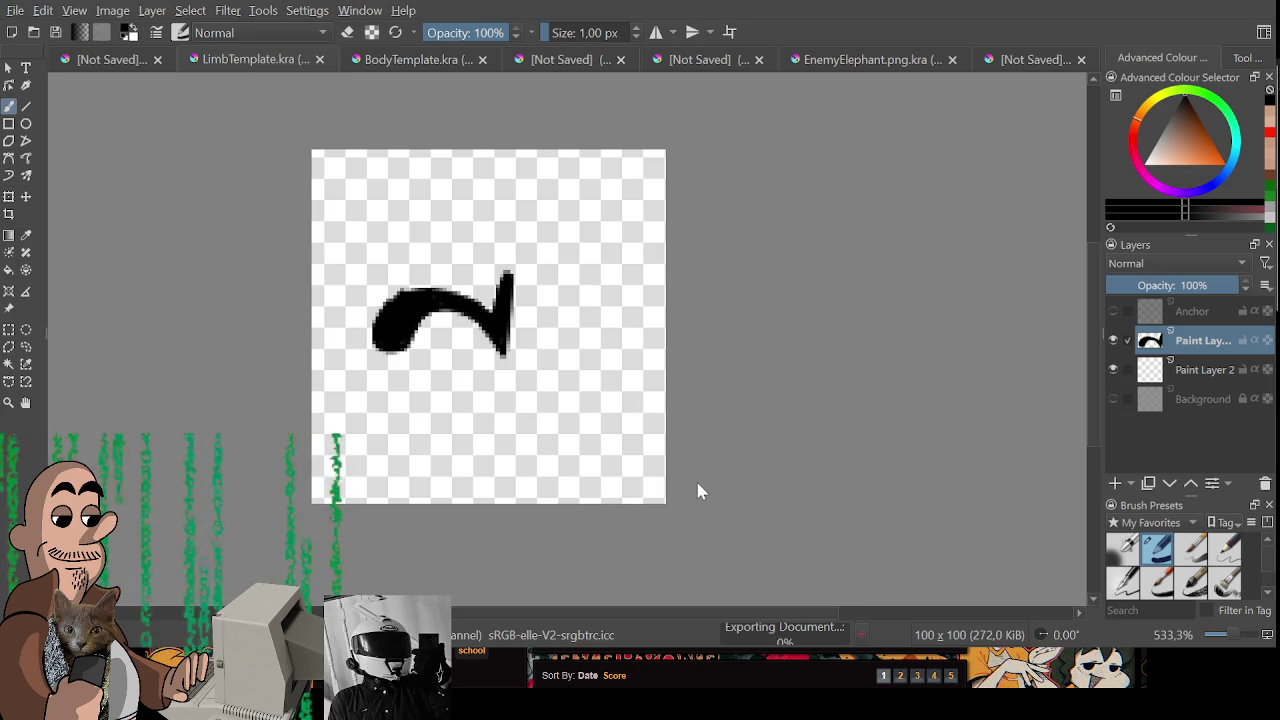
- Look over the character sheet of drawn enemies, then move to the GameMaker oPlayerRoot project
left_click(67, 58)
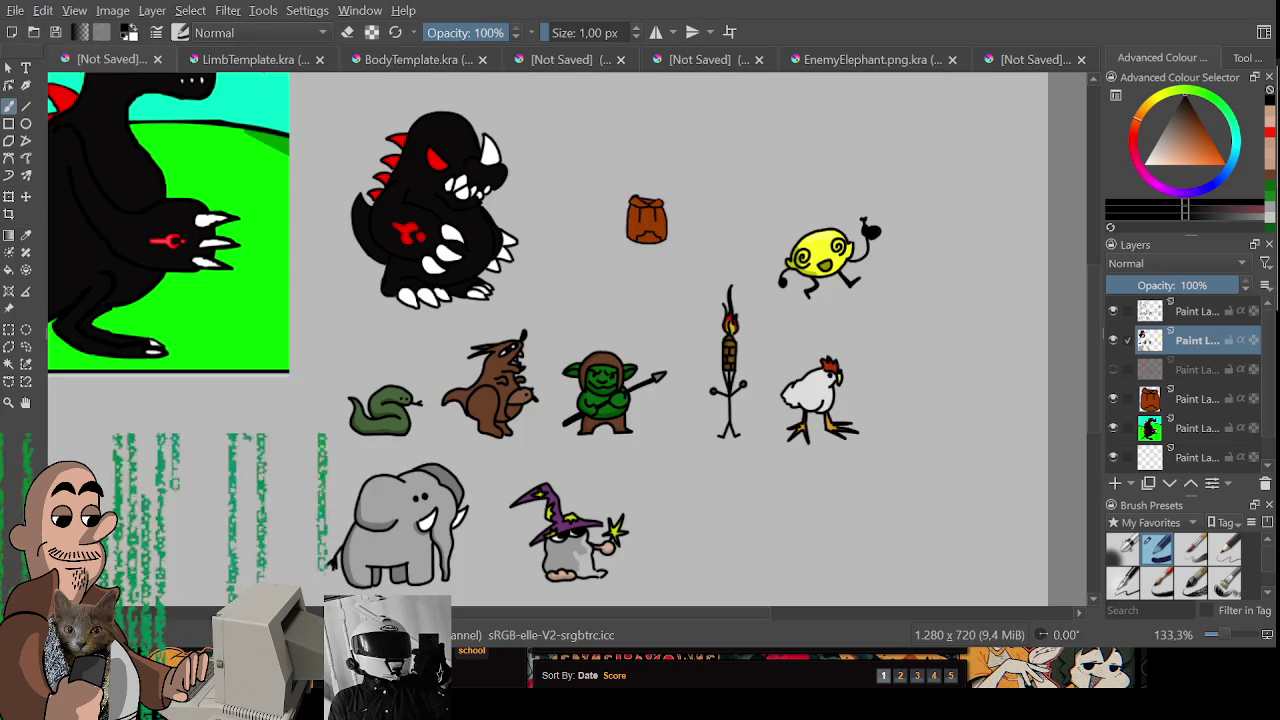
left_click_drag(379, 309, 373, 301)
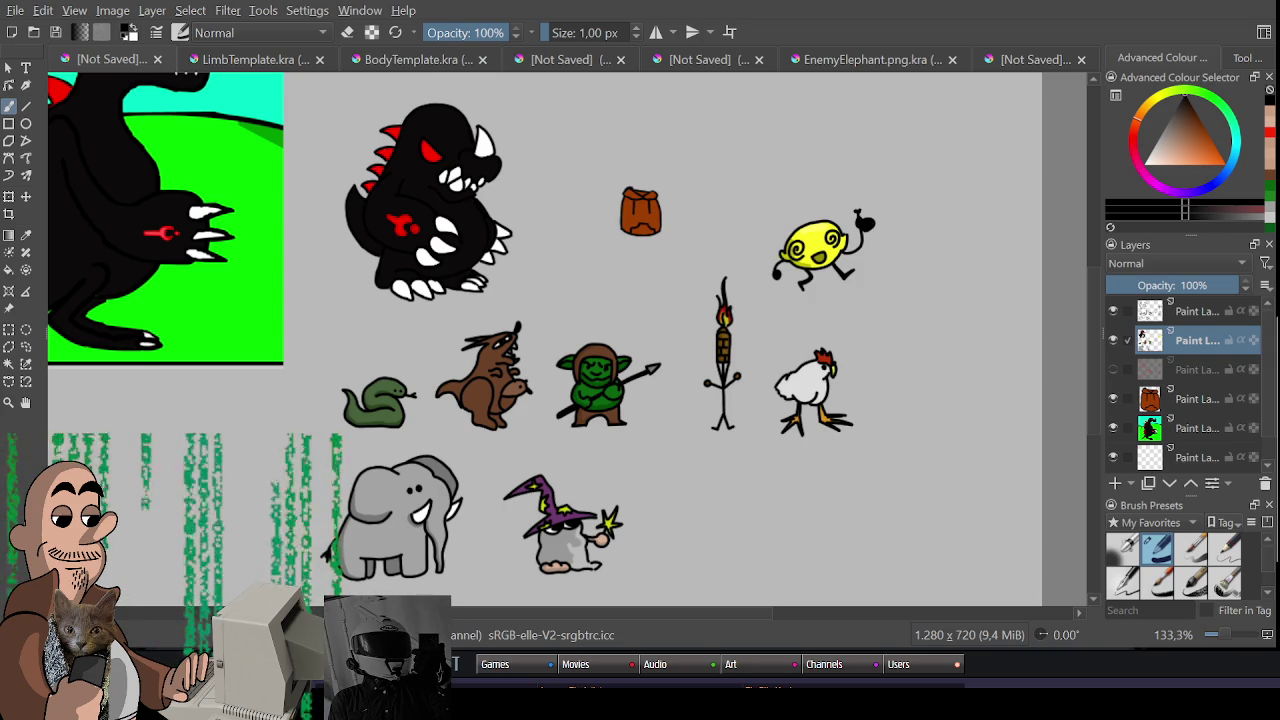
left_click_drag(614, 265, 588, 322)
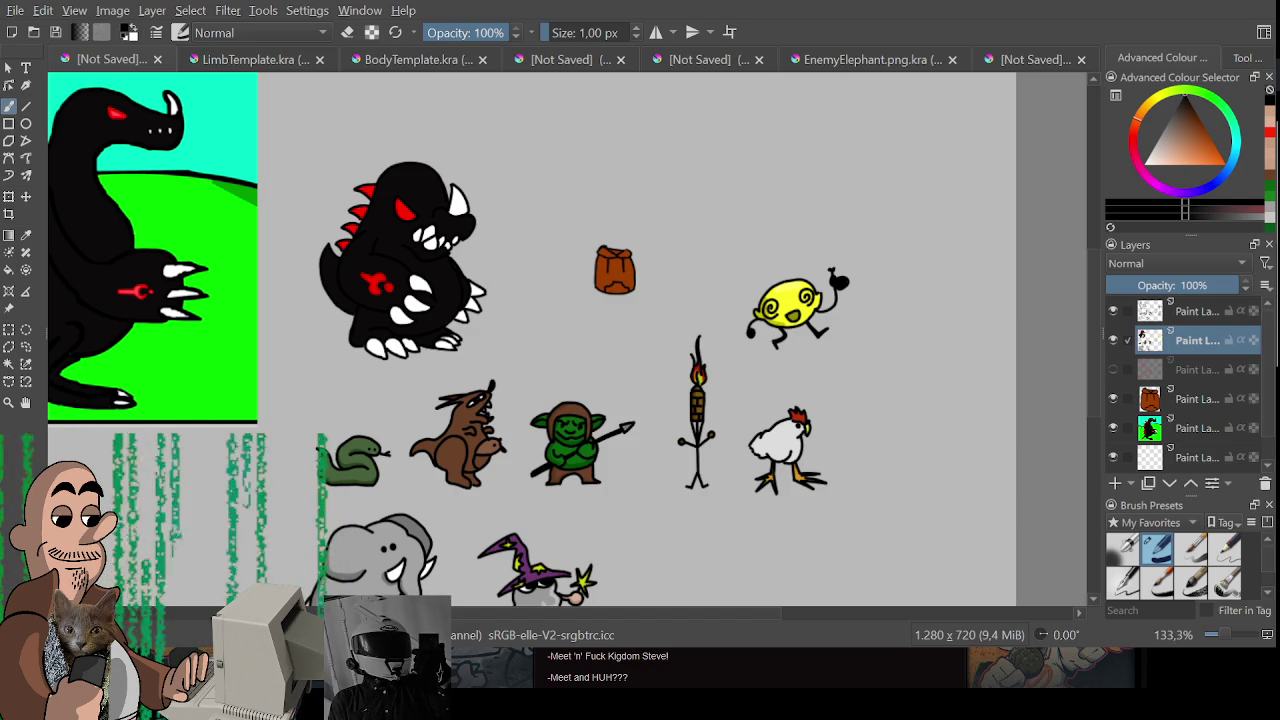
key("alt+Tab")
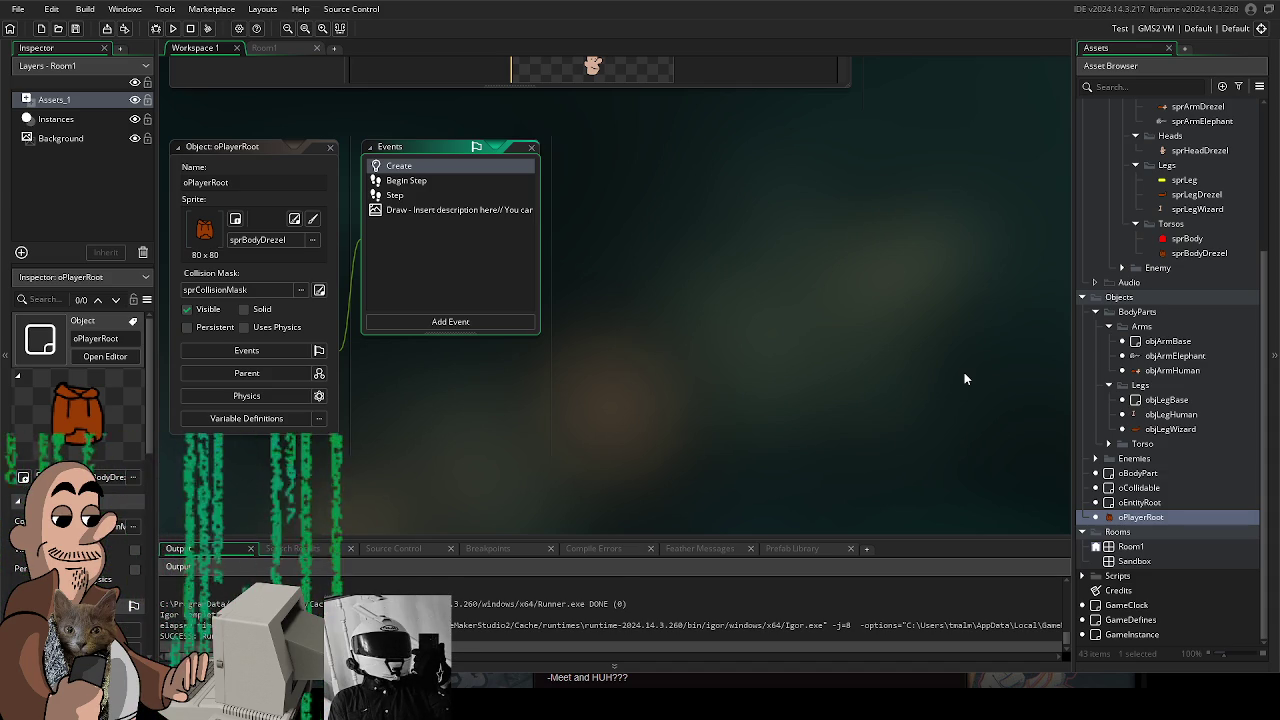
scroll(797, 234, "up", 2)
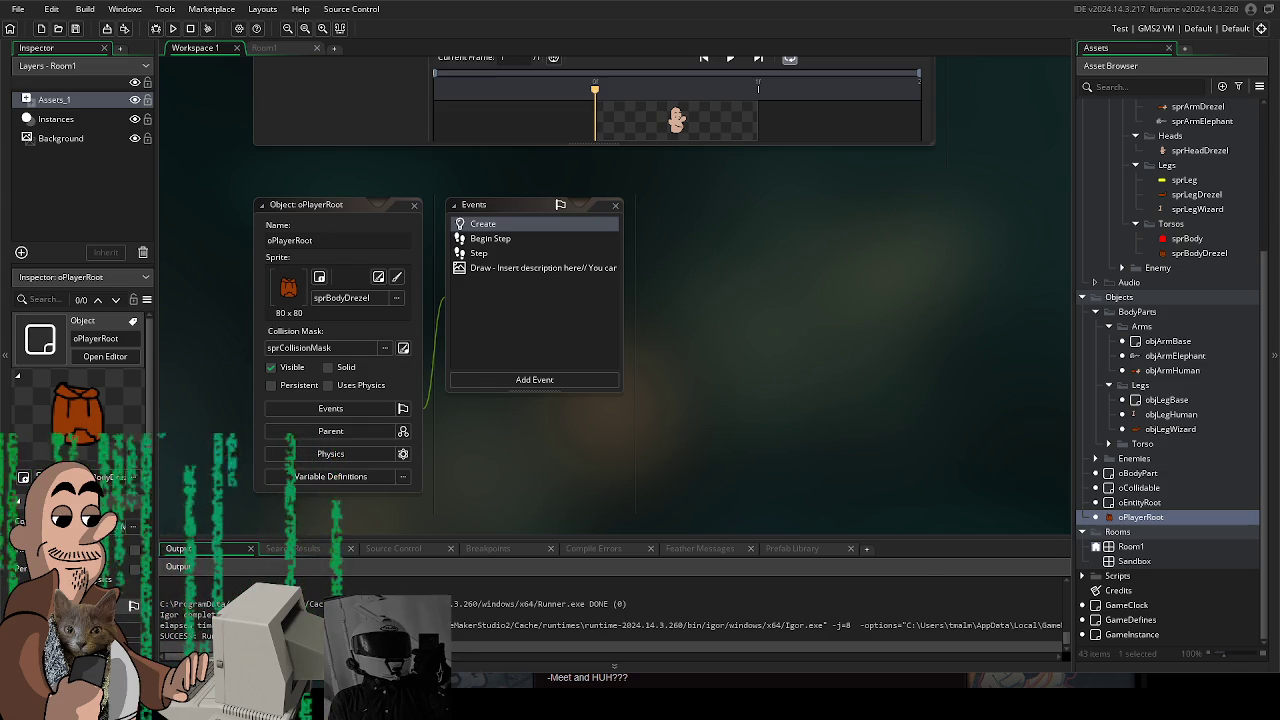
- Scroll the GameMaker workspace to reveal the 80 x 80 sprHeadDrezel head sprite editor
scroll(640, 300, "up", 2)
scroll(640, 300, "up", 3)
scroll(760, 466, "right", 2)
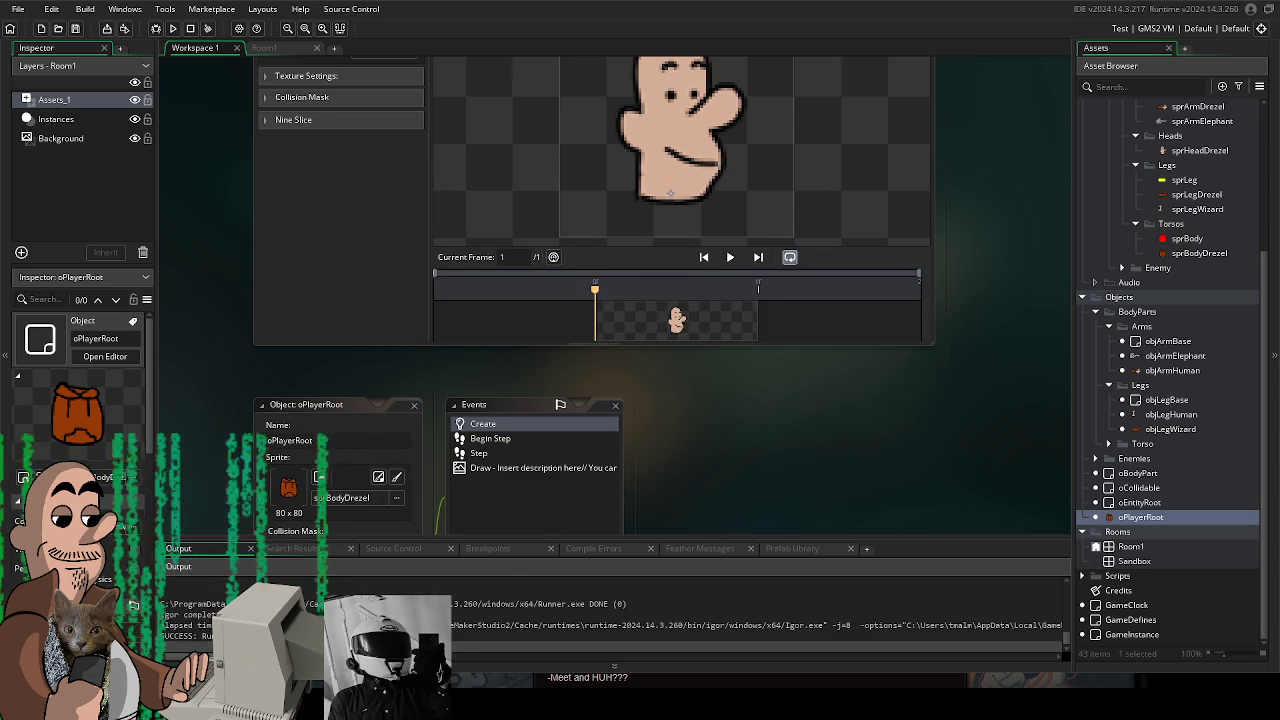
scroll(760, 466, "up", 1)
scroll(866, 441, "up", 3)
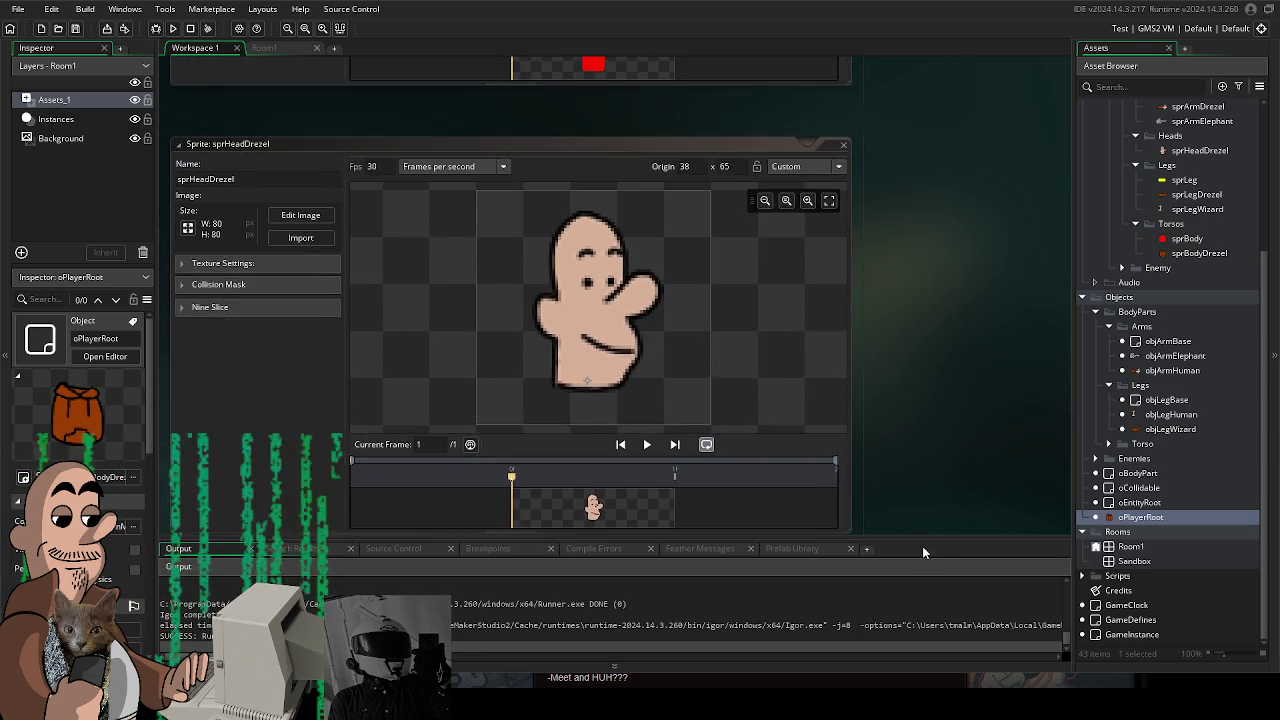
scroll(797, 264, "left", 2)
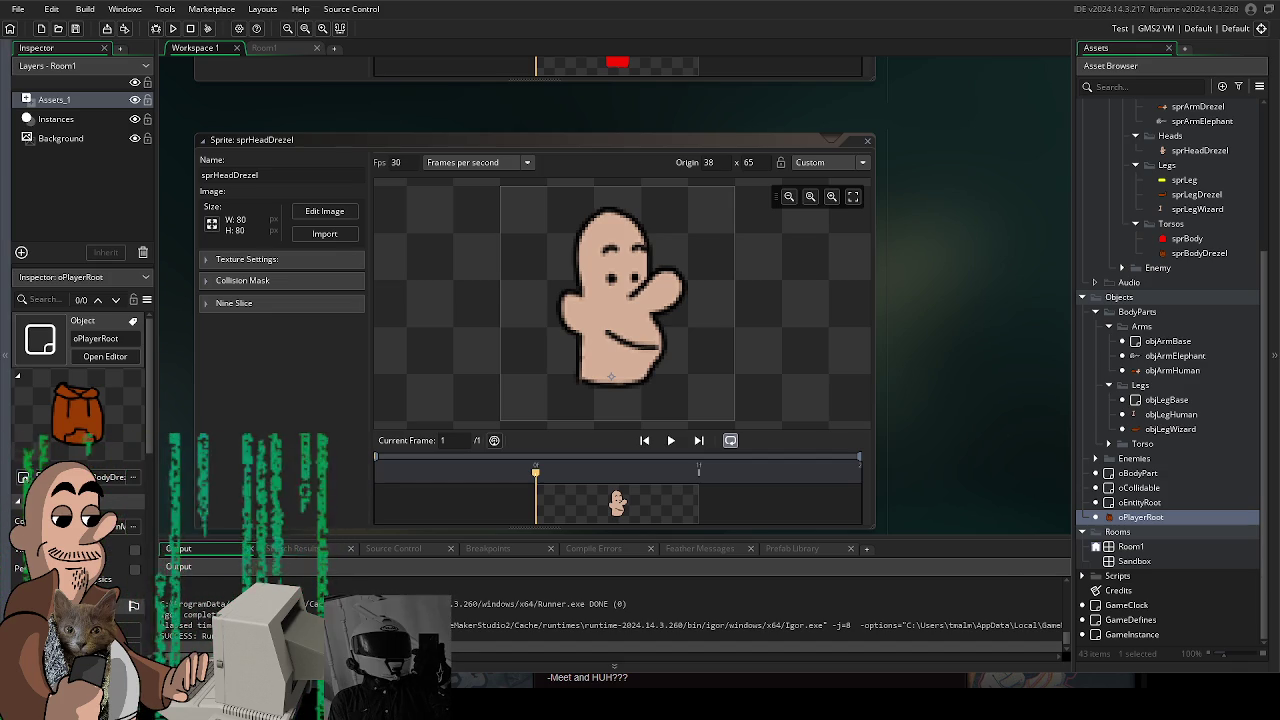
- Back in Krita, add blush marks, closed eyes, an eye oval and a dark mouth blob to the heads
key("alt+Tab")
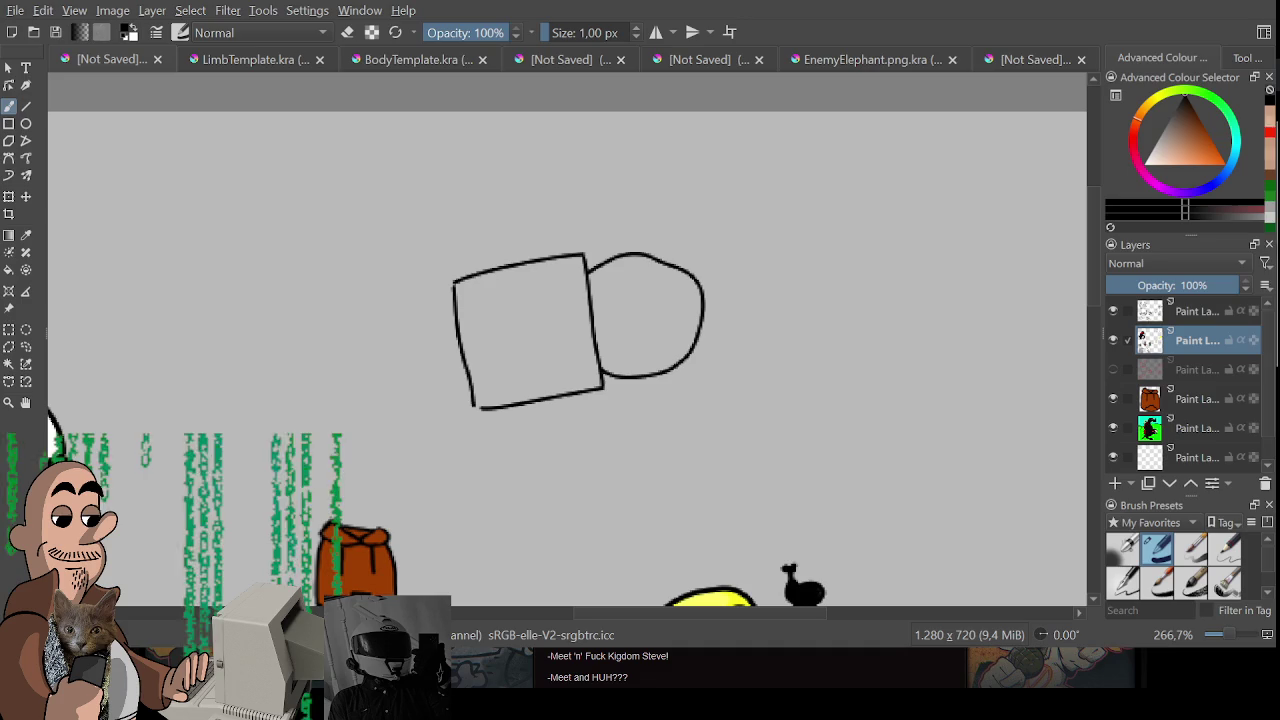
scroll(739, 349, "down", 1)
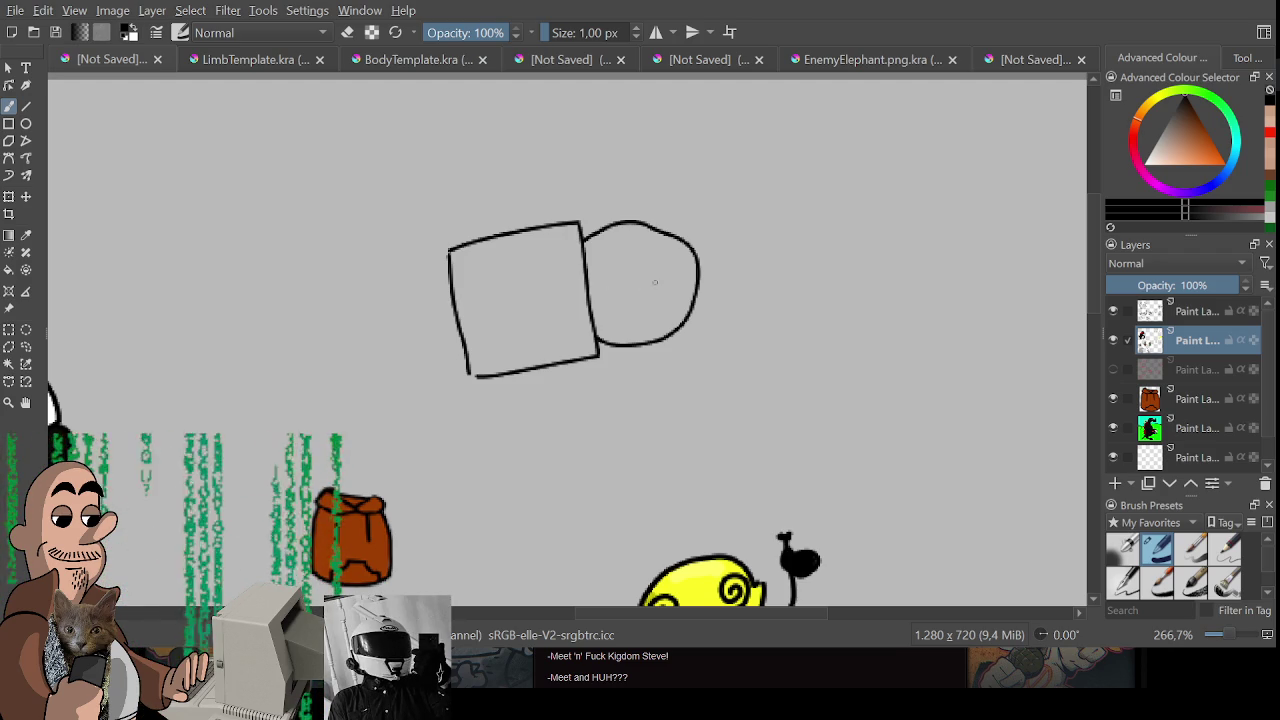
left_click_drag(633, 284, 627, 300)
mouse_move(627, 288)
left_mouse_down()
mouse_move(621, 301)
mouse_move(682, 300)
left_mouse_up()
left_click_drag(687, 291, 658, 266)
left_click_drag(668, 276, 675, 266)
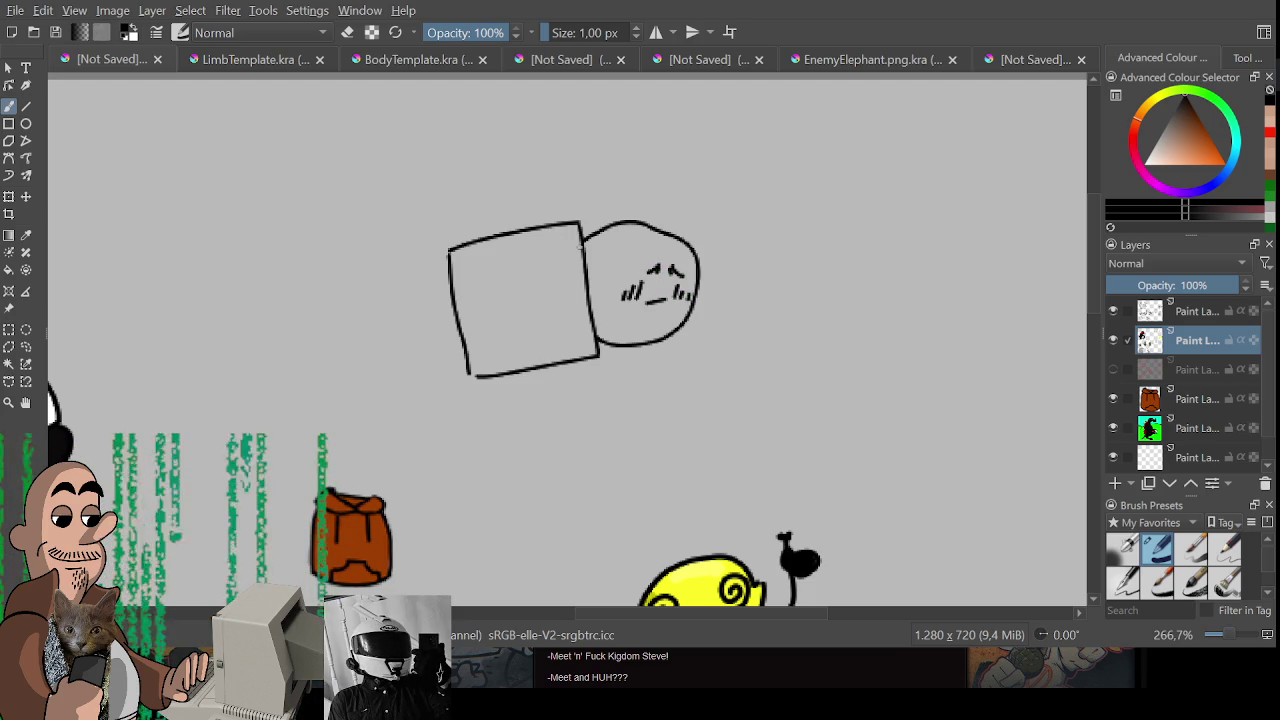
mouse_move(500, 266)
left_mouse_down()
mouse_move(566, 272)
mouse_move(502, 268)
mouse_move(565, 258)
mouse_move(584, 276)
mouse_move(557, 272)
mouse_move(477, 321)
mouse_move(586, 303)
mouse_move(572, 337)
mouse_move(481, 318)
mouse_move(570, 330)
left_mouse_up()
mouse_move(484, 318)
left_mouse_down()
mouse_move(492, 298)
mouse_move(498, 322)
mouse_move(502, 306)
mouse_move(488, 323)
left_mouse_up()
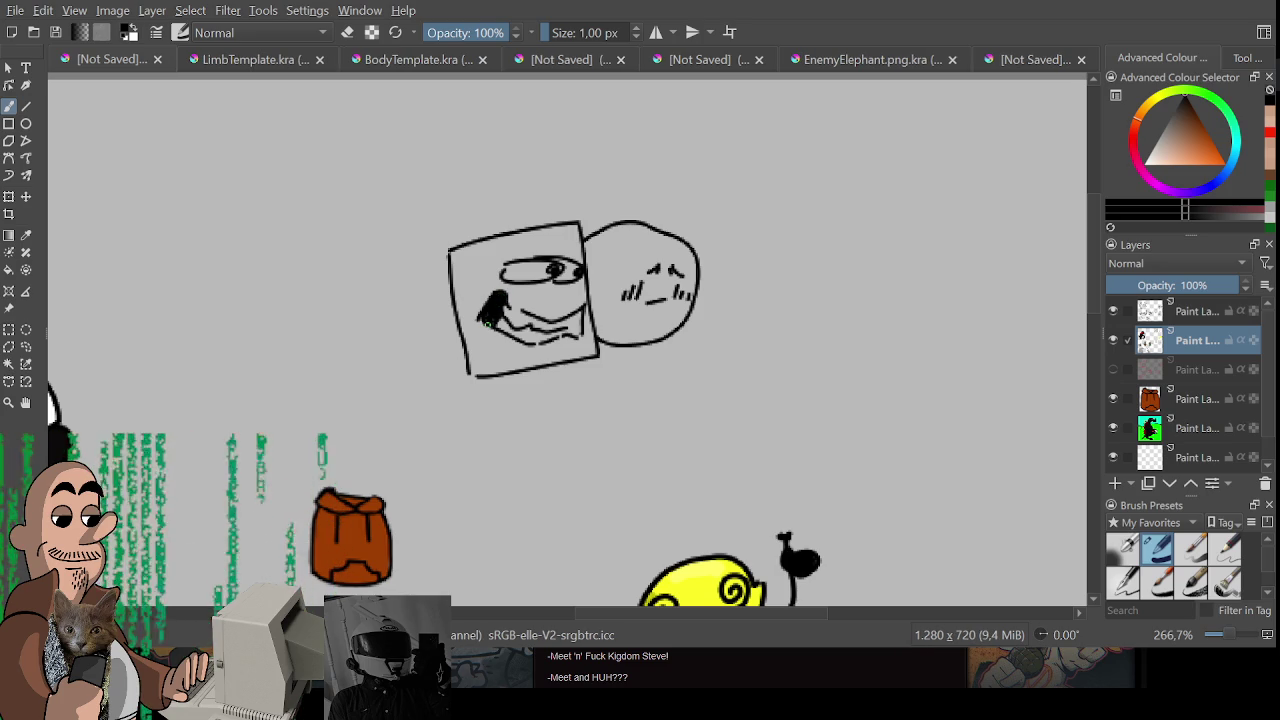
- Undo the face details, head and box outline strokes until only the black square remains
key("ctrl+z")
key("ctrl+z")
key("ctrl+z")
key("ctrl+z")
key("ctrl+z")
key("ctrl+z")
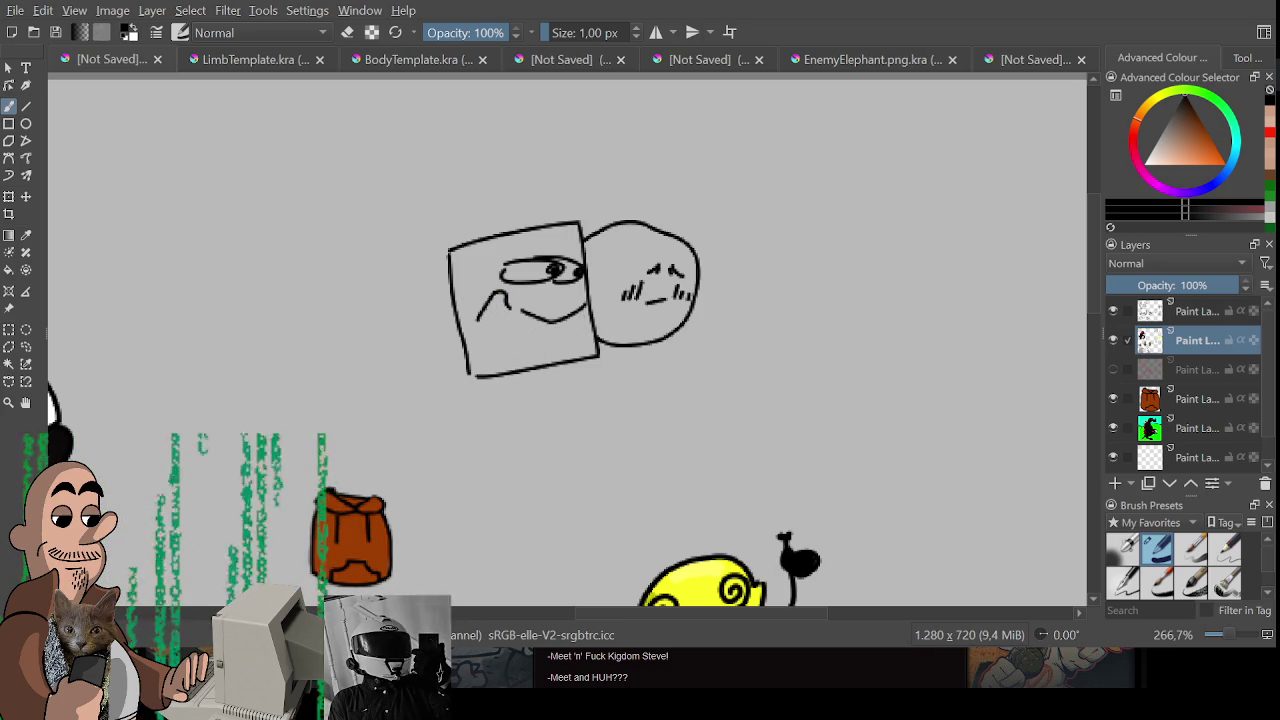
key("ctrl+z")
key("ctrl+z")
key("ctrl+z")
key("ctrl+z")
key("ctrl+z")
key("ctrl+z")
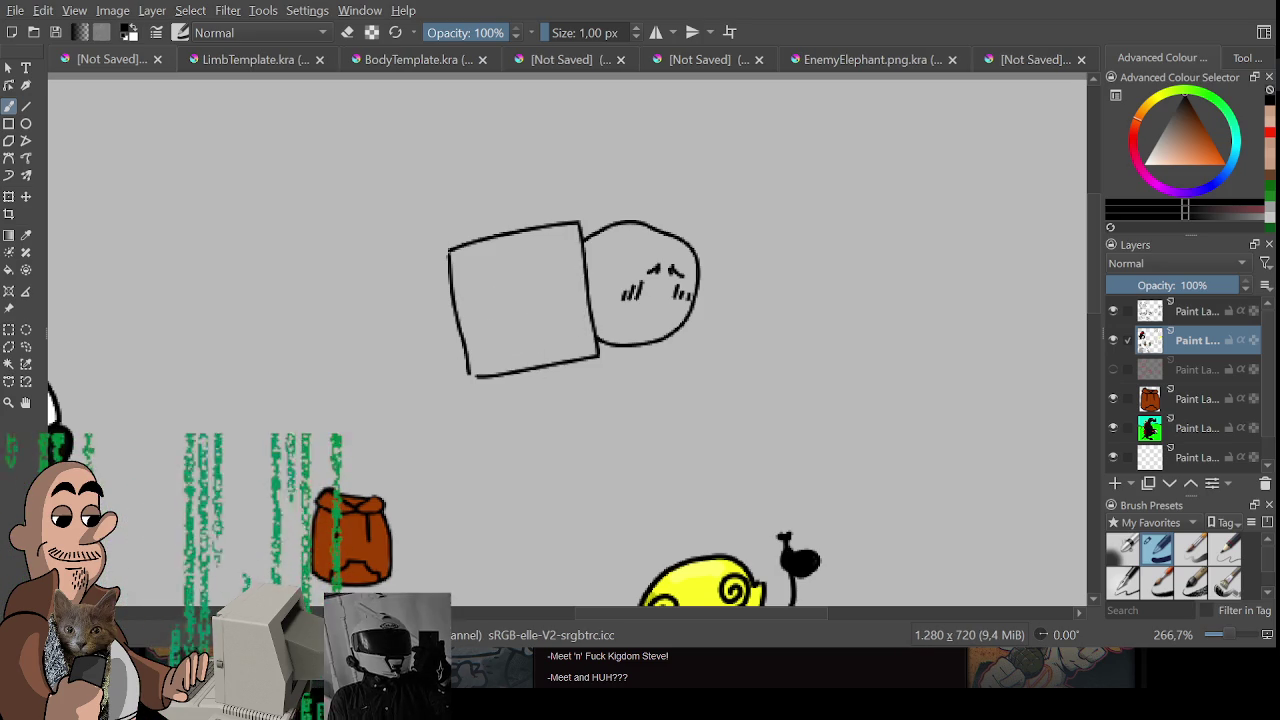
key("ctrl+z")
key("ctrl+z")
key("ctrl+z")
key("ctrl+z")
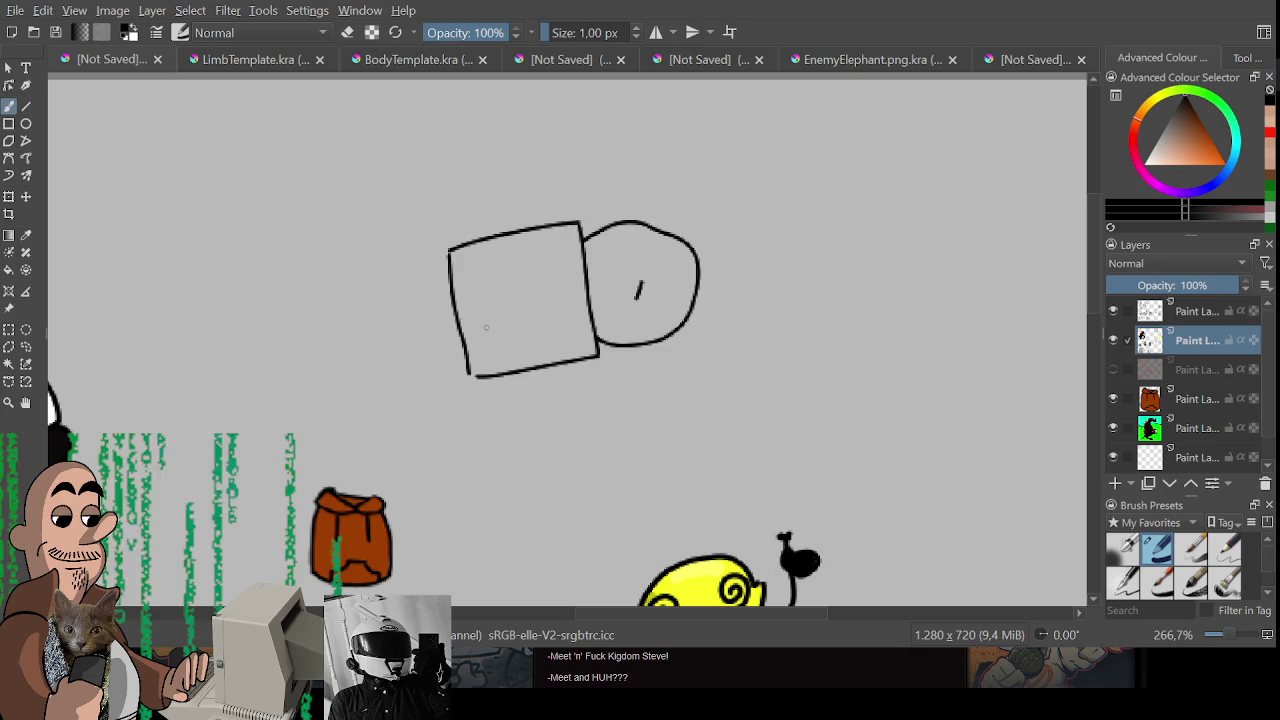
key("ctrl+z")
key("ctrl+z")
key("ctrl+z")
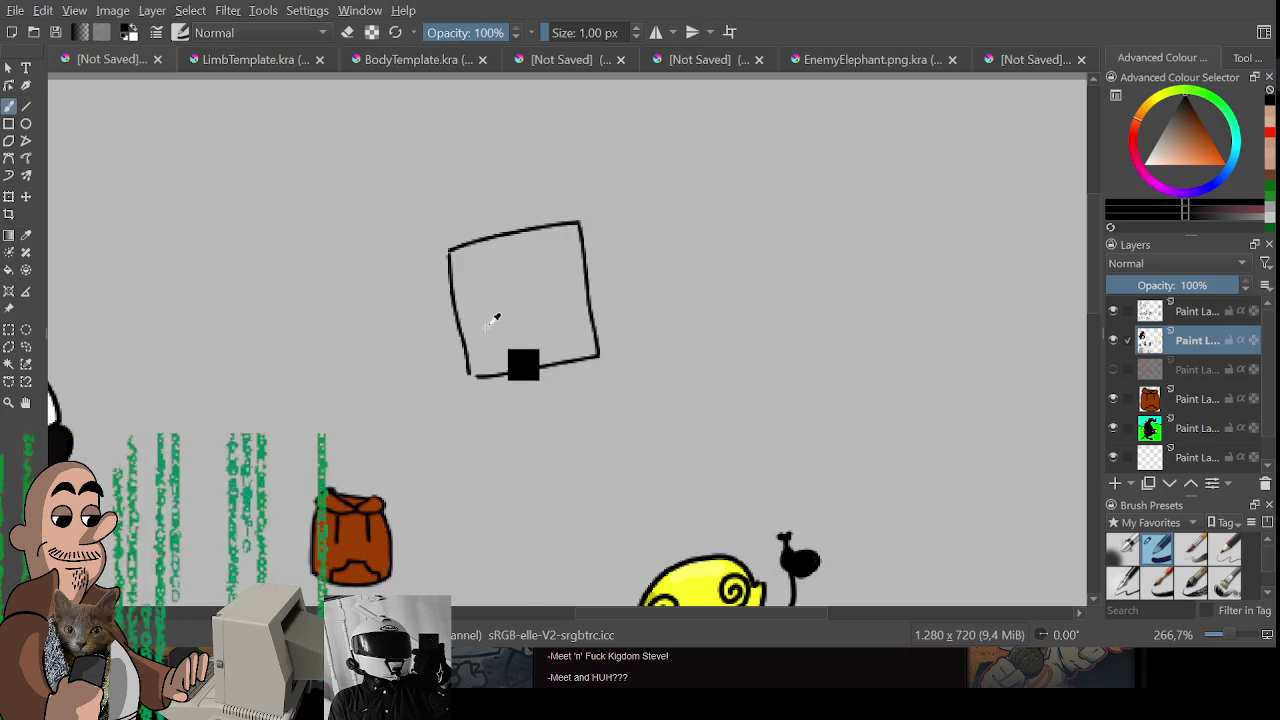
key("ctrl+z")
key("ctrl+z")
key("ctrl+z")
key("ctrl+z")
key("ctrl+z")
key("ctrl+z")
key("ctrl+z")
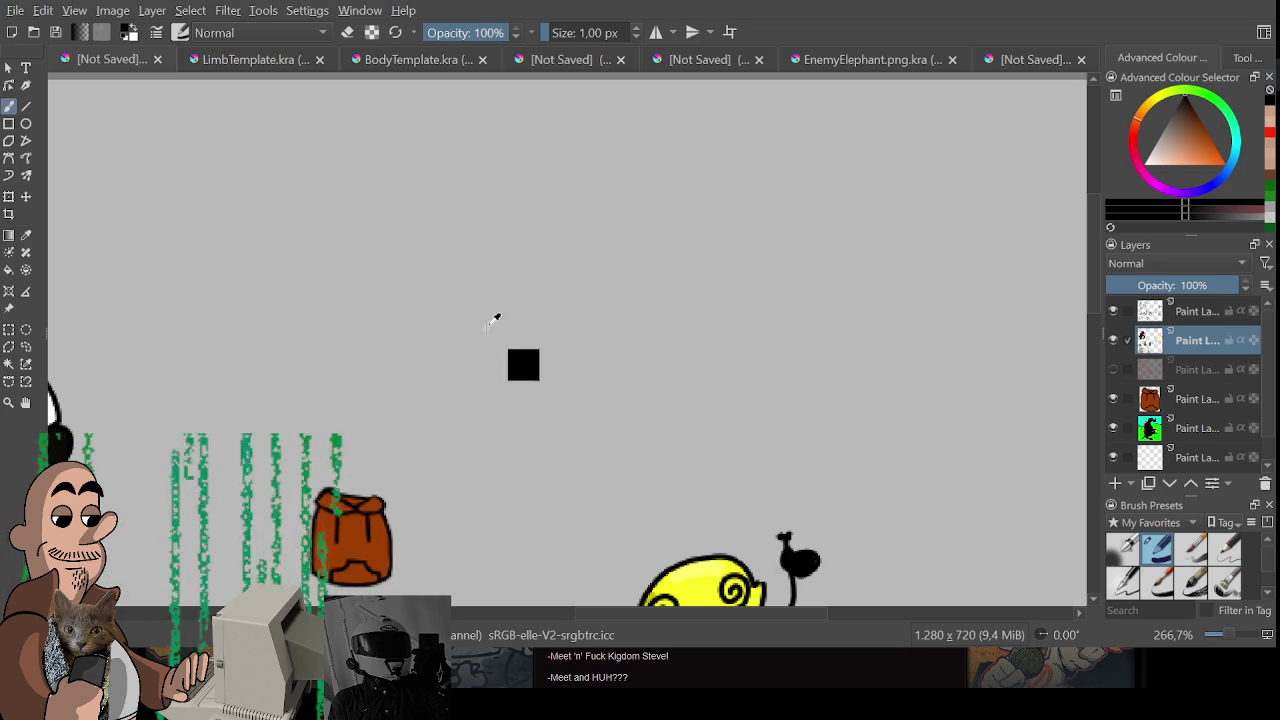
left_click_drag(482, 297, 586, 418)
key("ctrl+z")
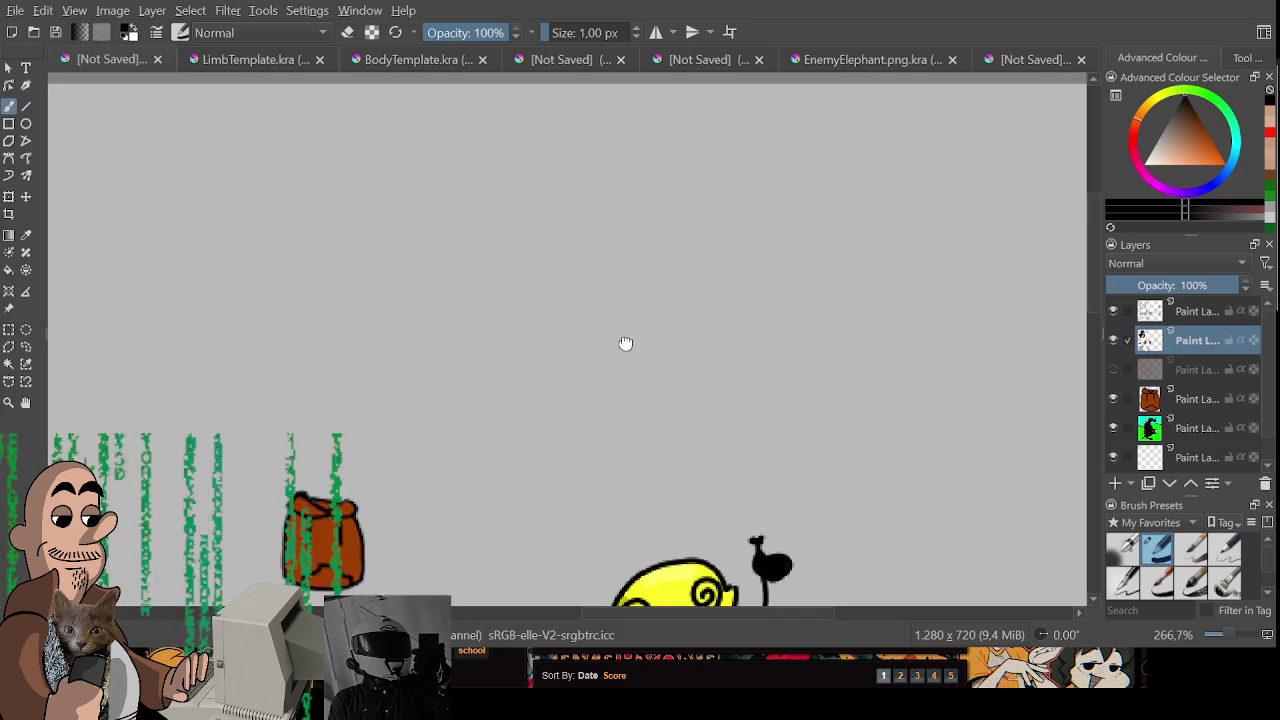
- Flip through the open drawings, including LimbTemplate, and settle on the BodyTemplate.kra chest drawing
scroll(634, 321, "right", 2)
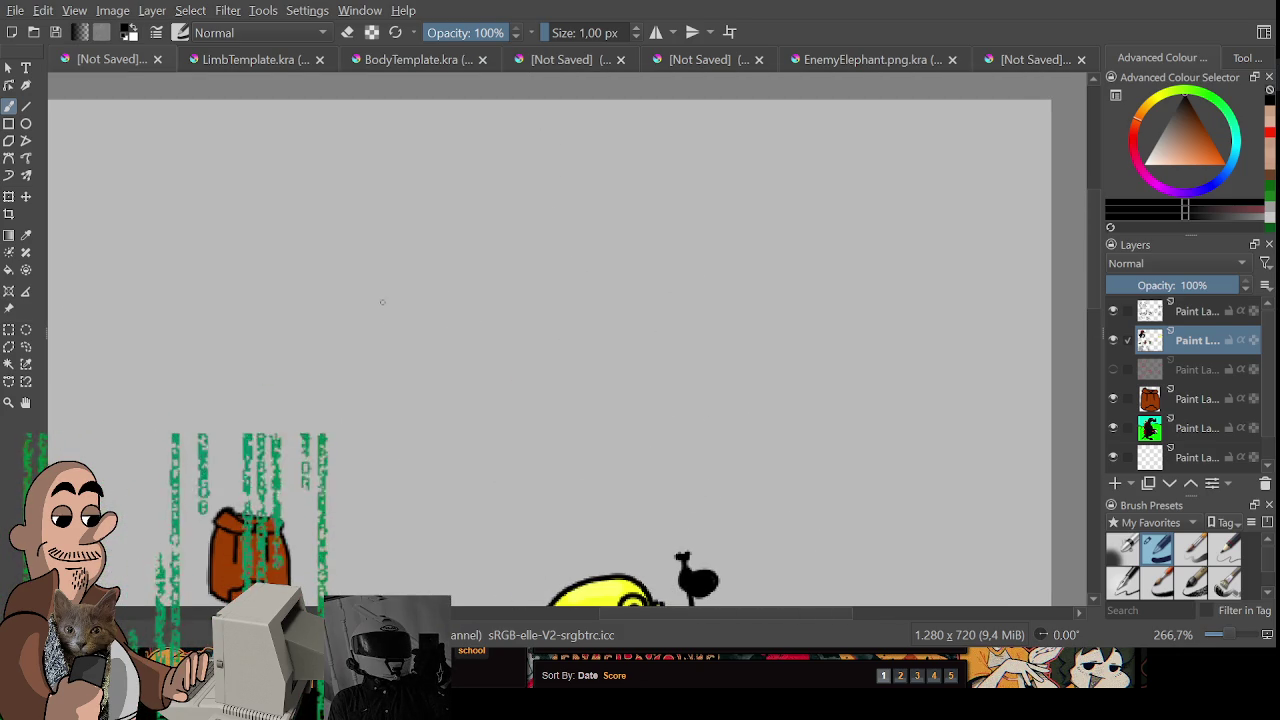
left_click_drag(389, 298, 390, 320)
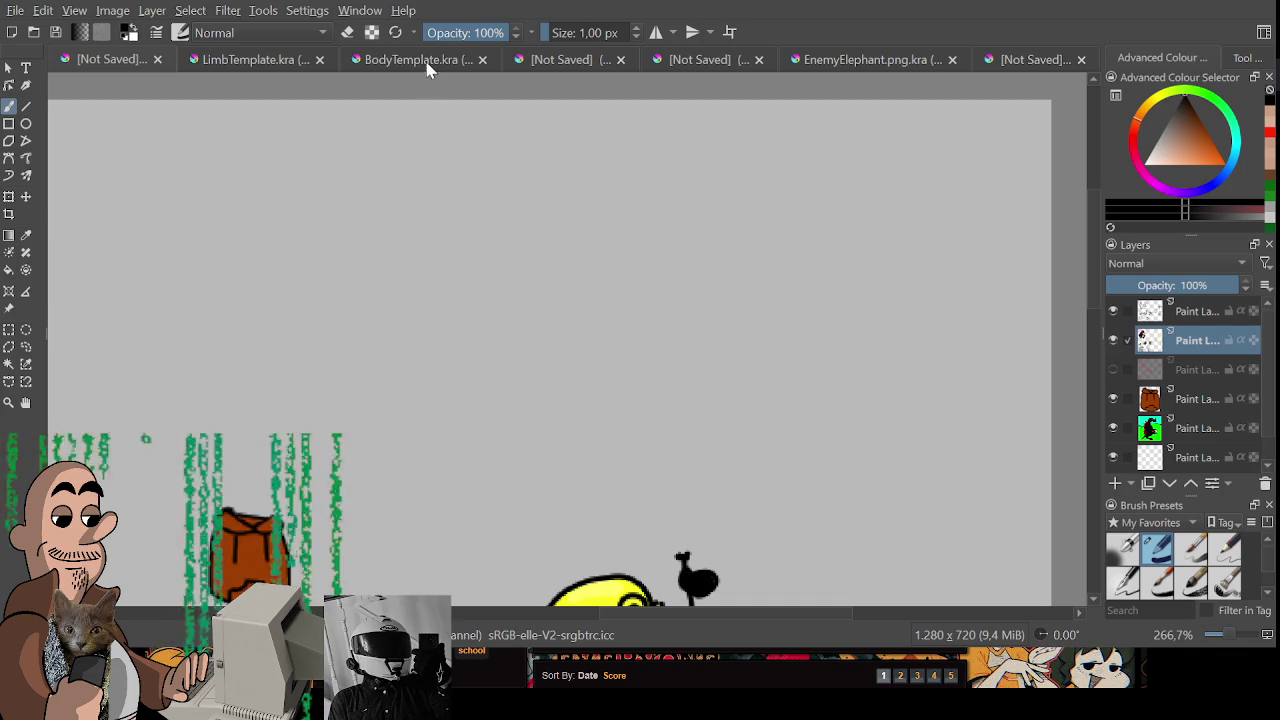
left_click(428, 60)
left_click(575, 60)
left_click(700, 60)
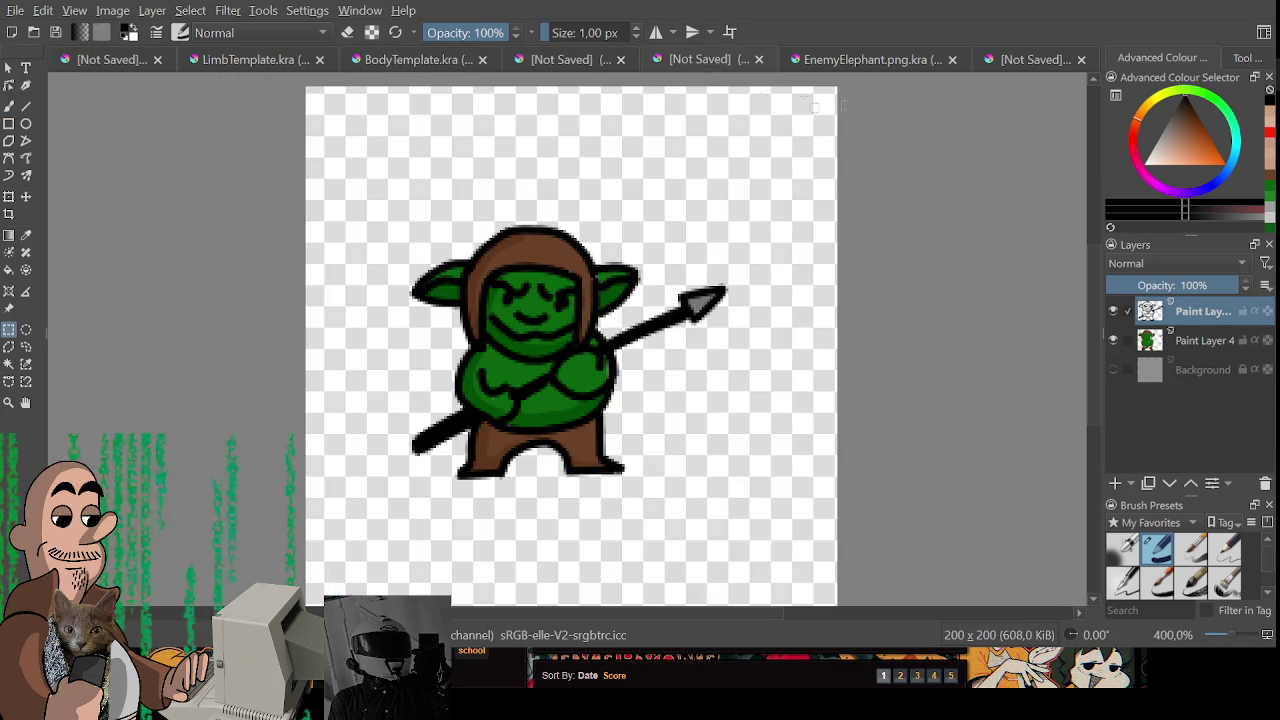
left_click(860, 60)
left_click(1033, 62)
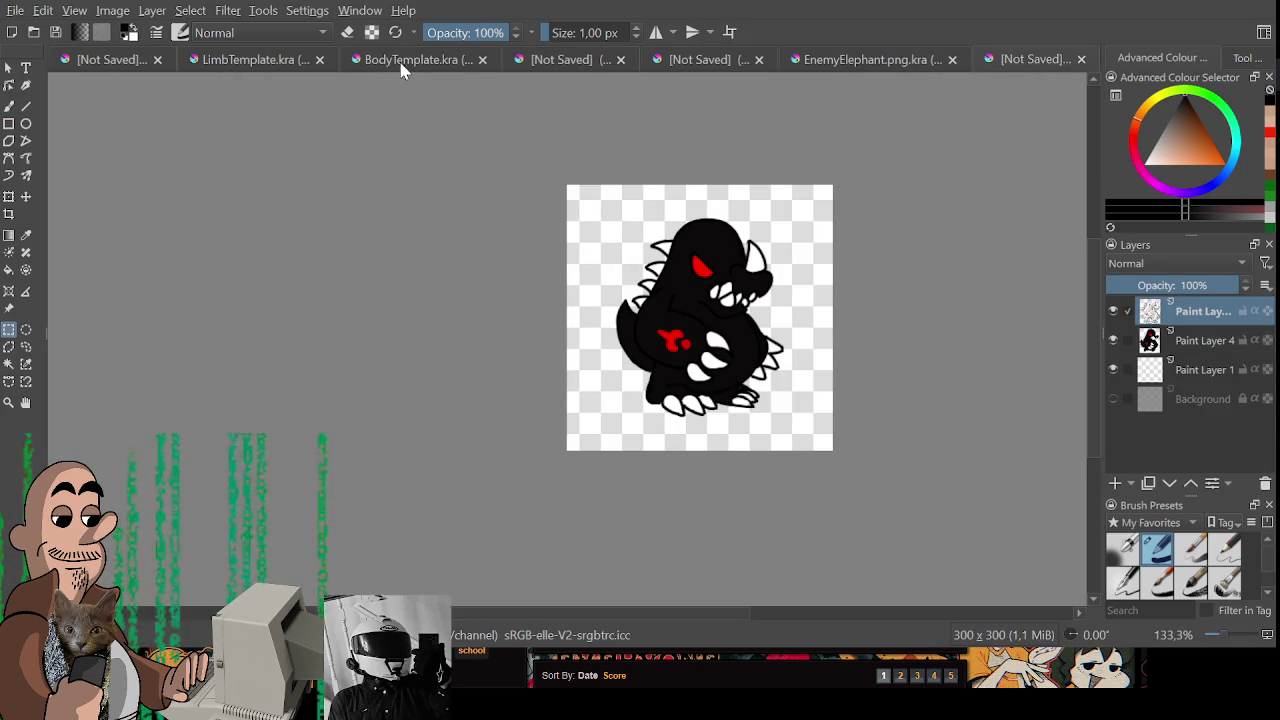
left_click(405, 62)
left_click(268, 62)
left_click(436, 62)
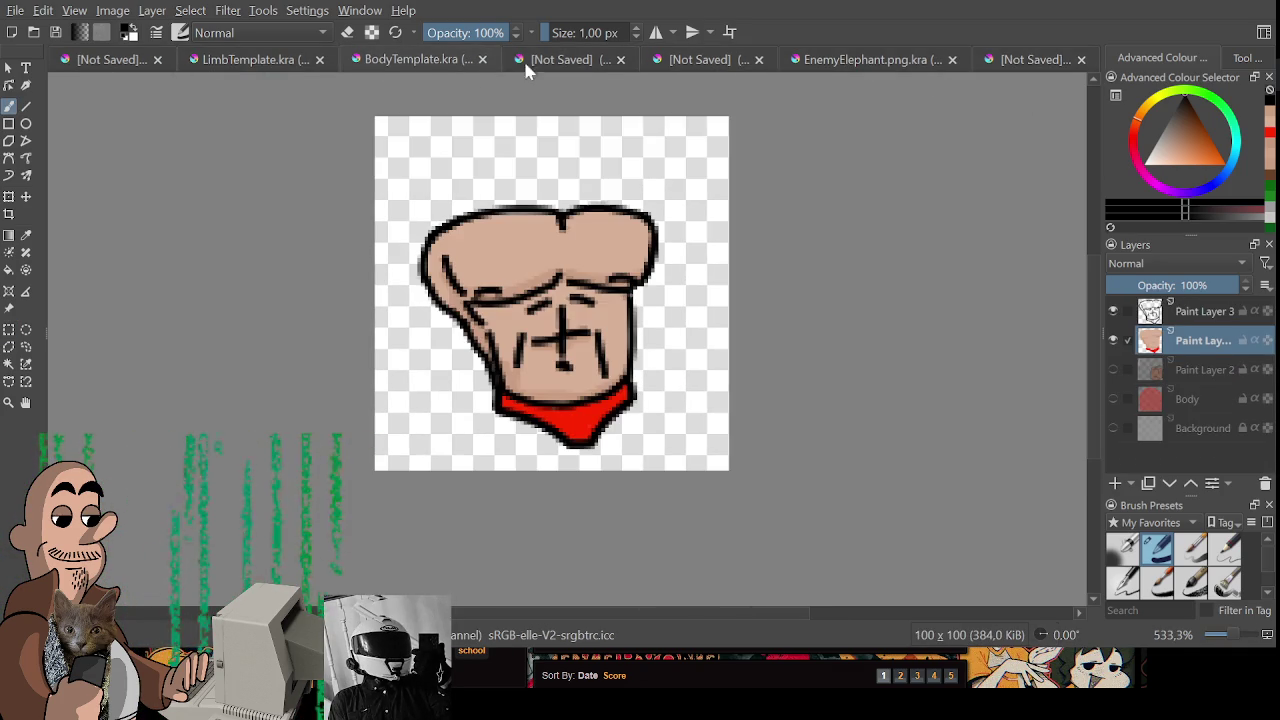
- Clear the skin and red colouring and the chest line art from both layers
key("ctrl+r")
left_click_drag(375, 155, 729, 498)
key("Delete")
left_click(1200, 311)
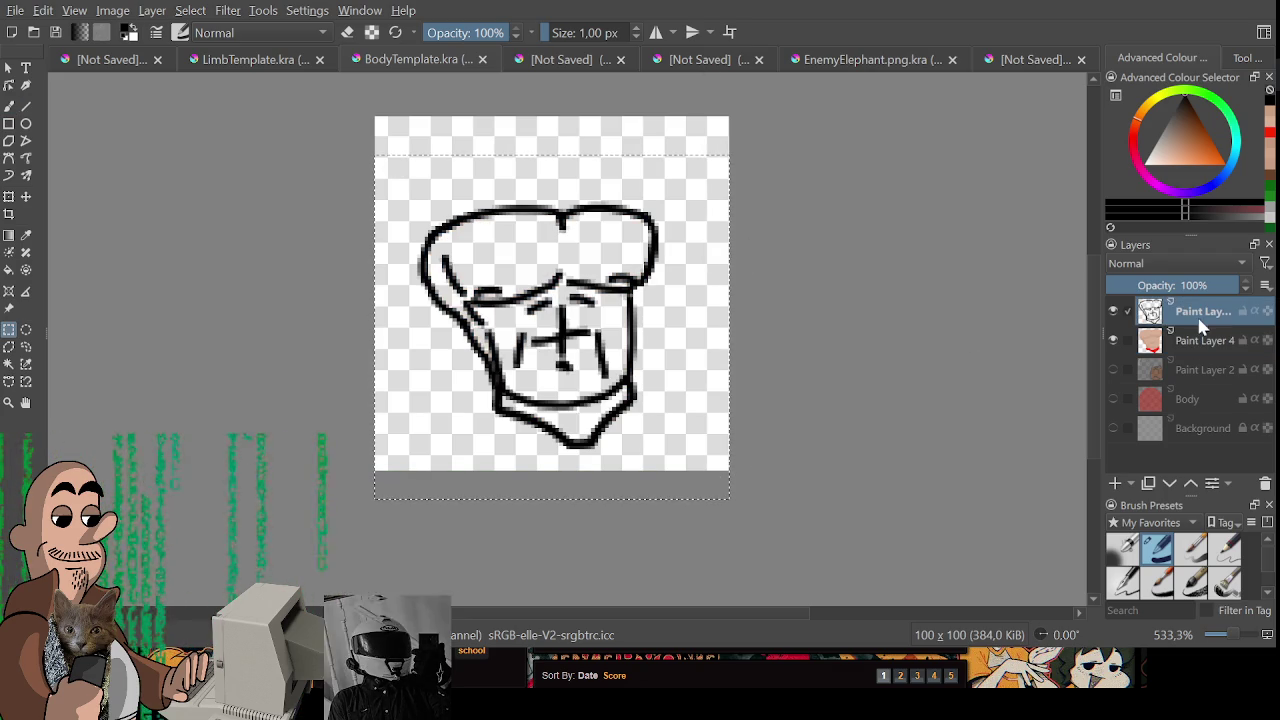
key("Delete")
key("ctrl+shift+a")
- Try out trial arcs and C-shaped head curves with the black freehand brush, undoing each
key("b")
left_click_drag(502, 292, 576, 278)
key("ctrl+z")
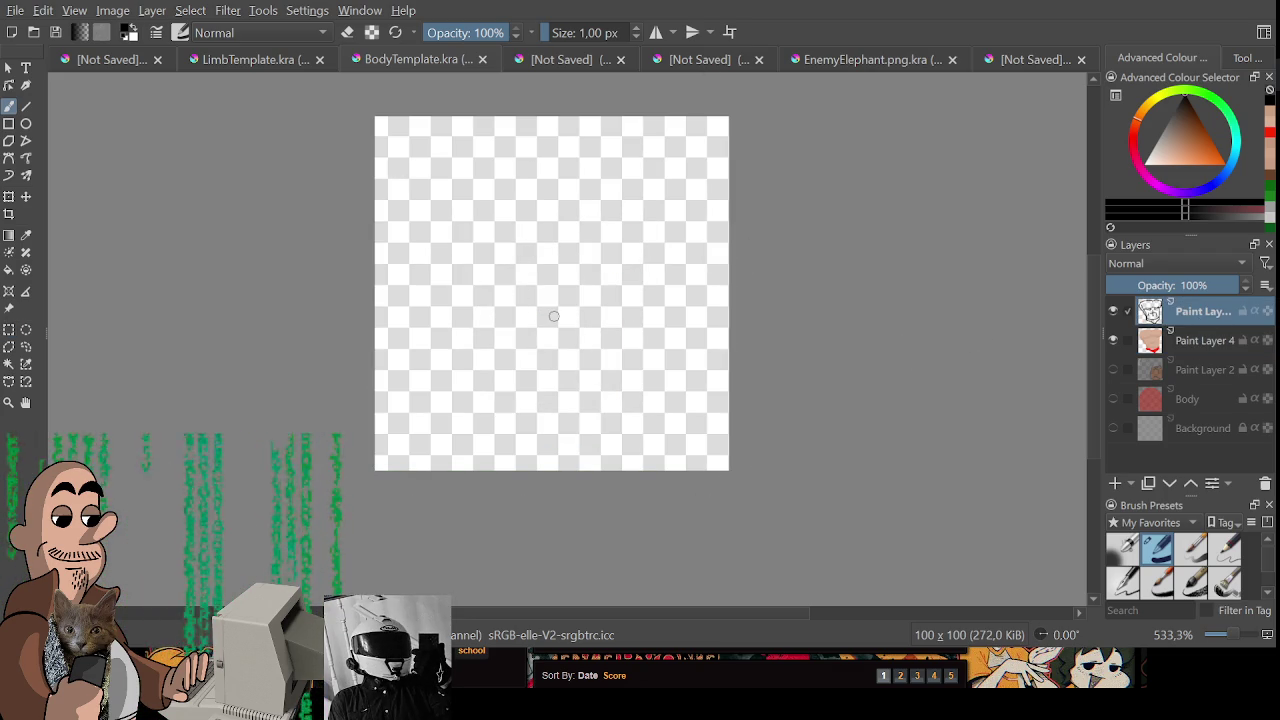
left_click_drag(485, 312, 553, 246)
left_click_drag(578, 236, 550, 350)
key("ctrl+z")
key("ctrl+z")
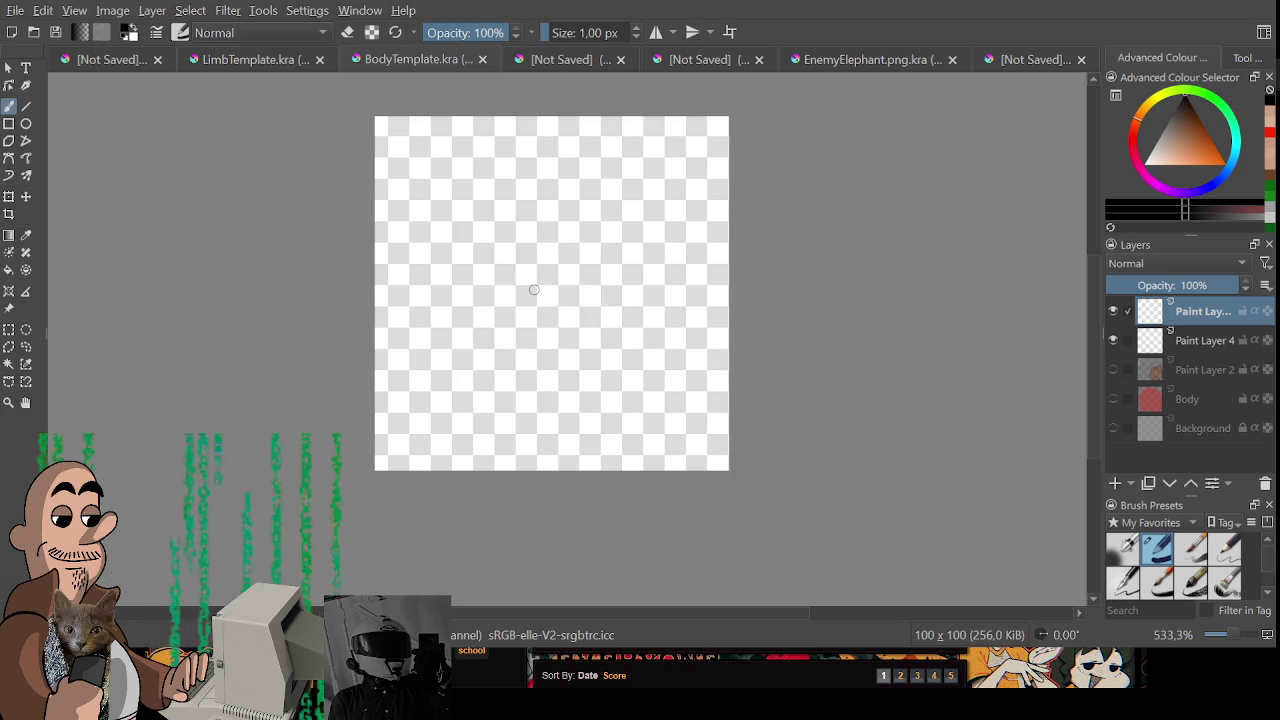
left_click_drag(512, 334, 606, 250)
key("ctrl+z")
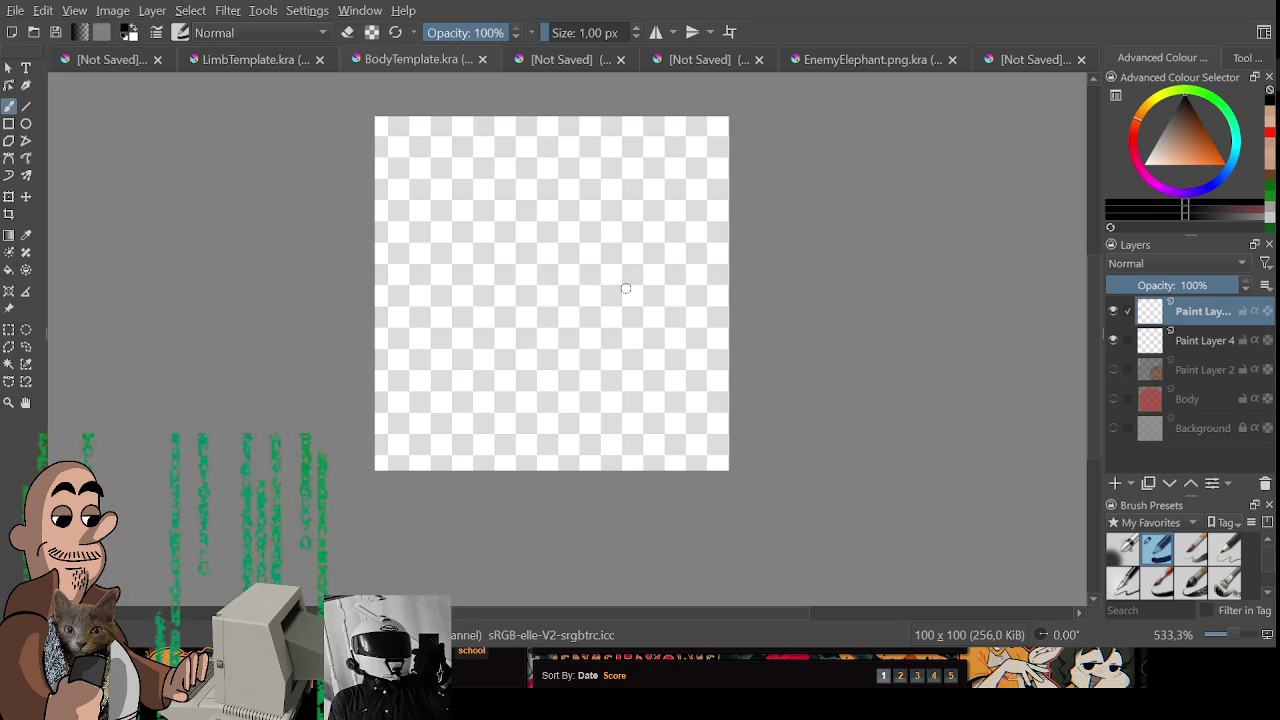
- Draw the black head outline with curling face strokes and an extended grinning mouth line
left_click_drag(459, 294, 608, 289)
key("ctrl+z")
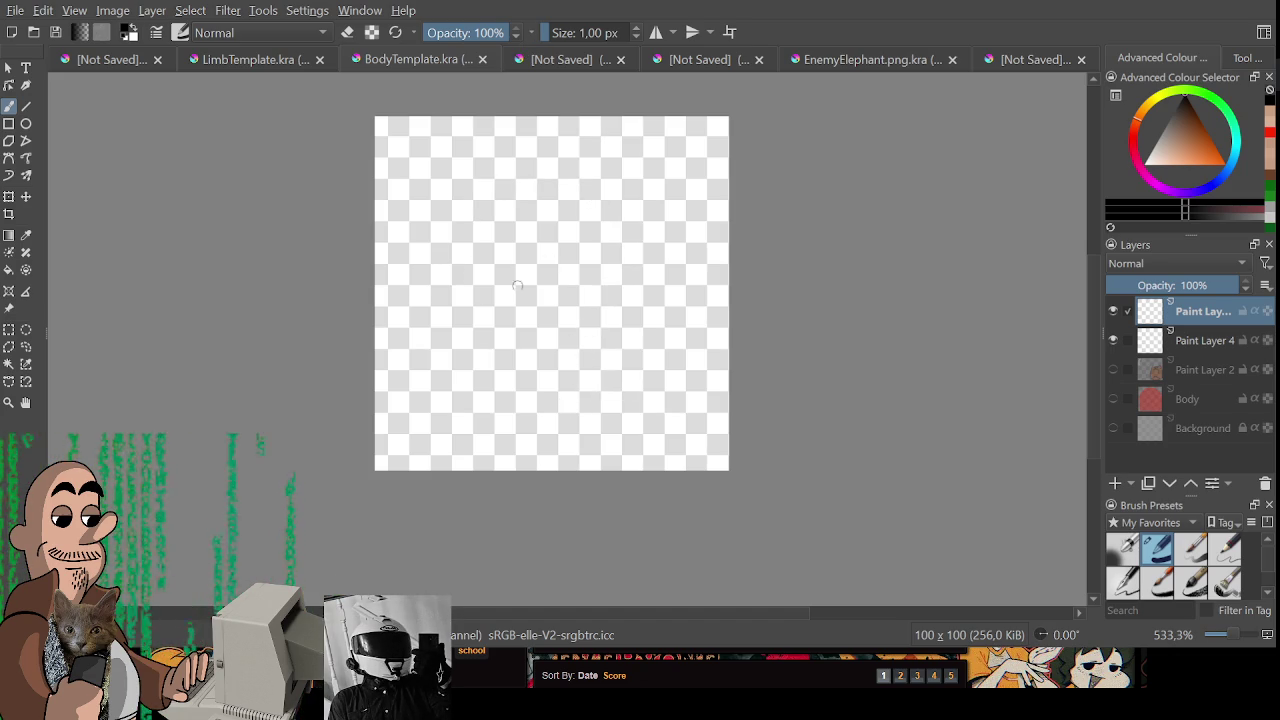
mouse_move(424, 295)
left_mouse_down()
mouse_move(409, 276)
mouse_move(427, 328)
left_mouse_up()
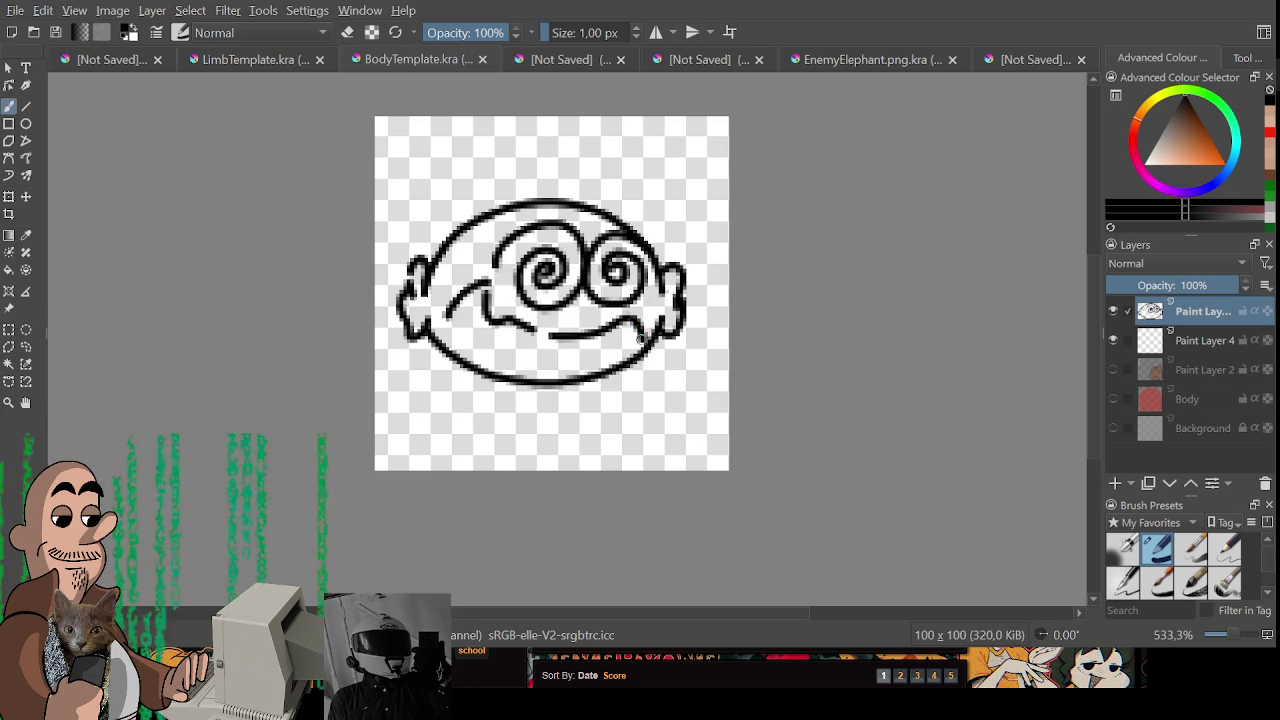
left_click_drag(640, 298, 655, 348)
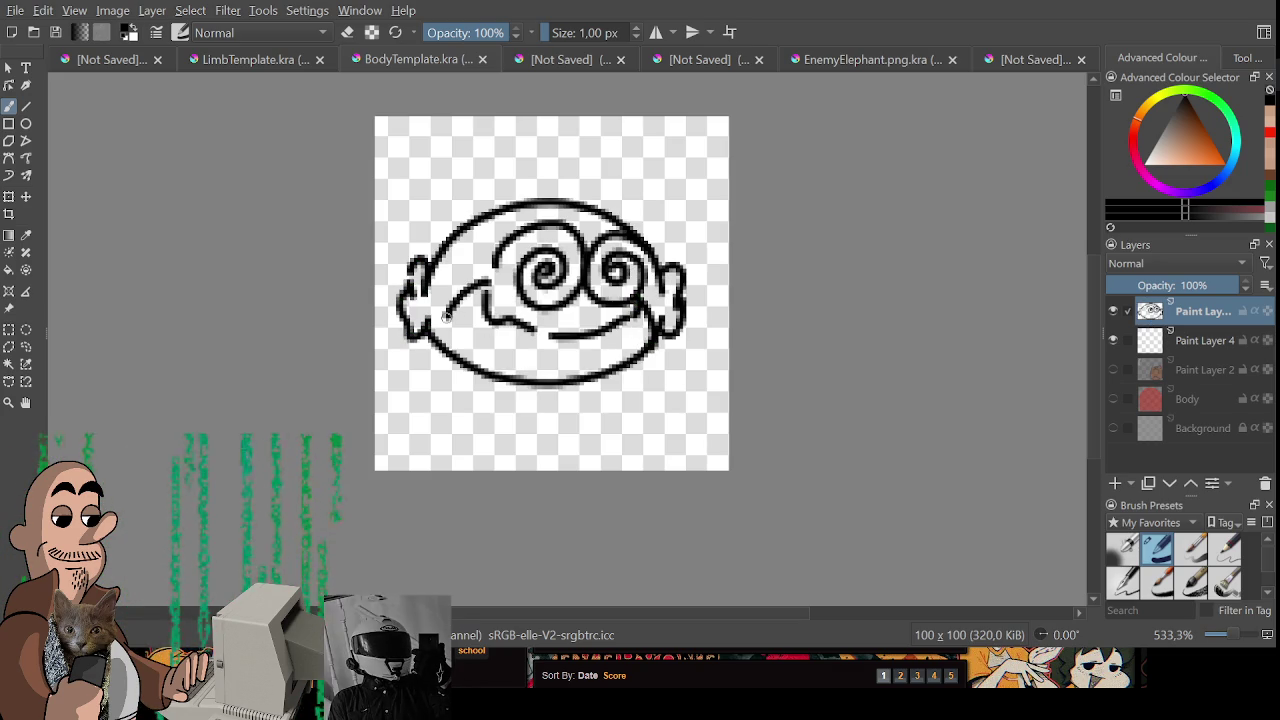
mouse_move(470, 290)
left_mouse_down()
mouse_move(458, 335)
mouse_move(636, 358)
left_mouse_up()
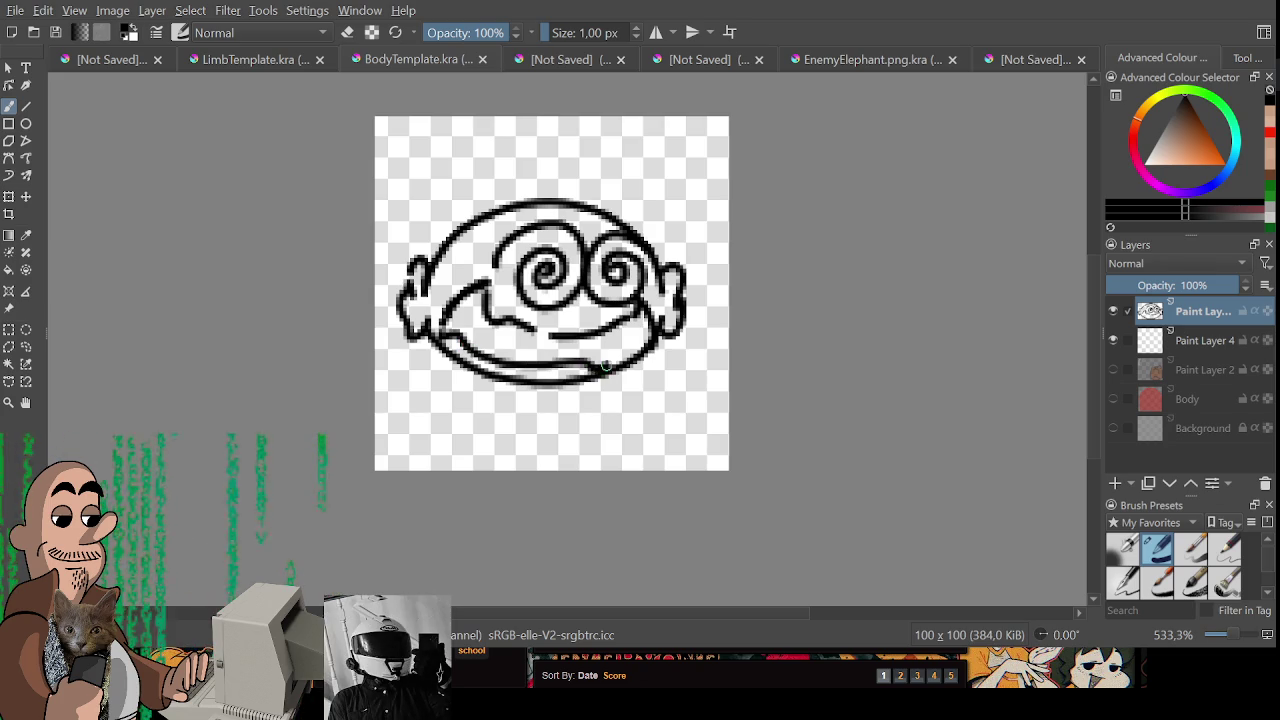
mouse_move(488, 292)
left_mouse_down()
mouse_move(458, 334)
mouse_move(484, 296)
mouse_move(460, 328)
mouse_move(444, 310)
mouse_move(462, 318)
mouse_move(455, 330)
mouse_move(482, 290)
mouse_move(486, 340)
mouse_move(602, 350)
mouse_move(648, 326)
left_mouse_up()
left_click_drag(530, 326, 556, 342)
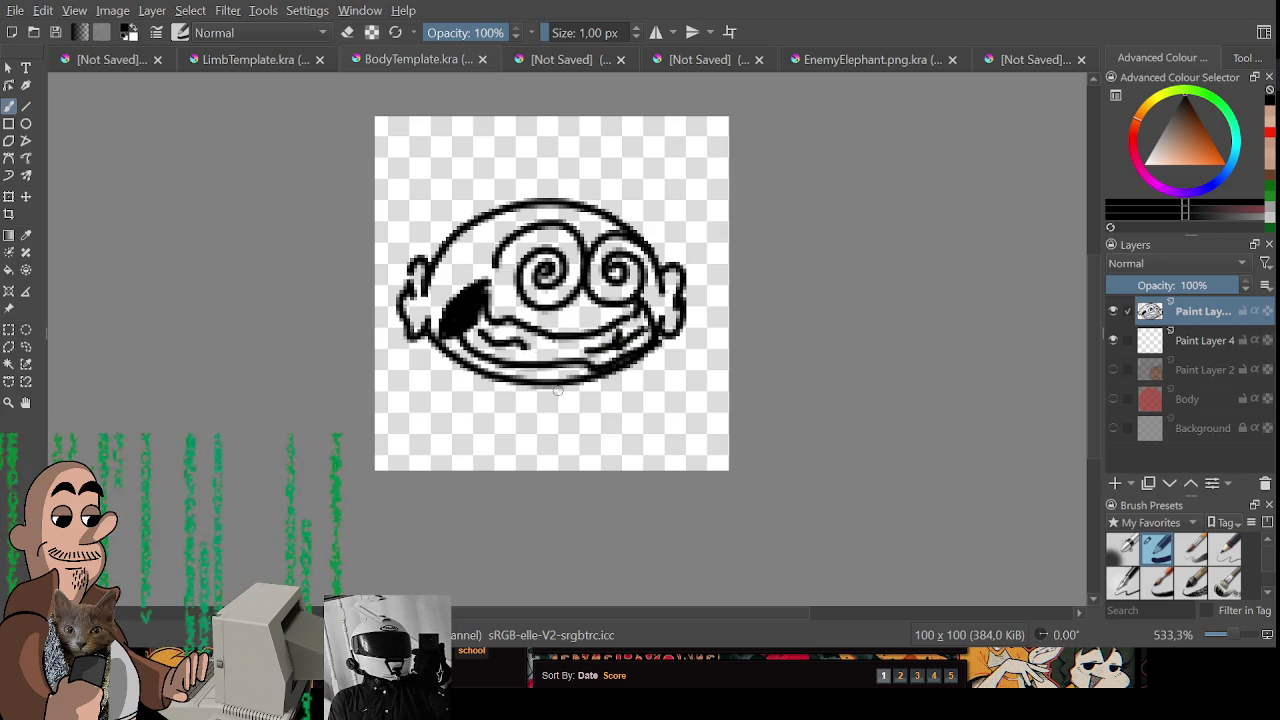
left_click(1210, 178)
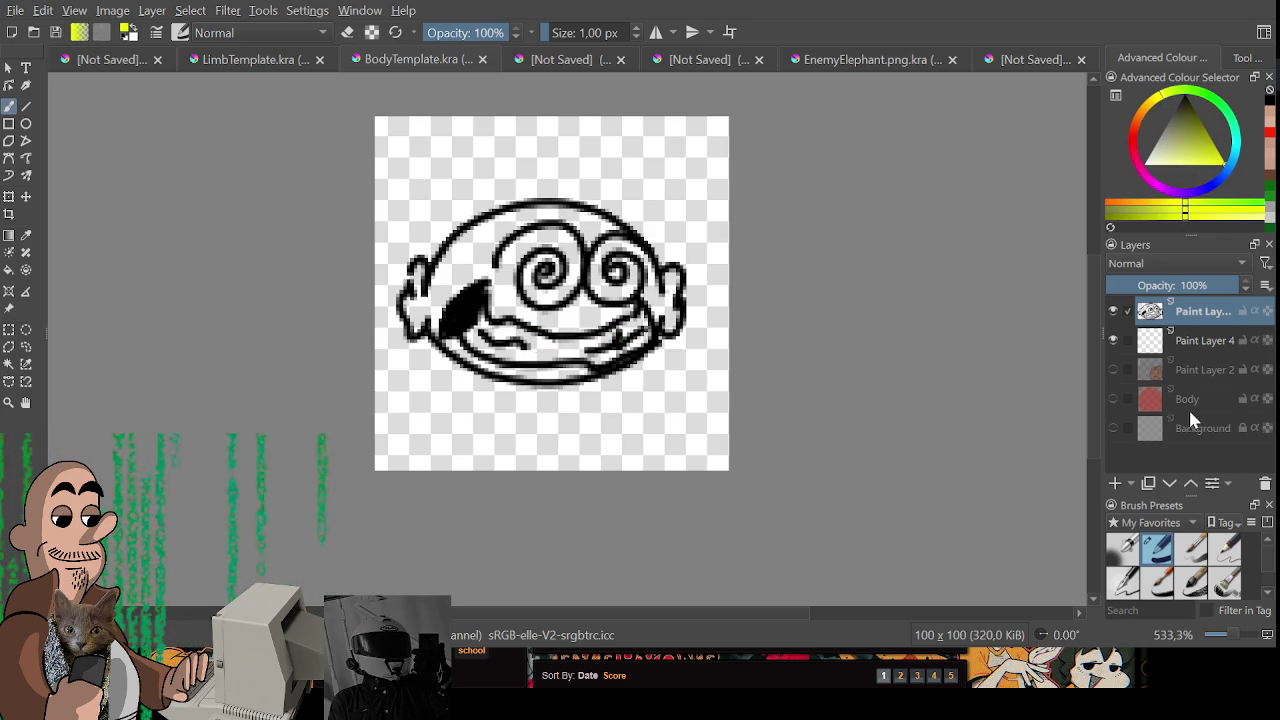
- On the colour layer below, paint the ears and face yellow and the mouth white
left_click(1204, 340)
left_click_drag(420, 265, 418, 308)
key("ctrl+z")
key("[")
key("[")
key("[")
mouse_move(416, 264)
left_mouse_down()
mouse_move(408, 325)
mouse_move(425, 300)
mouse_move(428, 330)
mouse_move(488, 240)
left_mouse_up()
mouse_move(487, 283)
left_mouse_down()
mouse_move(528, 370)
mouse_move(568, 368)
mouse_move(515, 376)
left_mouse_up()
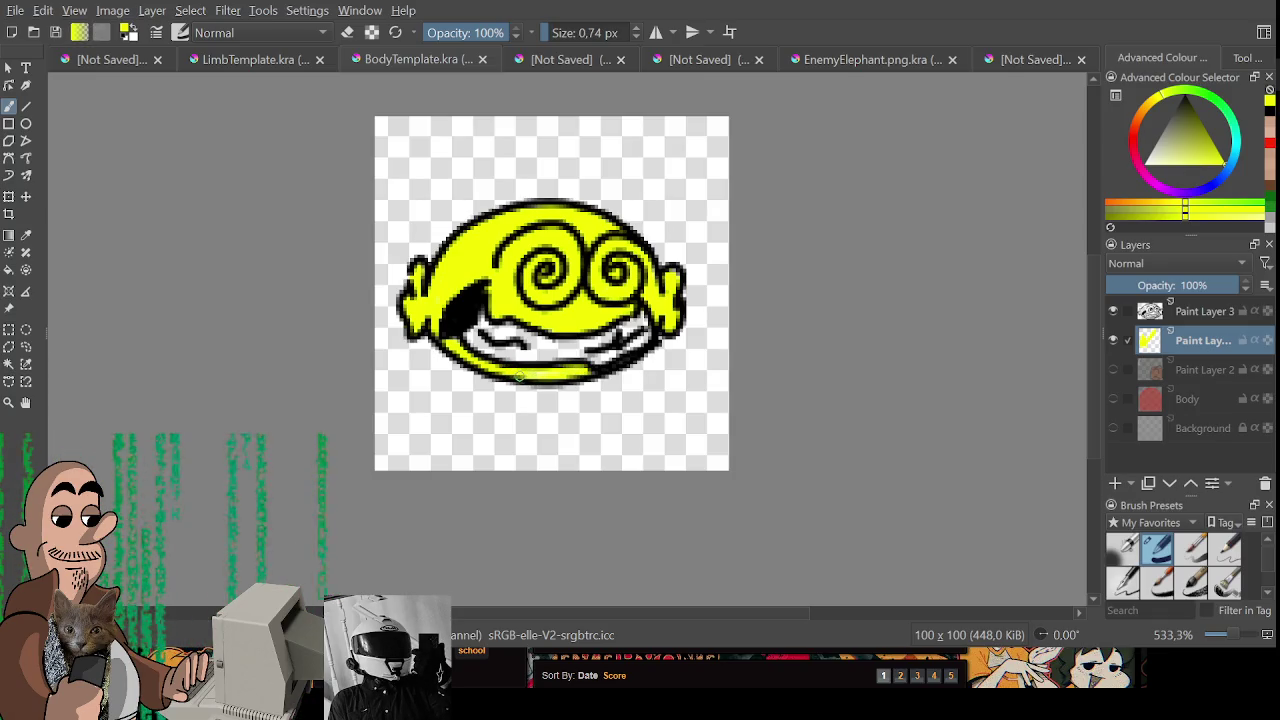
left_click(589, 456, "ctrl")
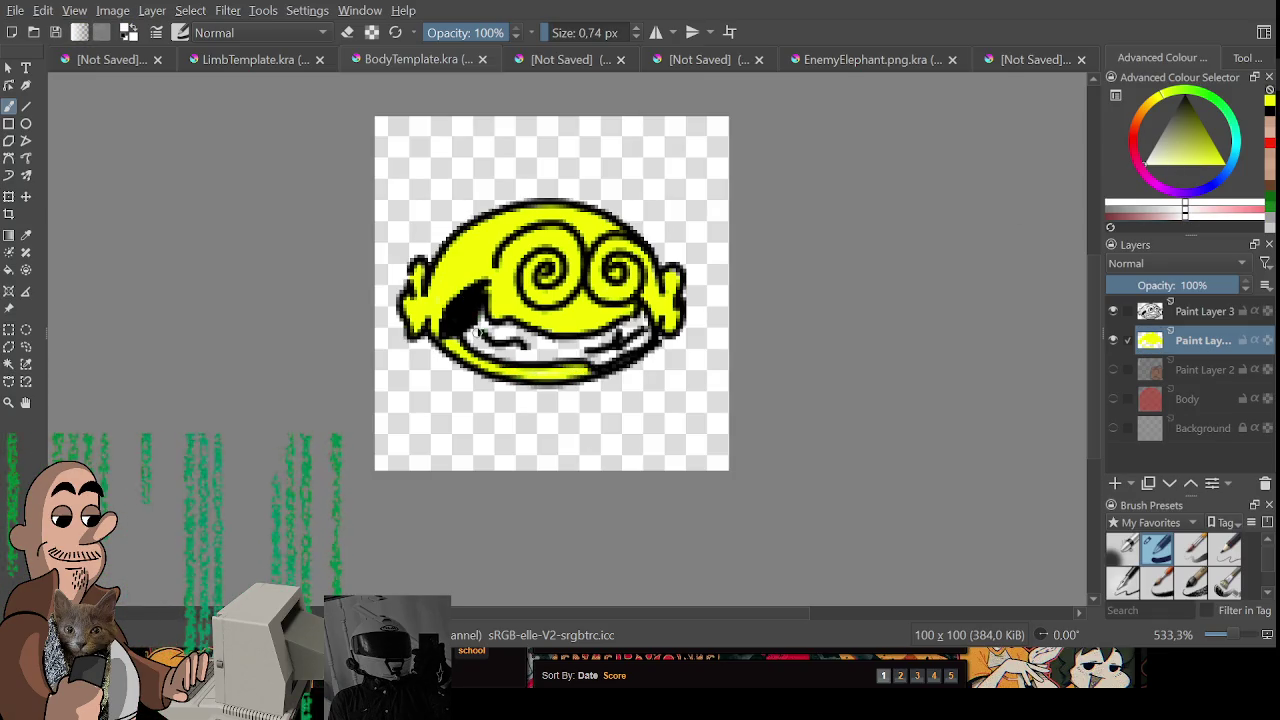
mouse_move(490, 330)
left_mouse_down()
mouse_move(623, 335)
mouse_move(478, 342)
left_mouse_up()
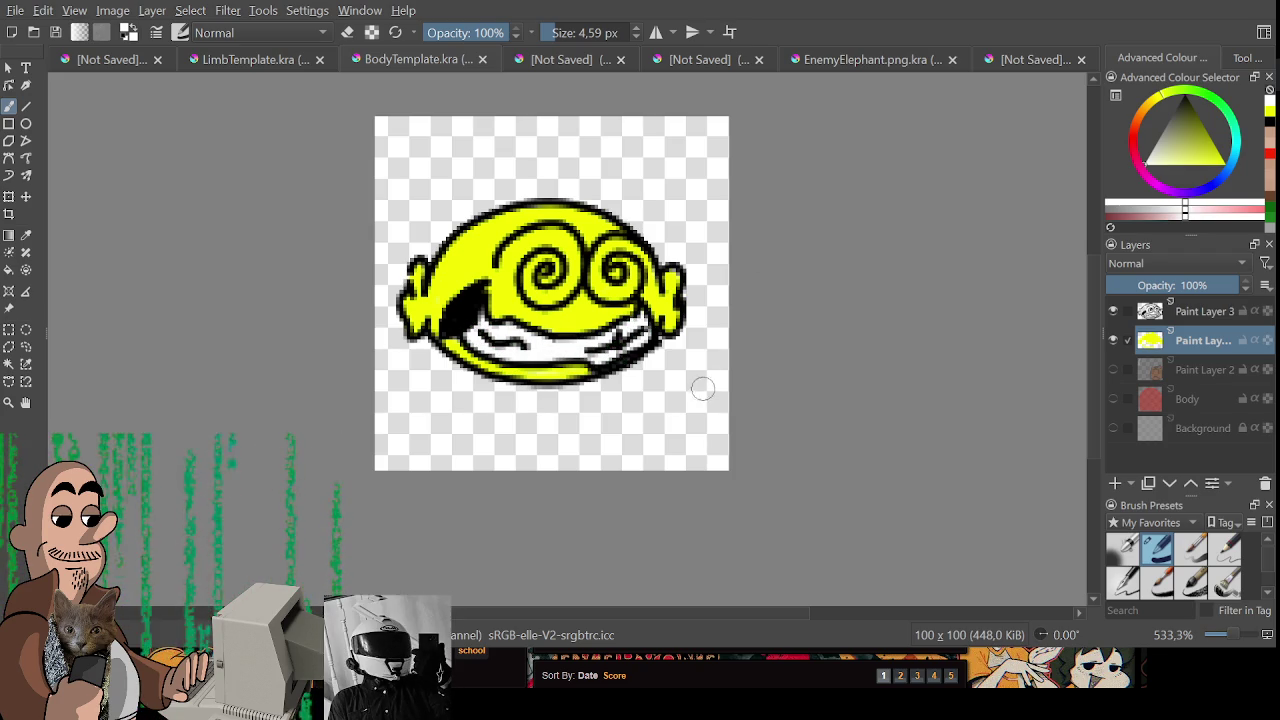
- Touch up the yellow face edge with a smaller brush, zoom out and export the coloured head
left_click(675, 287, "ctrl")
key("bracketleft")
key("bracketleft")
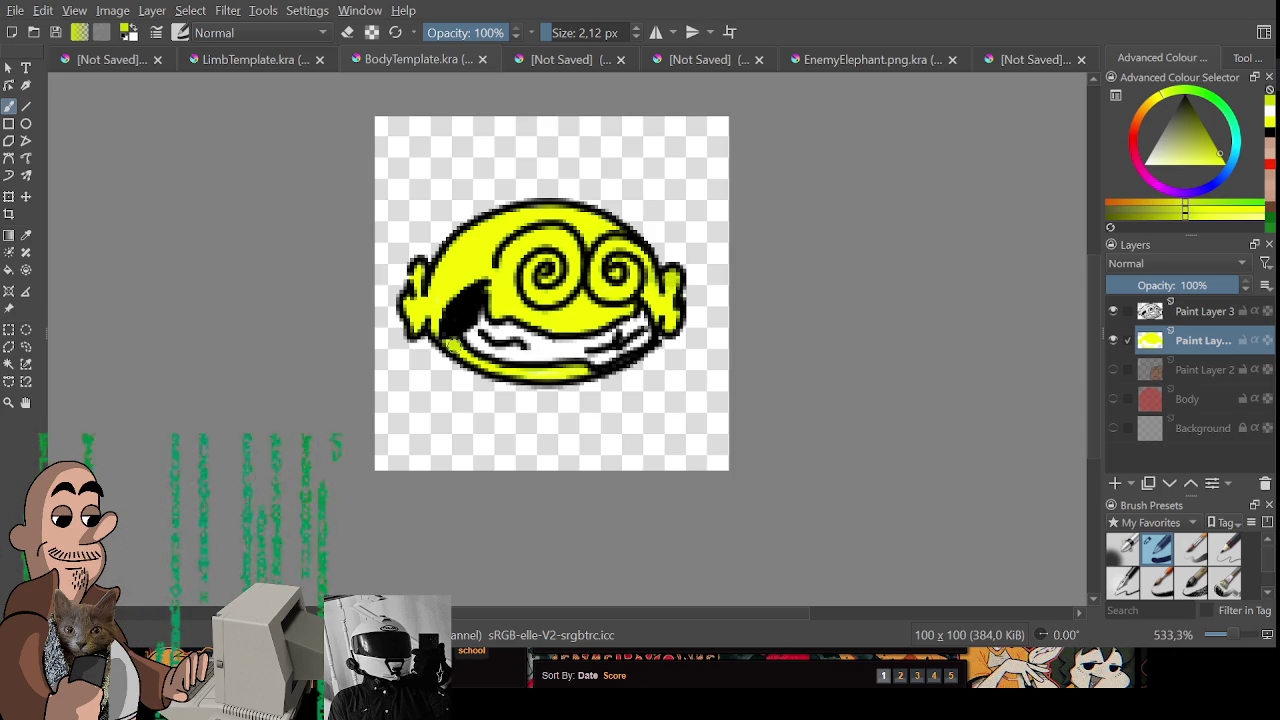
left_click(546, 390, "ctrl")
left_click_drag(575, 387, 583, 318)
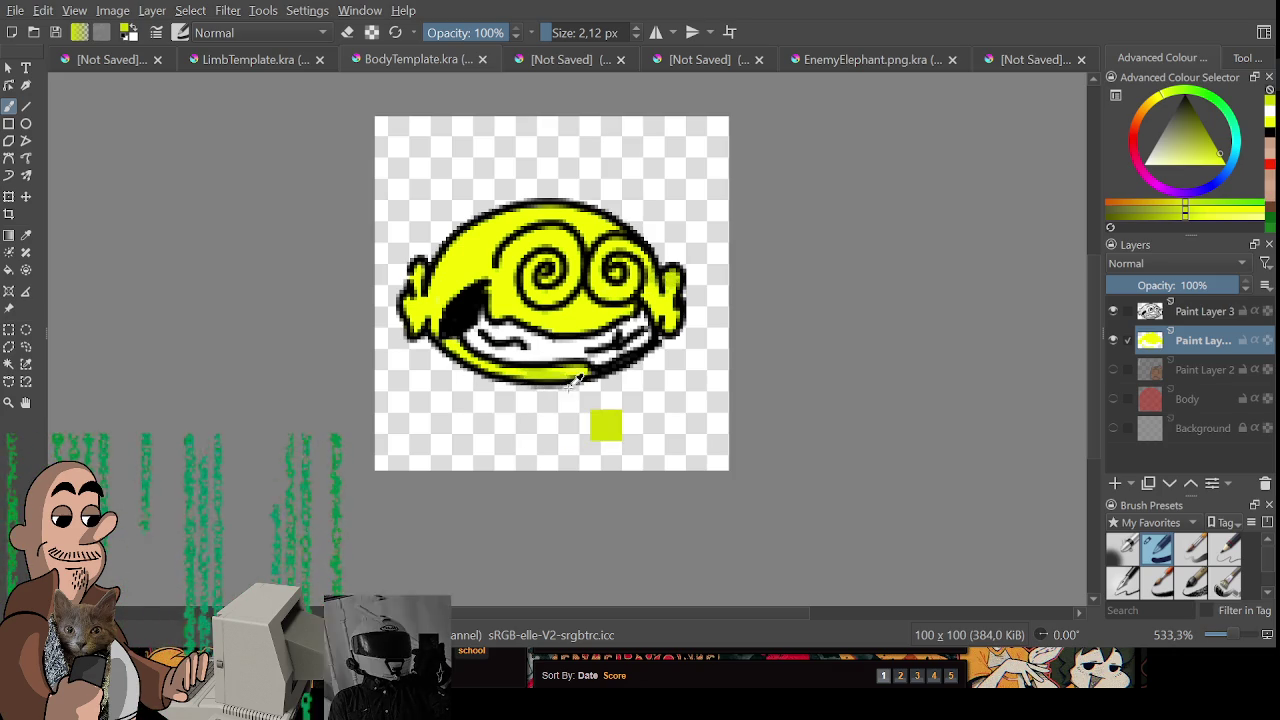
left_click(555, 376)
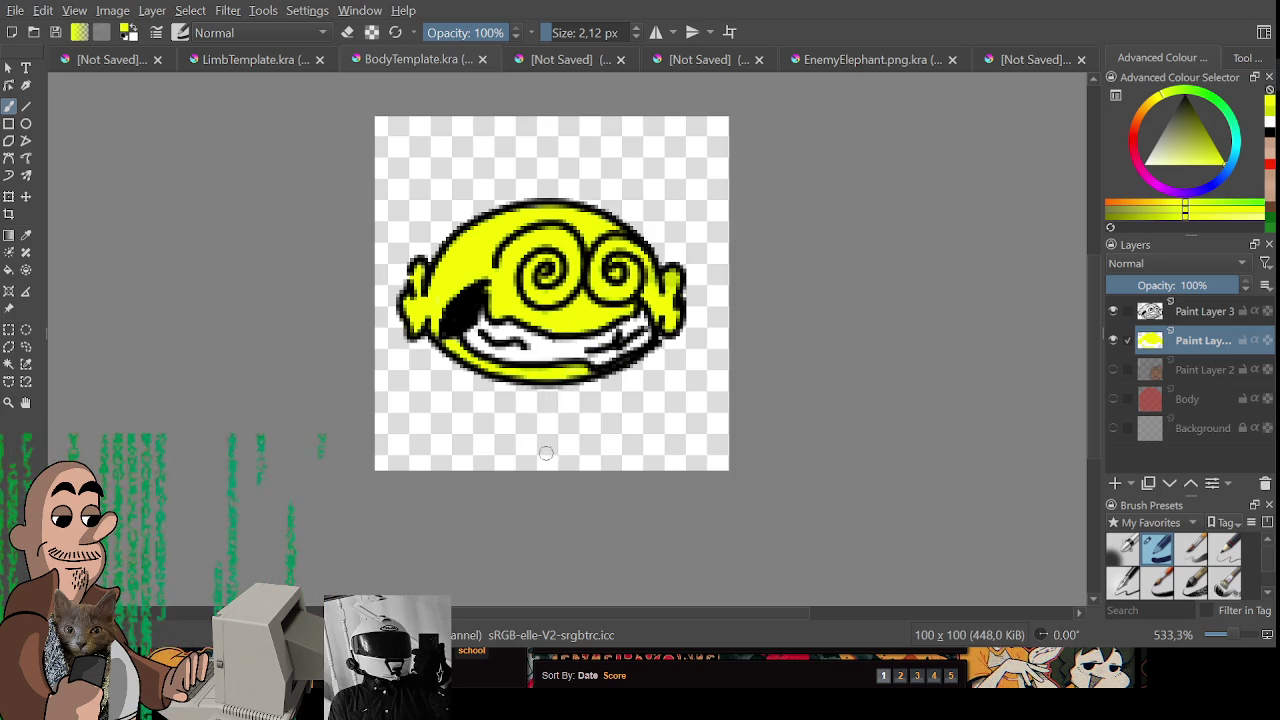
key("ctrl+z")
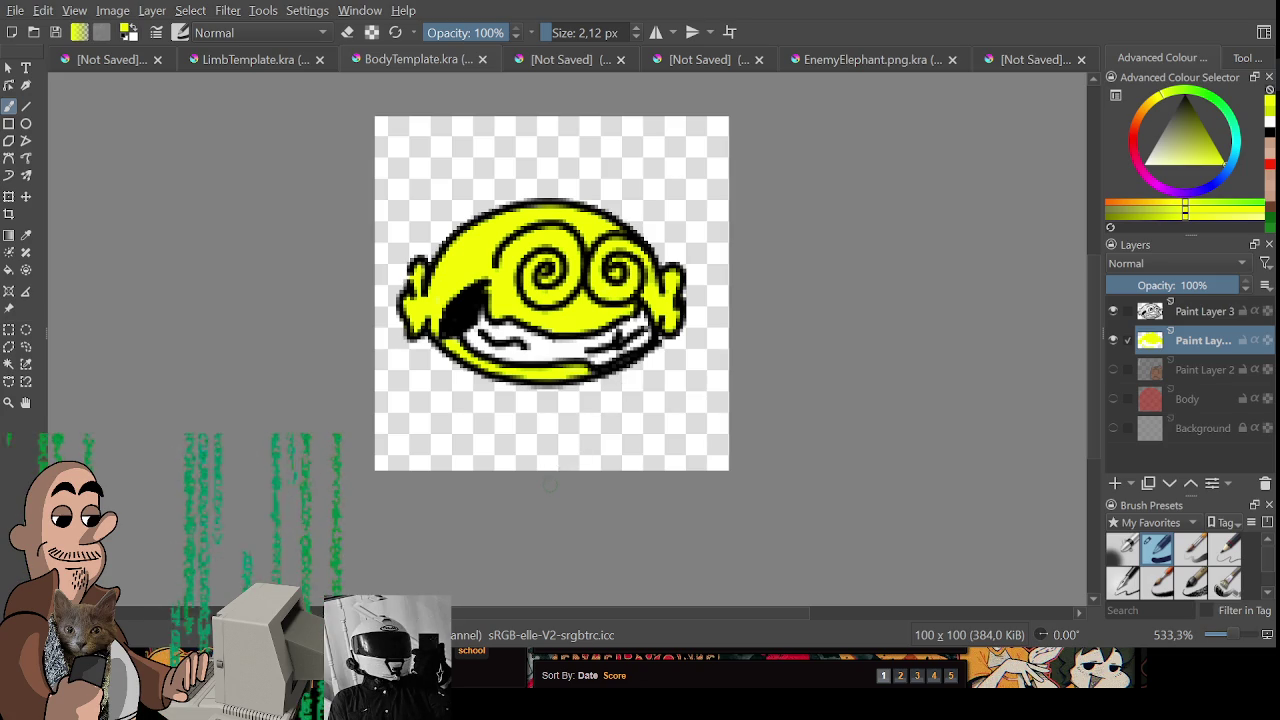
left_click_drag(550, 484, 514, 508)
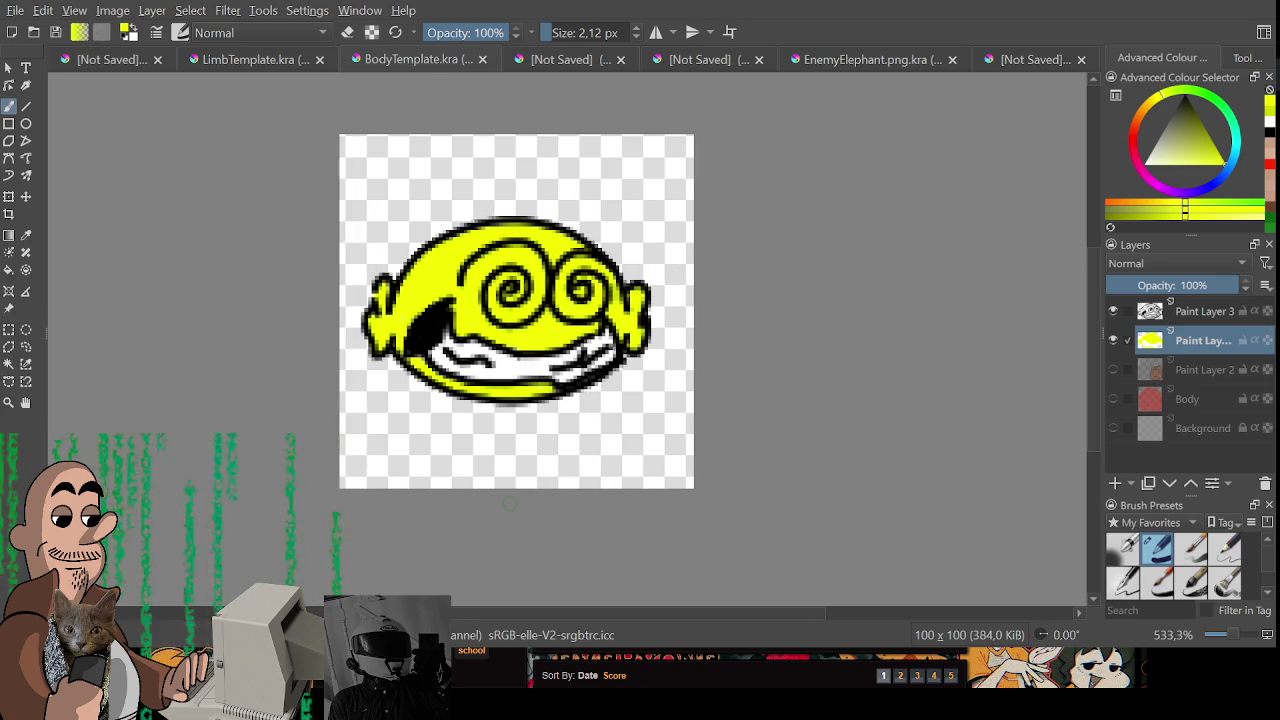
key("[")
key("[")
key("[")
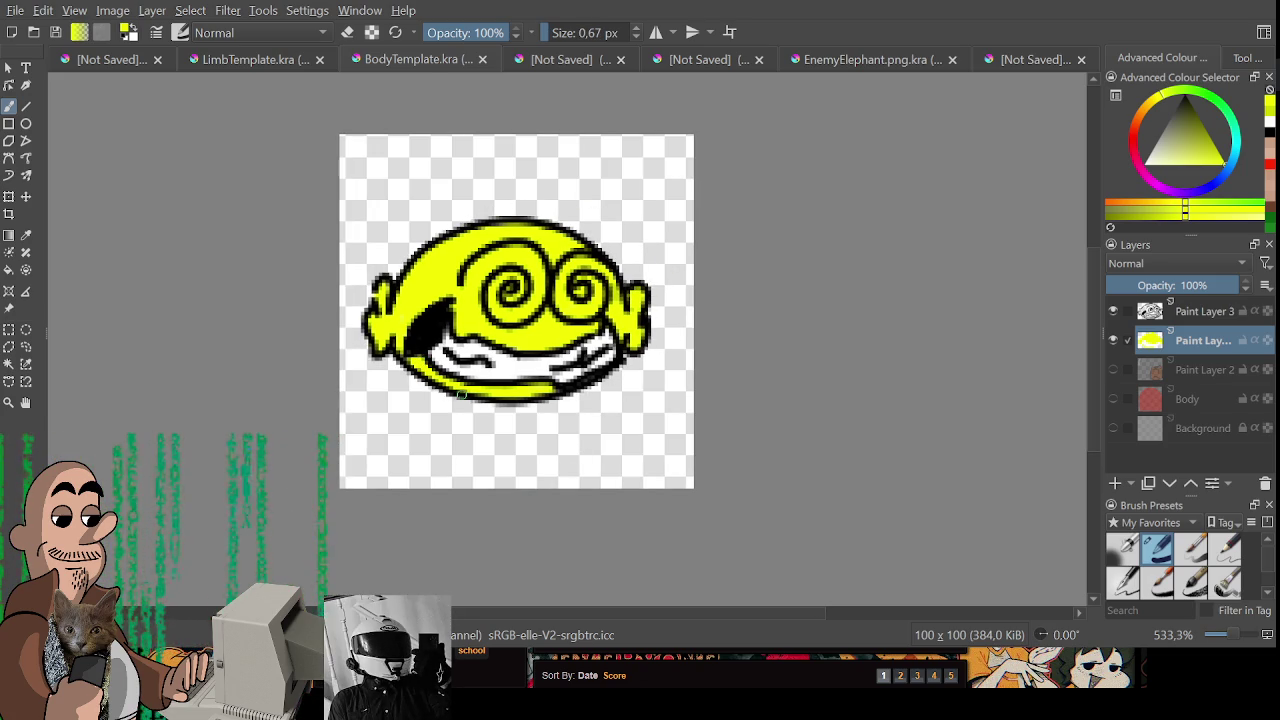
key("minus")
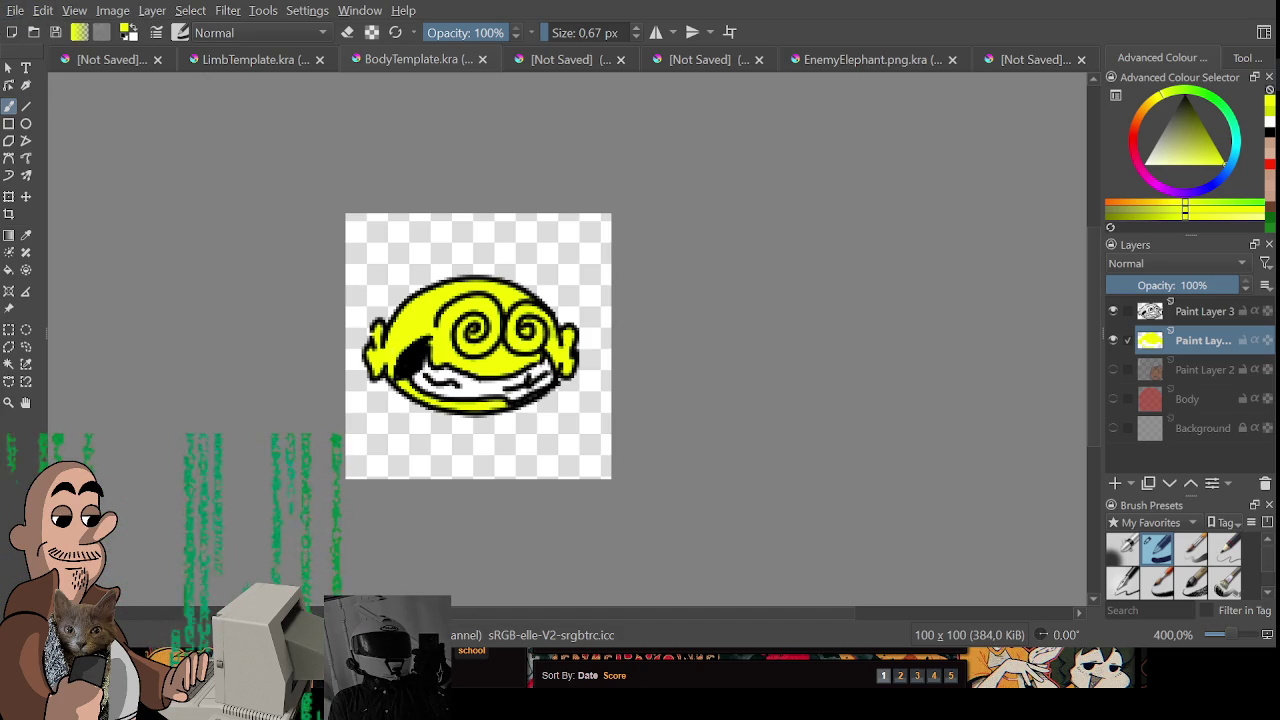
key("ctrl+s")
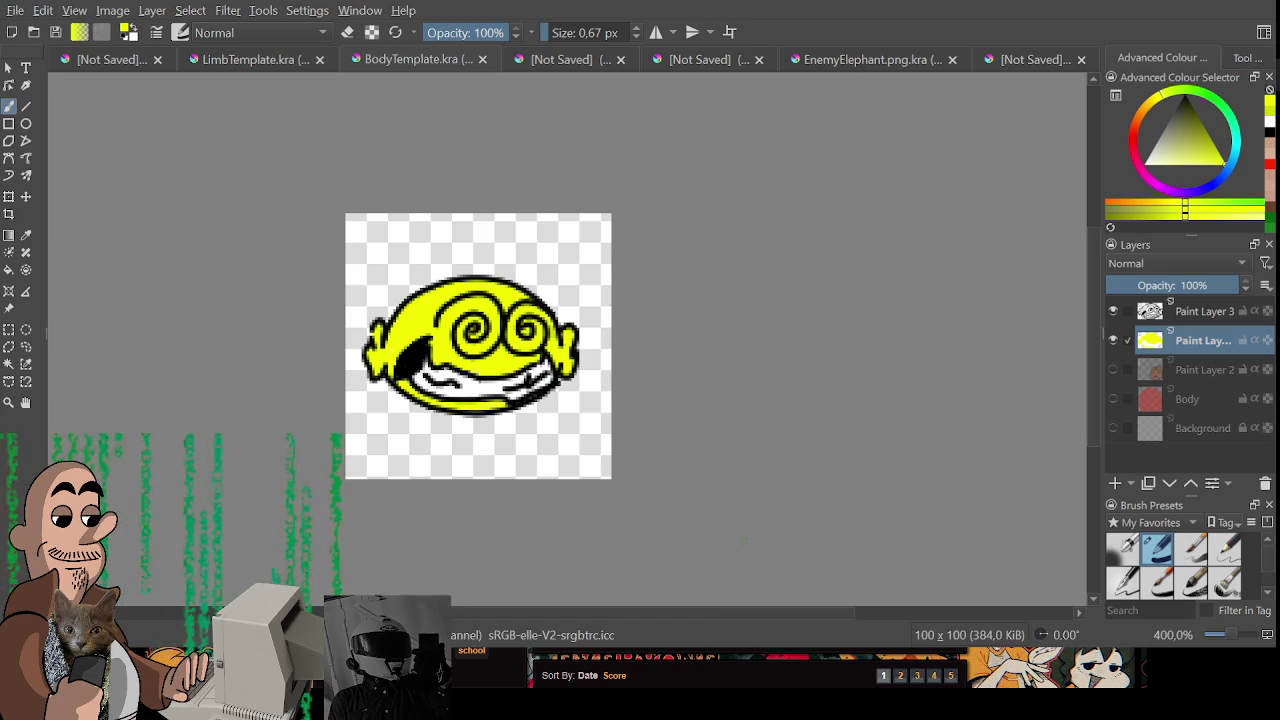
left_click_drag(744, 541, 819, 586)
- Wipe the yellow colouring and the black line art, then reset to a black freehand brush
key("ctrl+r")
left_click_drag(408, 300, 760, 540)
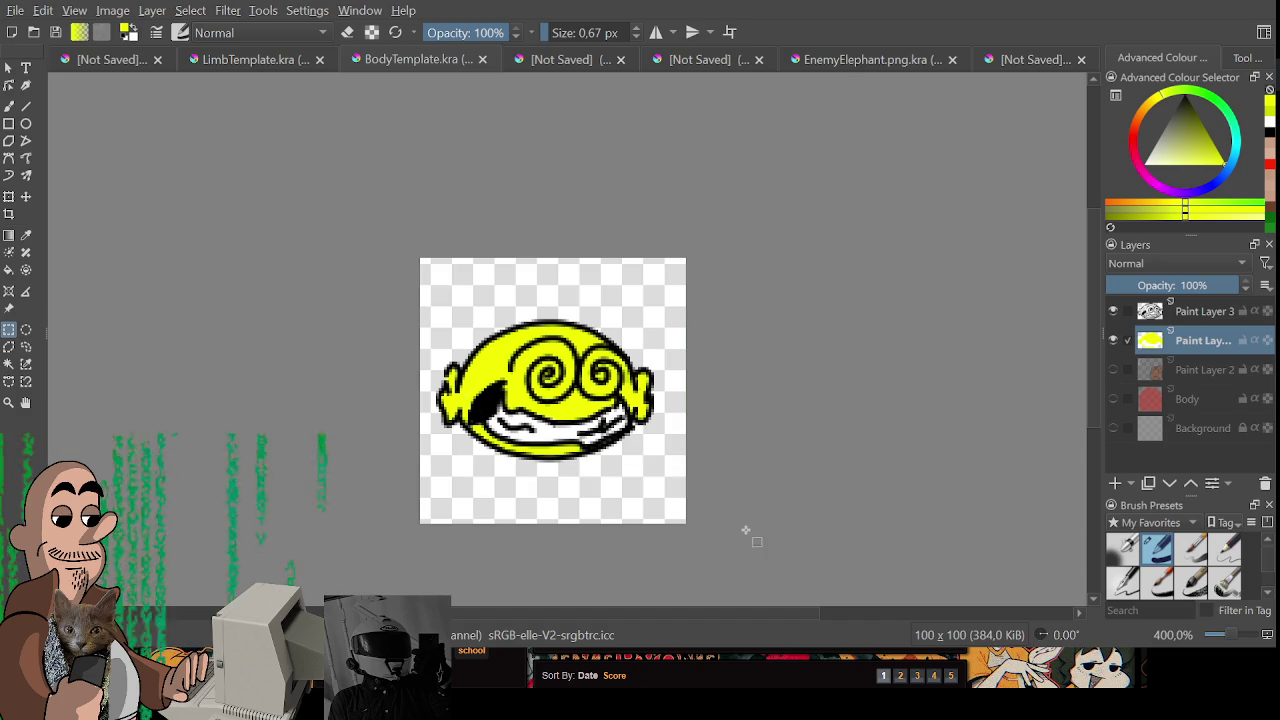
key("Delete")
key("ctrl+shift+a")
left_click(1200, 311)
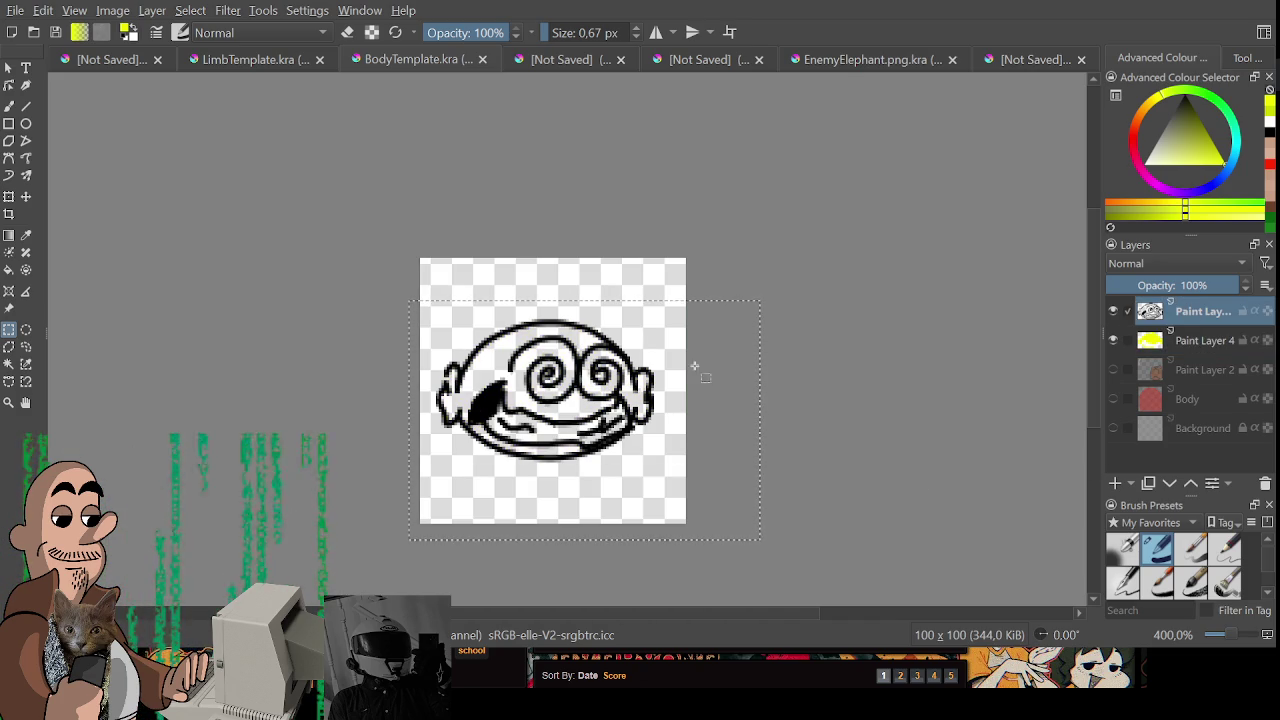
key("Delete")
key("d")
key("b")
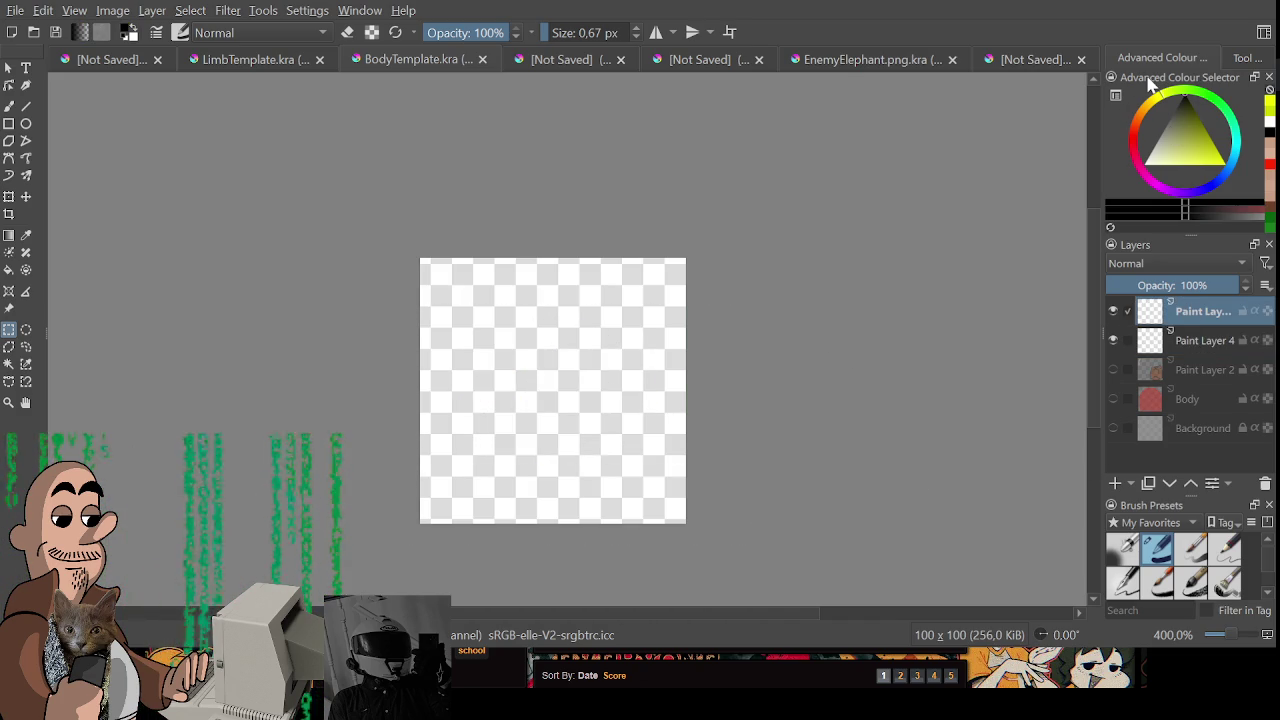
- Try out loop strokes on the enlarged canvas, then lay down a first head outline stroke
left_click_drag(517, 403, 575, 440)
key("ctrl+z")
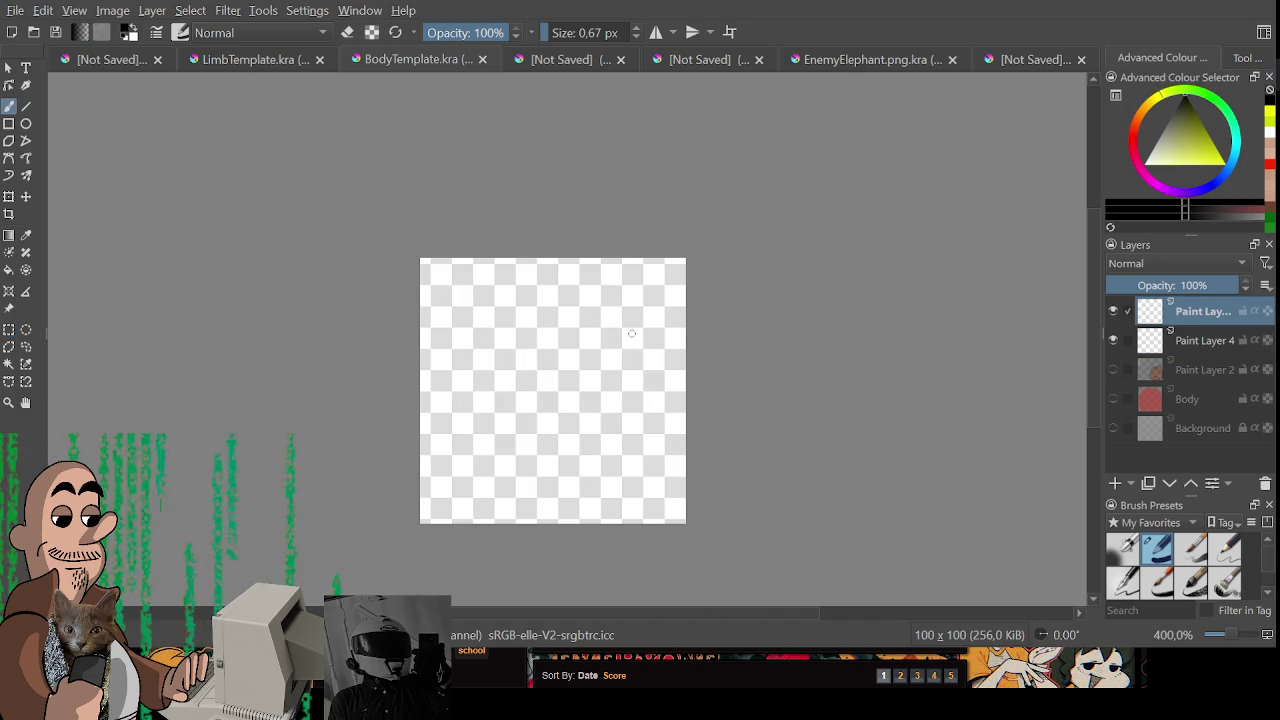
scroll(645, 340, "up", 1)
mouse_move(619, 399)
left_mouse_down()
mouse_move(550, 288)
mouse_move(606, 374)
mouse_move(622, 339)
left_mouse_up()
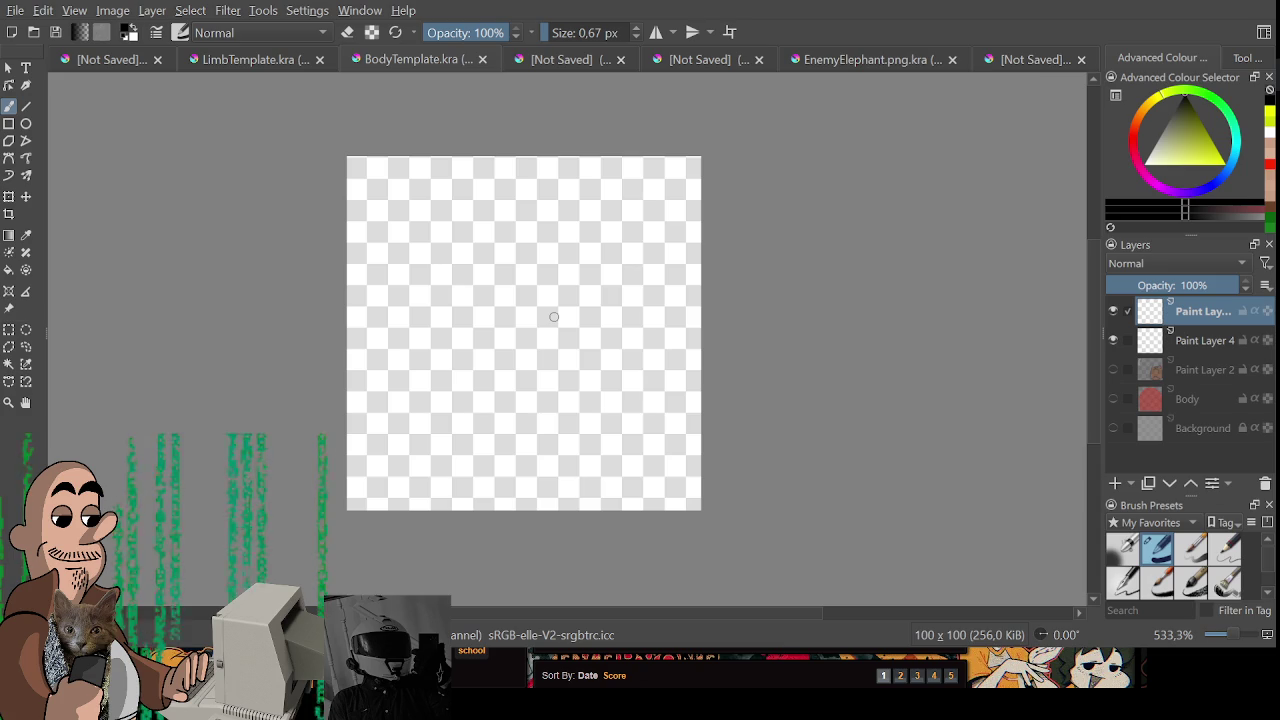
left_click_drag(466, 394, 440, 275)
key("ctrl+z")
mouse_move(493, 437)
left_mouse_down()
mouse_move(430, 288)
mouse_move(536, 404)
left_mouse_up()
key("ctrl+z")
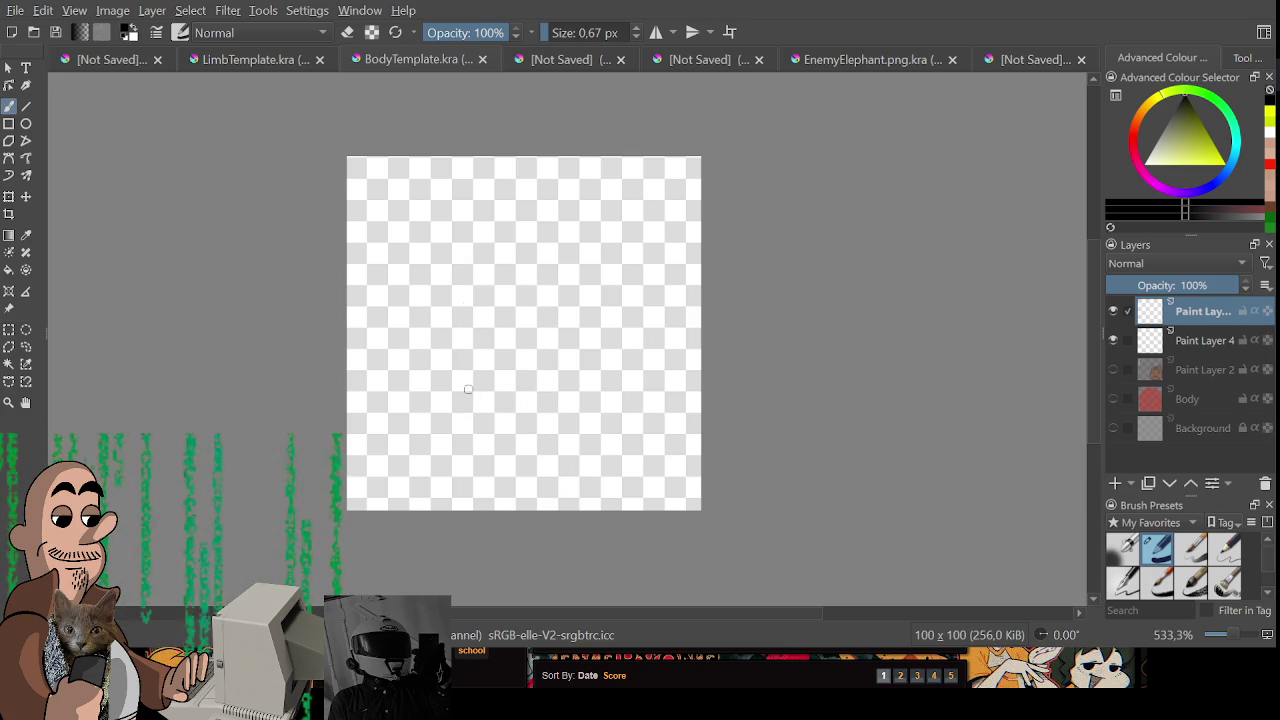
left_click_drag(465, 498, 443, 386)
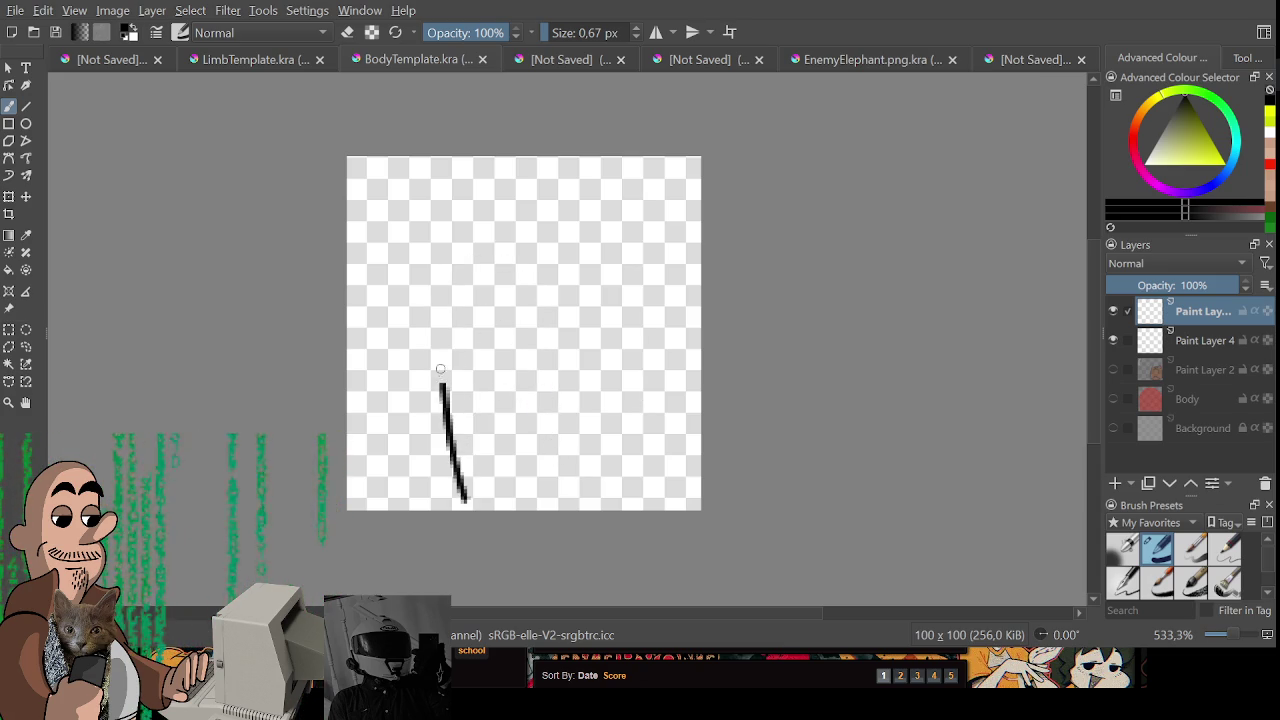
- Draw the full black head outline and the two dot eyes
key("ctrl+z")
left_click_drag(476, 503, 446, 386)
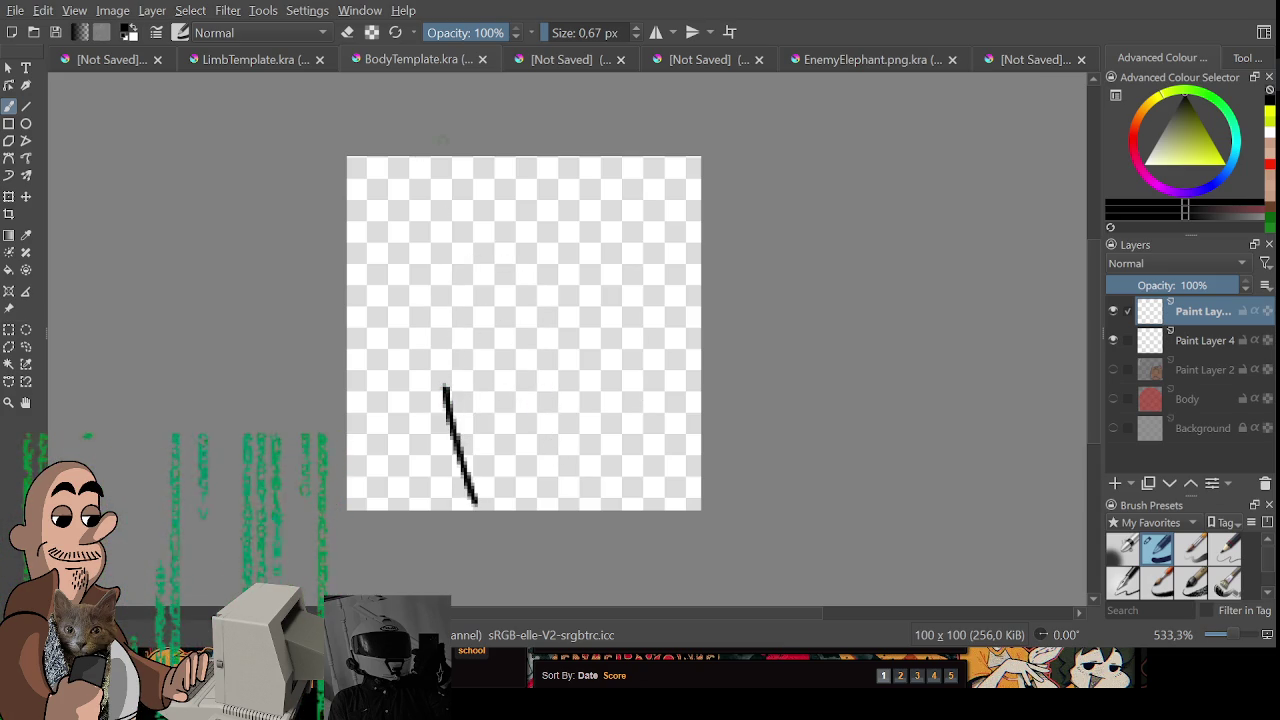
key("ctrl+z")
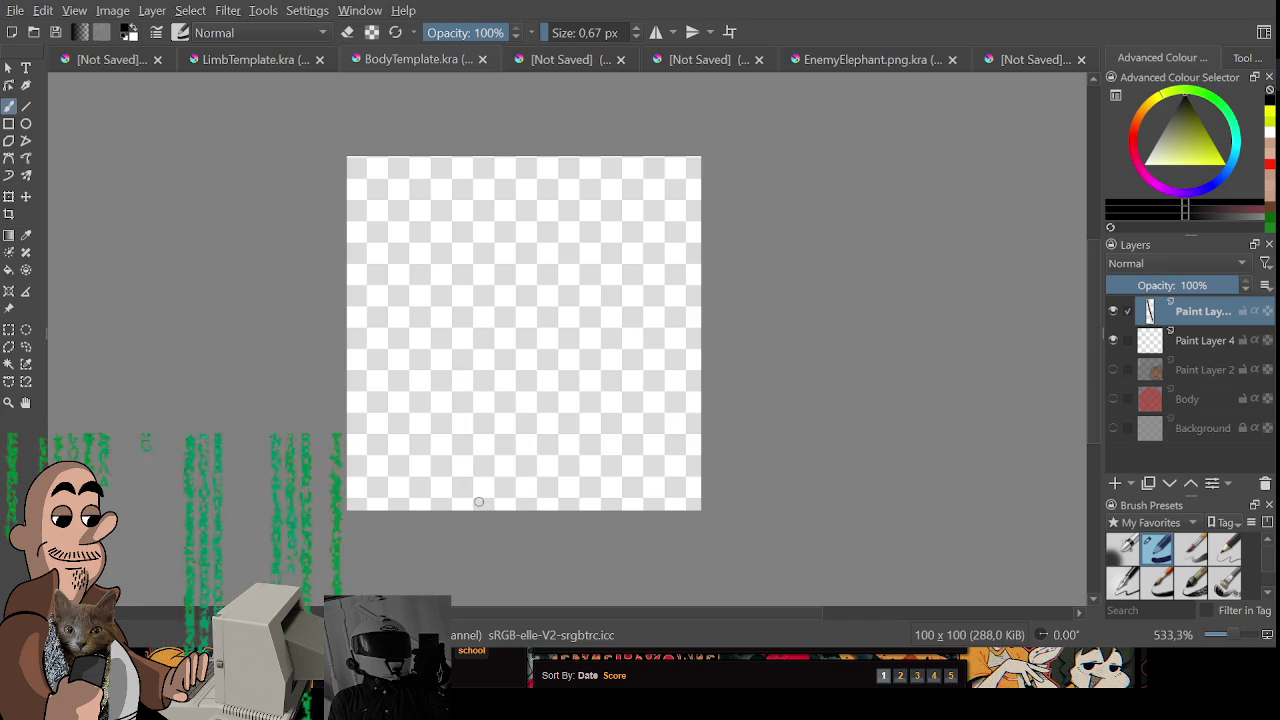
mouse_move(475, 502)
left_mouse_down()
mouse_move(650, 245)
mouse_move(585, 508)
left_mouse_up()
left_click_drag(554, 397, 566, 388)
left_click_drag(476, 406, 475, 401)
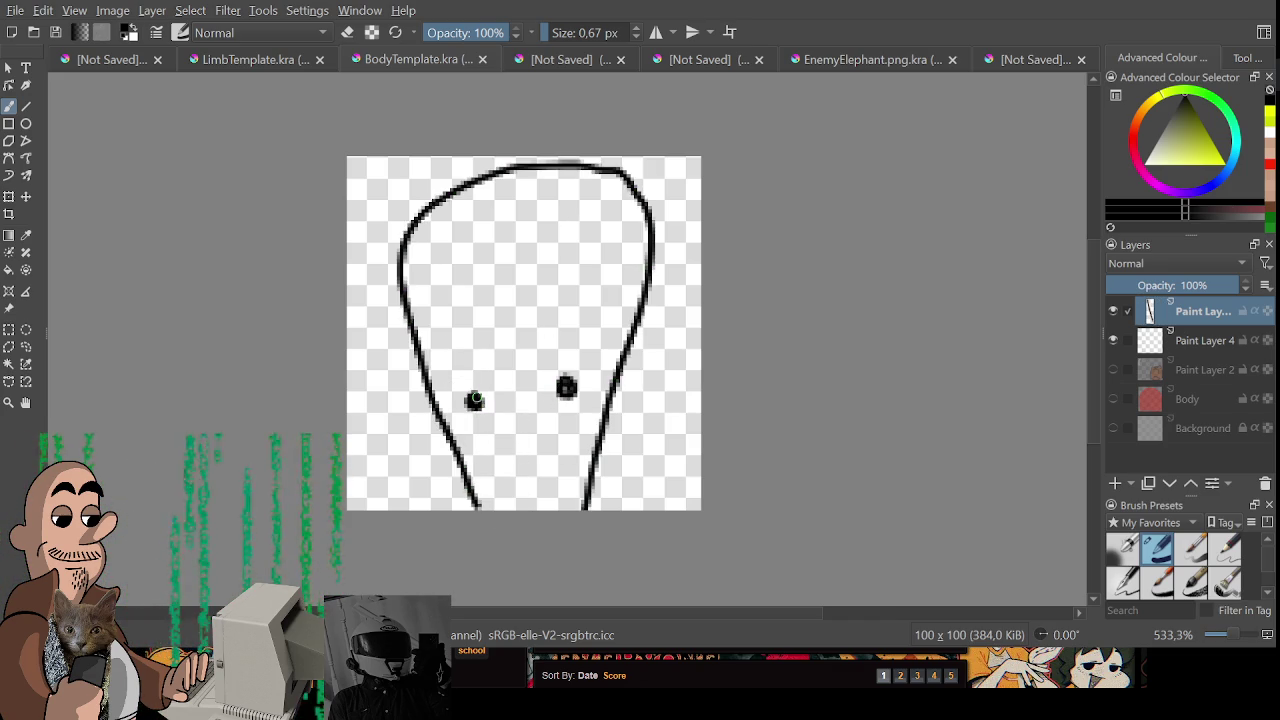
- Add dashed forehead scribbles, a flat mouth line, and ears on both sides
left_click_drag(443, 321, 441, 308)
mouse_move(428, 252)
left_mouse_down()
mouse_move(450, 237)
mouse_move(468, 266)
mouse_move(500, 234)
mouse_move(508, 284)
mouse_move(491, 322)
mouse_move(467, 311)
left_mouse_up()
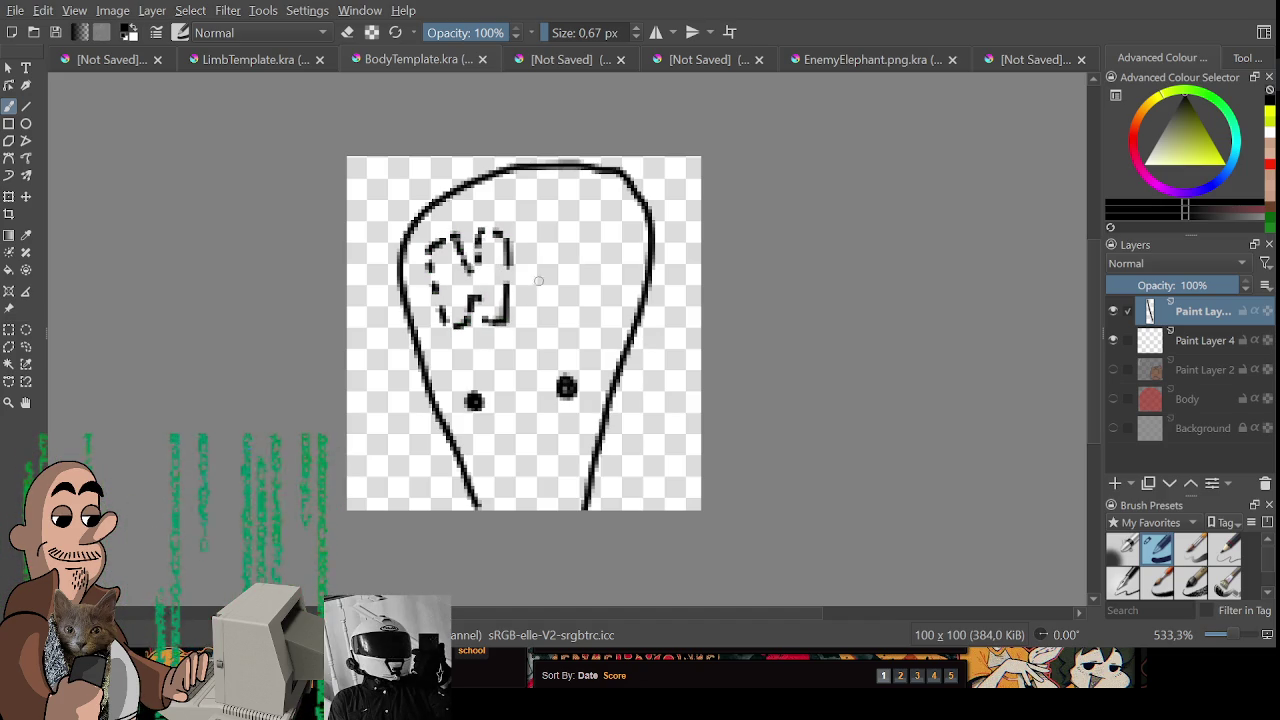
mouse_move(543, 228)
left_mouse_down()
mouse_move(556, 216)
mouse_move(588, 232)
mouse_move(574, 268)
mouse_move(597, 296)
mouse_move(576, 328)
mouse_move(548, 320)
mouse_move(558, 236)
mouse_move(528, 228)
mouse_move(564, 214)
left_mouse_up()
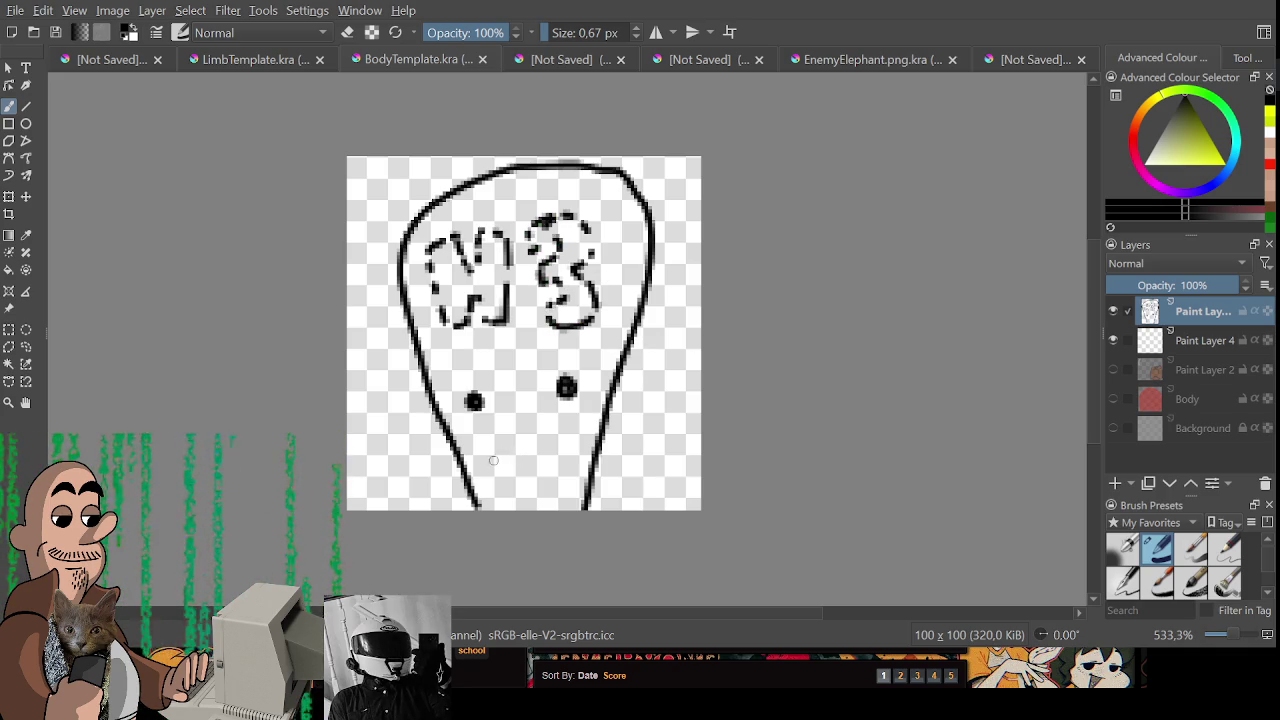
left_click_drag(493, 460, 558, 450)
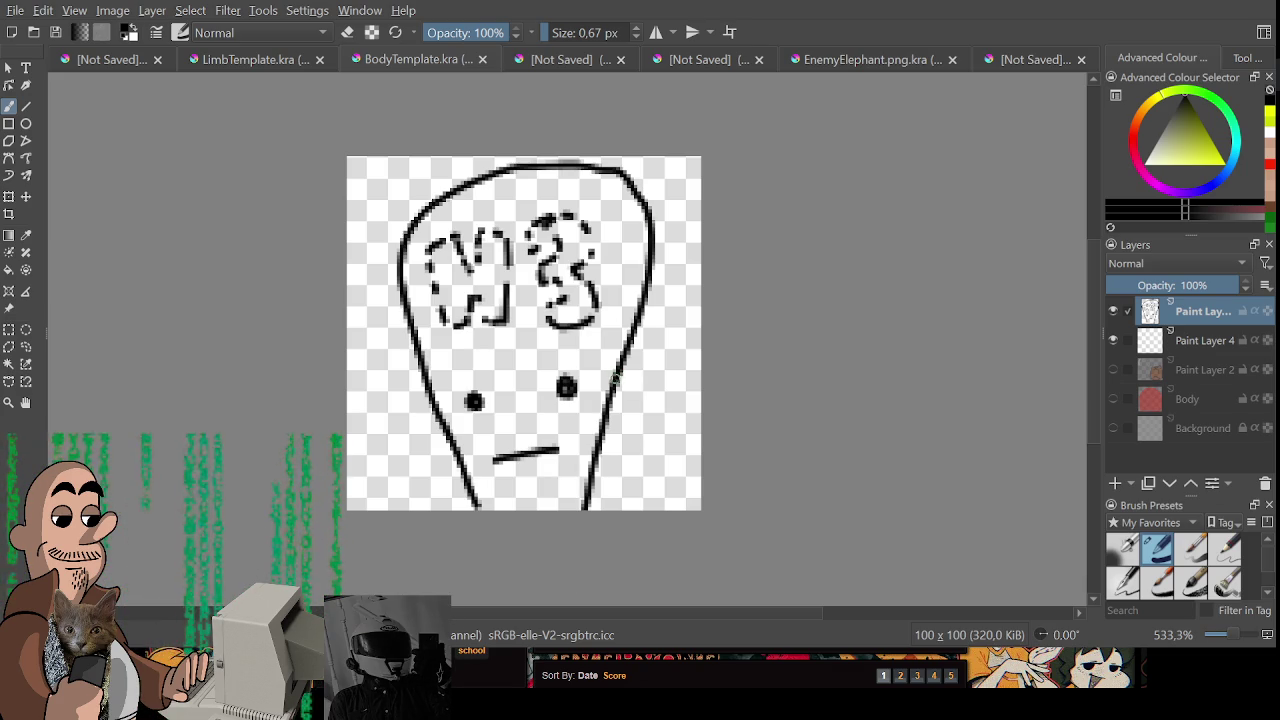
left_click_drag(614, 377, 604, 424)
key("ctrl+z")
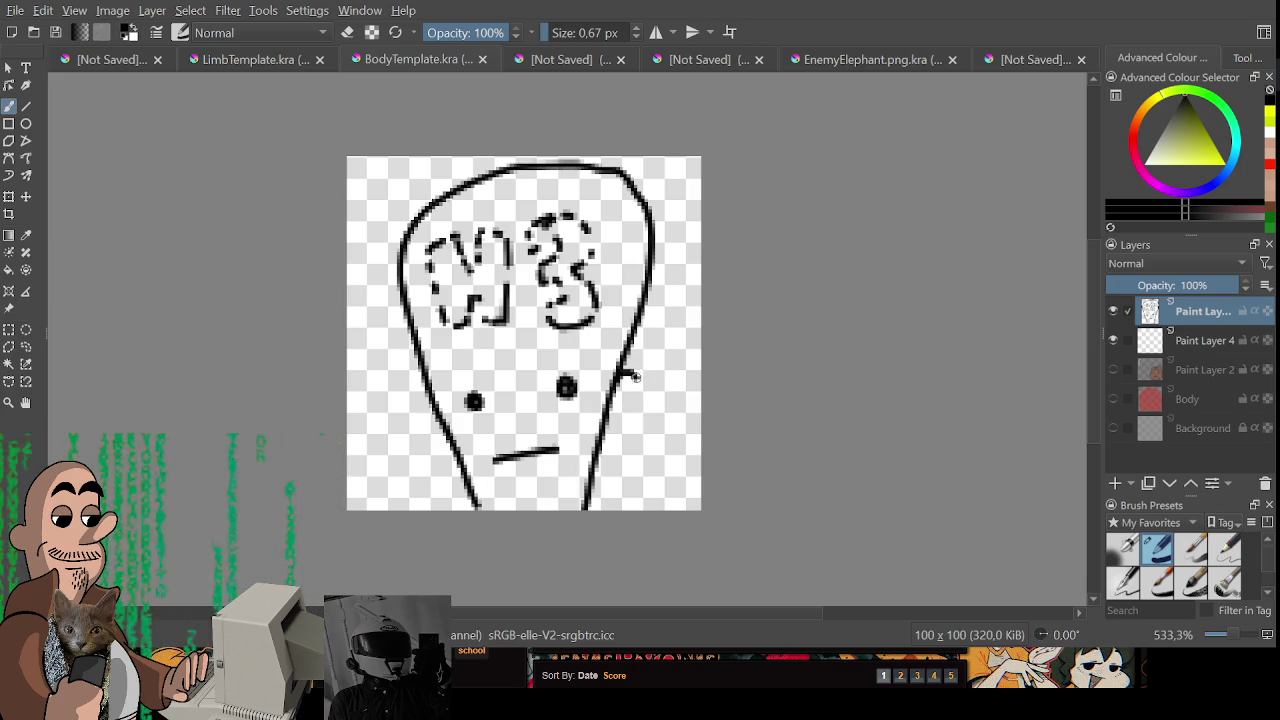
left_click_drag(616, 374, 606, 412)
left_click_drag(428, 372, 432, 412)
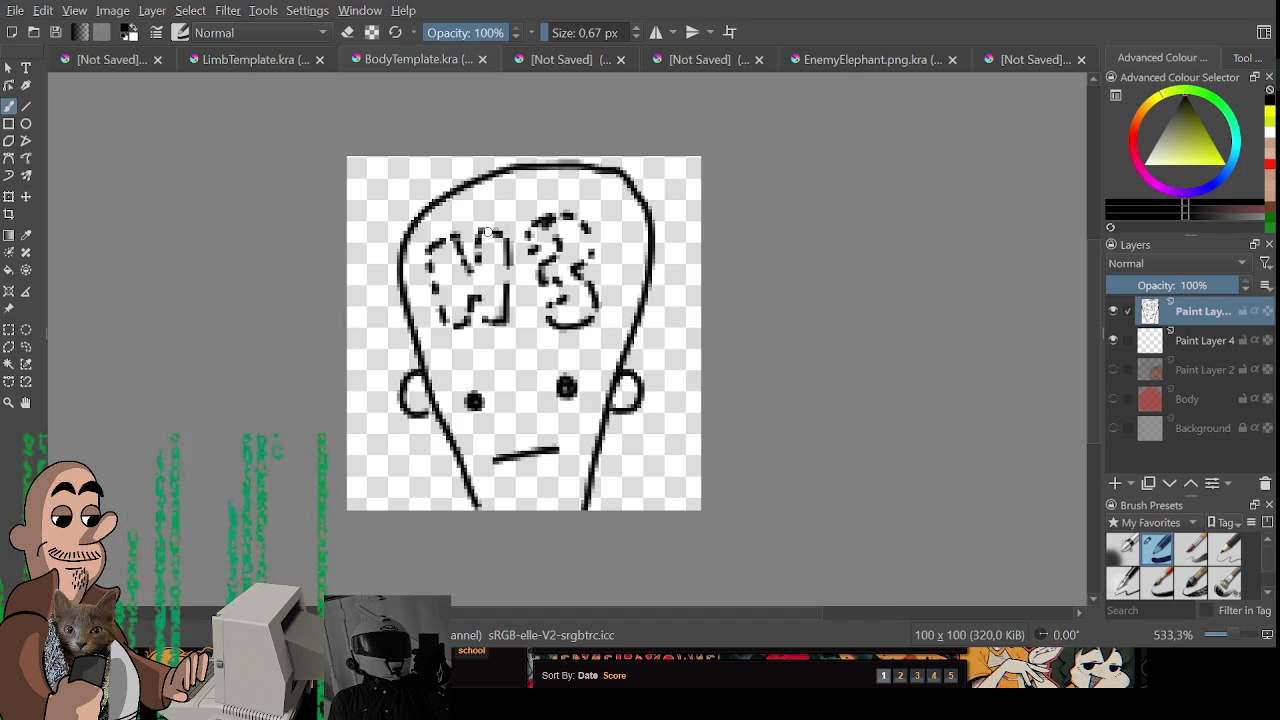
- Fix the forehead scribble, redraw the top-right outline as a smoother arc, and add left-side hair
key("e")
key("e")
mouse_move(470, 290)
left_mouse_down()
mouse_move(492, 318)
mouse_move(462, 318)
mouse_move(452, 282)
left_mouse_up()
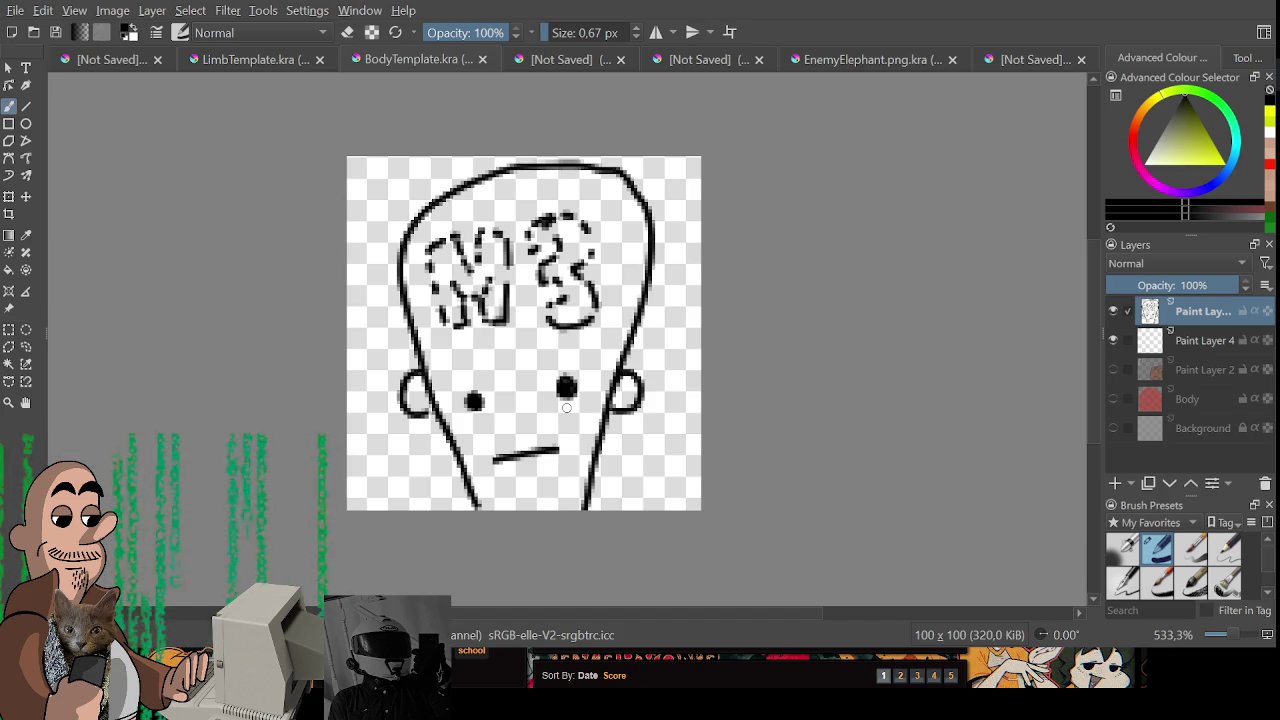
key("e")
left_click_drag(498, 170, 657, 250)
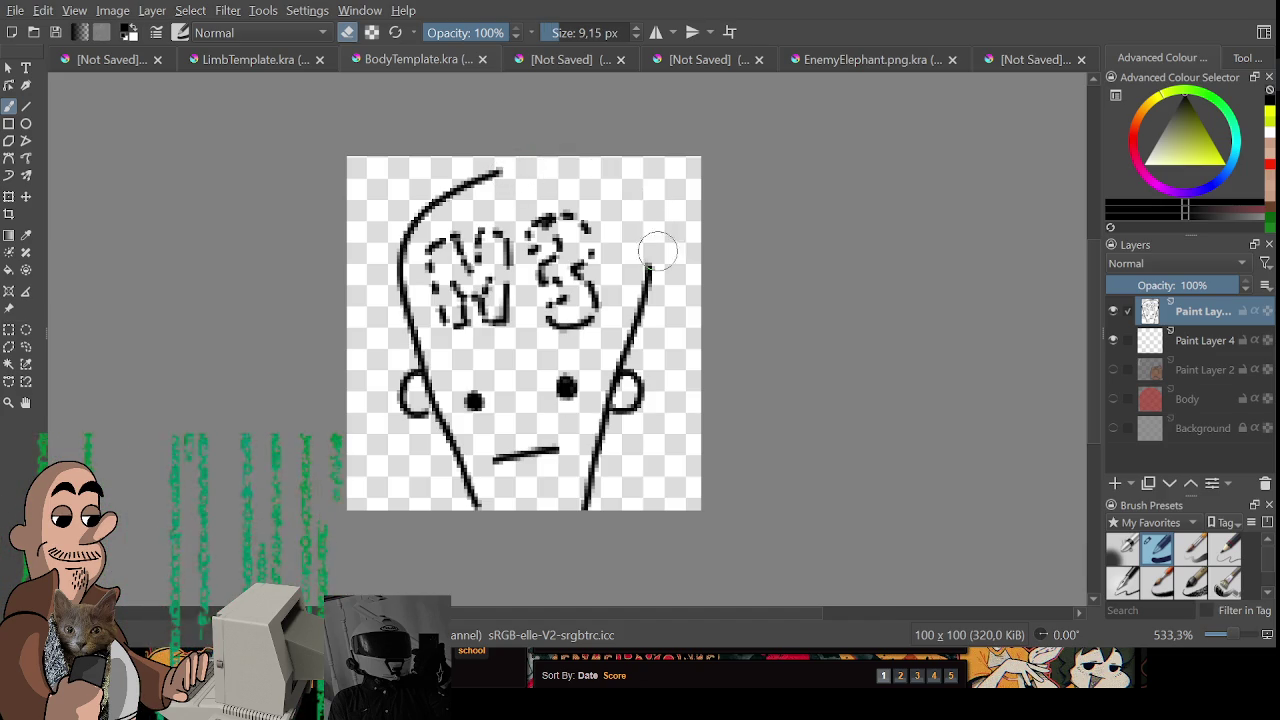
key("e")
mouse_move(495, 168)
left_mouse_down()
mouse_move(546, 160)
mouse_move(640, 240)
mouse_move(650, 285)
mouse_move(638, 415)
mouse_move(624, 400)
left_mouse_up()
key("e")
key("e")
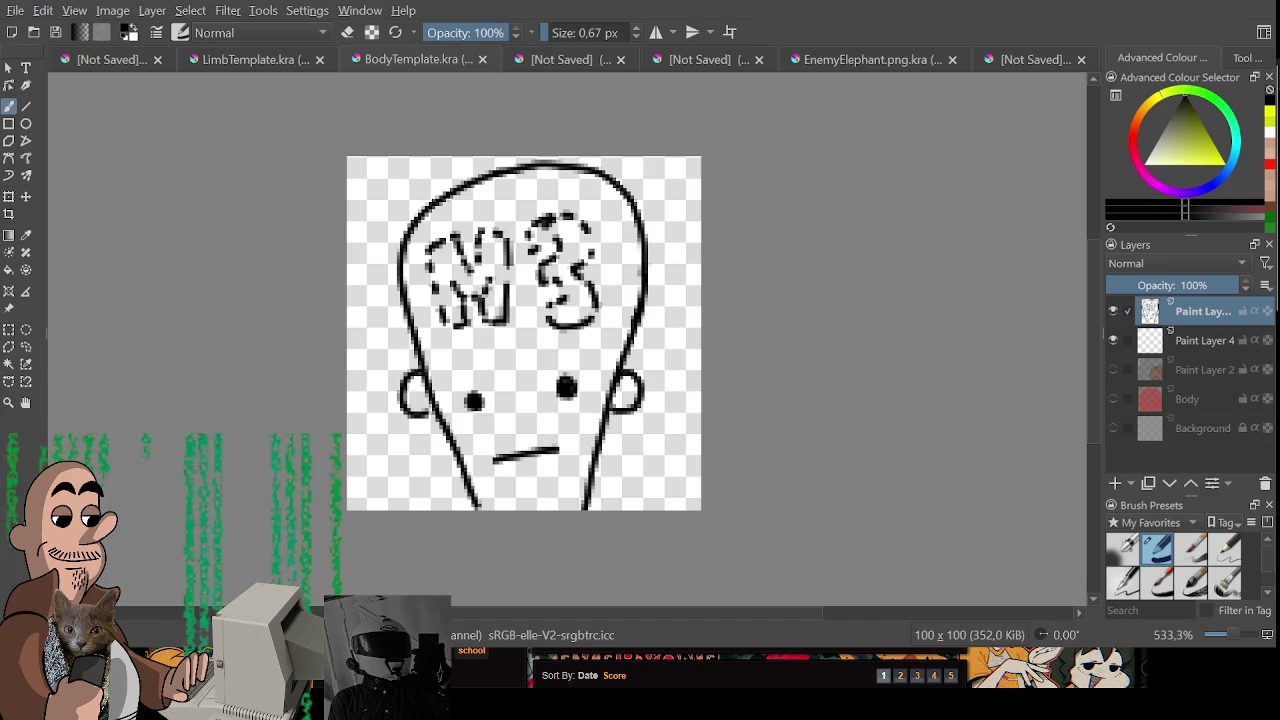
mouse_move(429, 252)
left_mouse_down()
mouse_move(416, 500)
mouse_move(438, 398)
mouse_move(388, 305)
mouse_move(390, 270)
mouse_move(440, 200)
left_mouse_up()
- Draw jagged black hair across the top of the head and down both sides past the ears
mouse_move(644, 267)
left_mouse_down()
mouse_move(645, 315)
mouse_move(616, 388)
mouse_move(630, 468)
mouse_move(602, 404)
mouse_move(630, 293)
left_mouse_up()
mouse_move(419, 277)
left_mouse_down()
mouse_move(452, 205)
mouse_move(542, 196)
mouse_move(620, 212)
mouse_move(604, 316)
left_mouse_up()
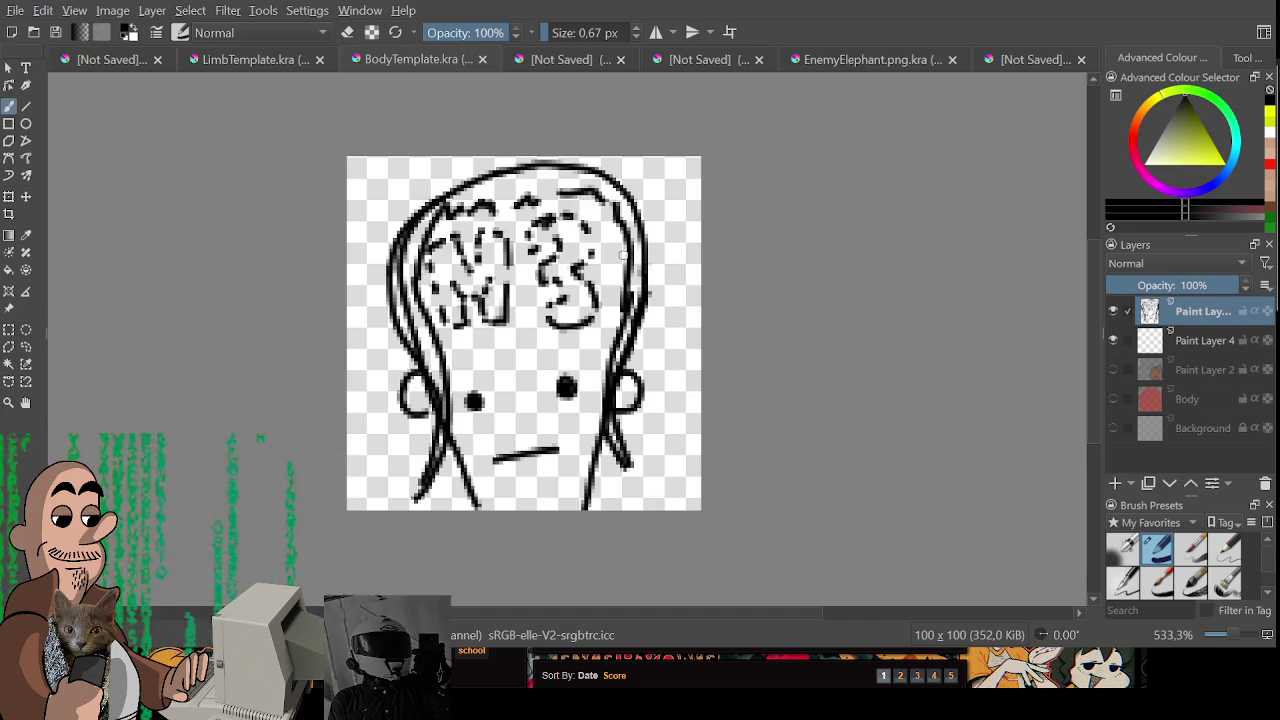
left_click_drag(540, 330, 505, 346)
mouse_move(363, 265)
left_mouse_down()
mouse_move(359, 321)
mouse_move(386, 234)
mouse_move(366, 374)
mouse_move(404, 420)
mouse_move(410, 500)
left_mouse_up()
left_click_drag(589, 266, 580, 390)
mouse_move(588, 345)
left_mouse_down()
mouse_move(575, 475)
mouse_move(585, 230)
mouse_move(480, 192)
mouse_move(385, 236)
left_mouse_up()
mouse_move(449, 203)
left_mouse_down()
mouse_move(535, 194)
mouse_move(575, 205)
mouse_move(603, 305)
left_mouse_up()
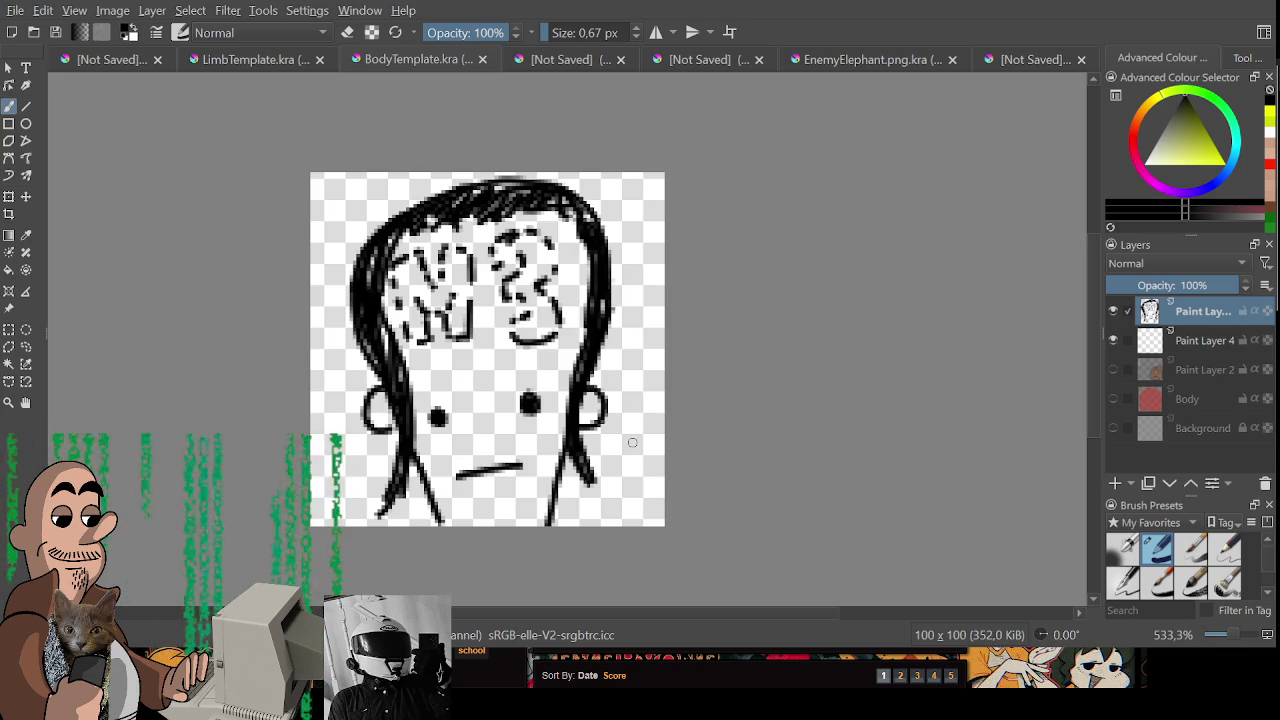
- Add lower hair strands on both sides, darken the upper and inner strands, and select Paint Layer 4
left_click_drag(400, 434, 364, 490)
mouse_move(578, 428)
left_mouse_down()
mouse_move(608, 464)
mouse_move(604, 494)
mouse_move(576, 488)
left_mouse_up()
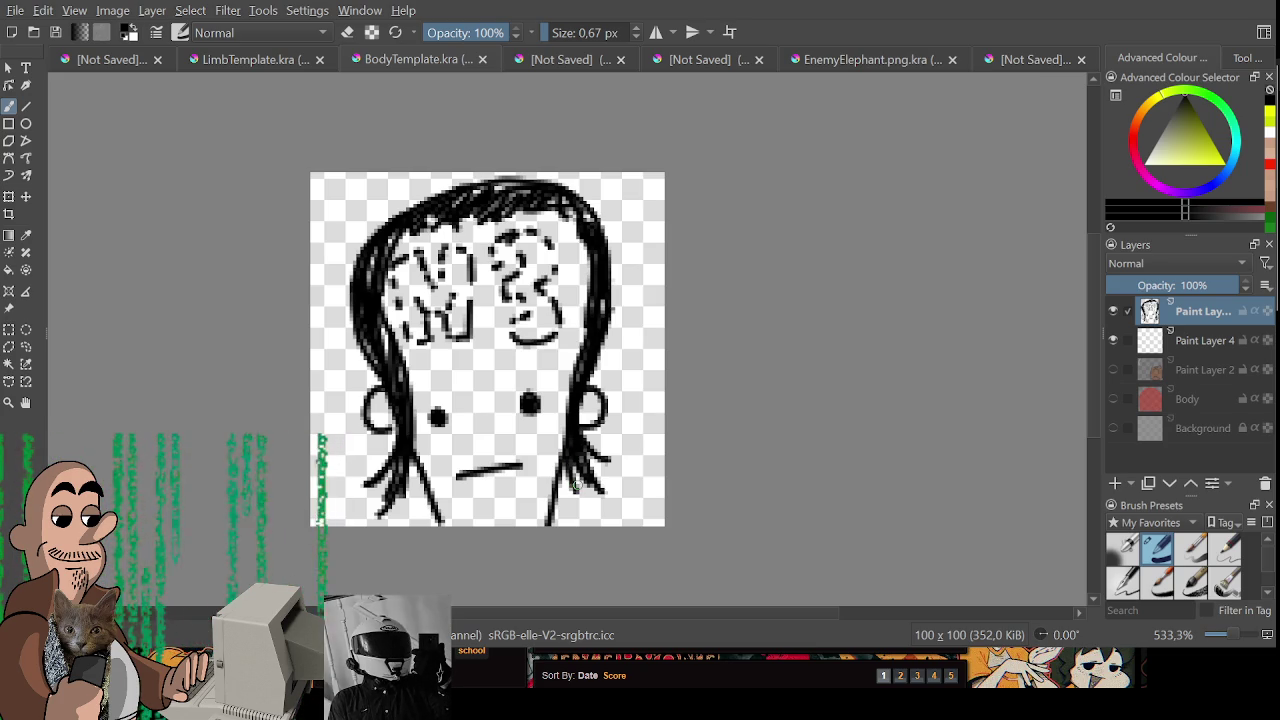
mouse_move(370, 250)
left_mouse_down()
mouse_move(366, 288)
mouse_move(386, 245)
left_mouse_up()
left_click_drag(380, 326, 402, 390)
left_click_drag(377, 330, 362, 376)
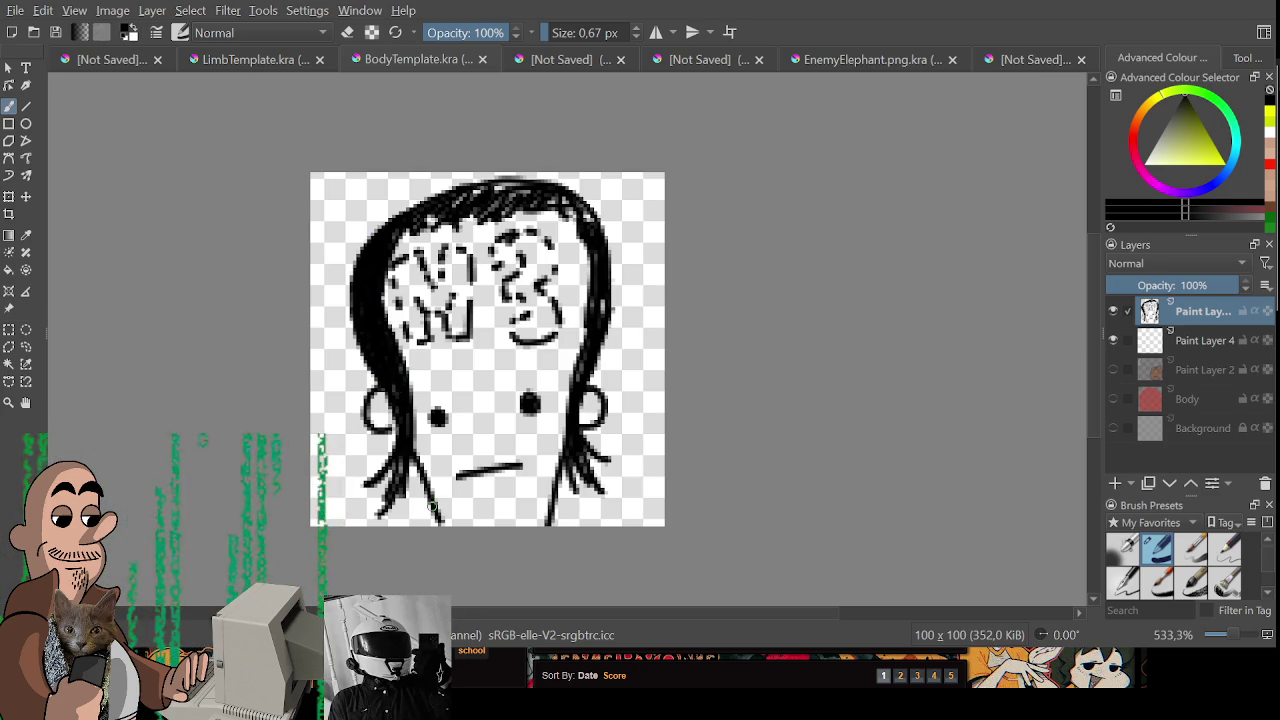
mouse_move(445, 202)
left_mouse_down()
mouse_move(515, 188)
mouse_move(505, 200)
mouse_move(584, 216)
left_mouse_up()
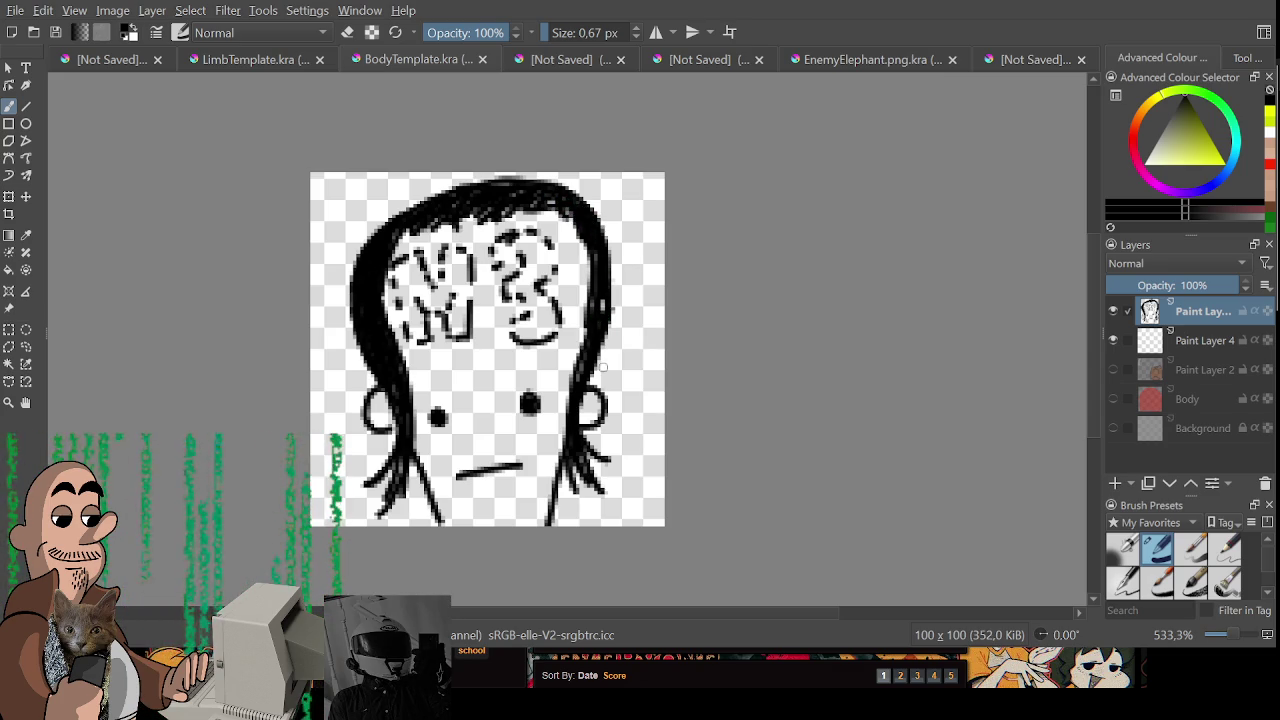
left_click(1210, 336)
- Look through the character sprite sheet and LimbTemplate documents, then return to the head drawing
left_click(120, 60)
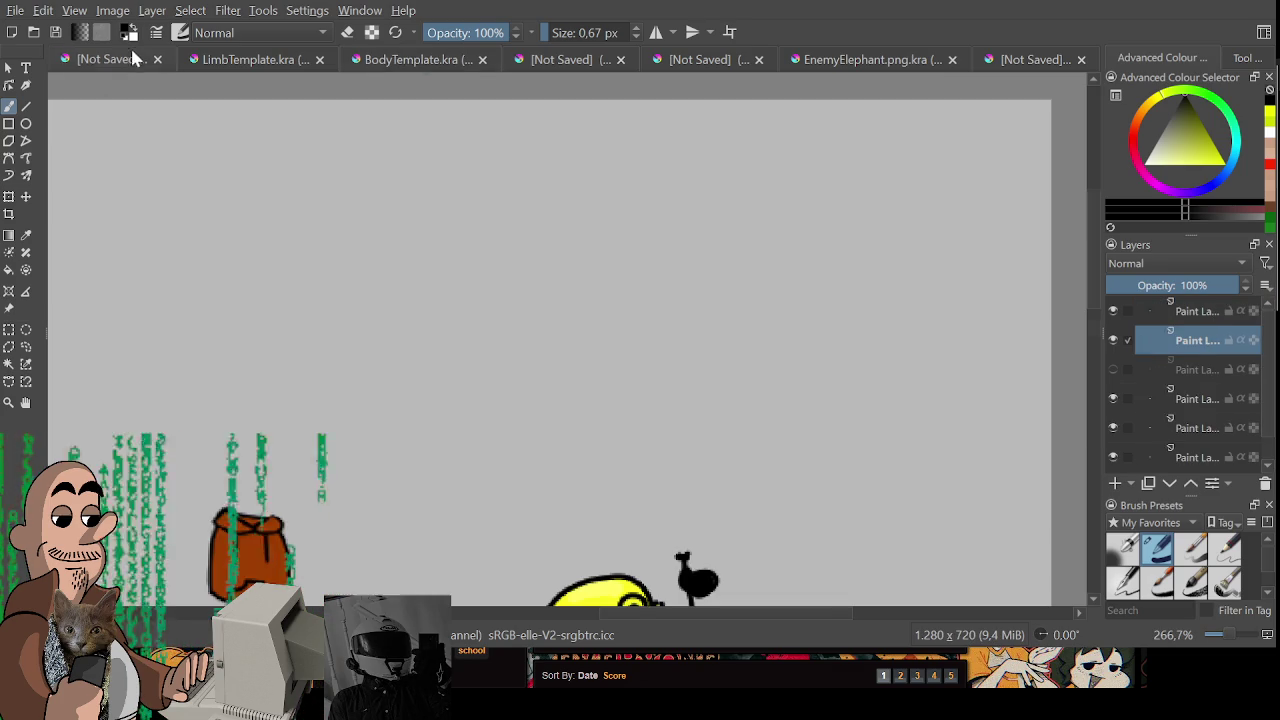
scroll(547, 465, "down", 3)
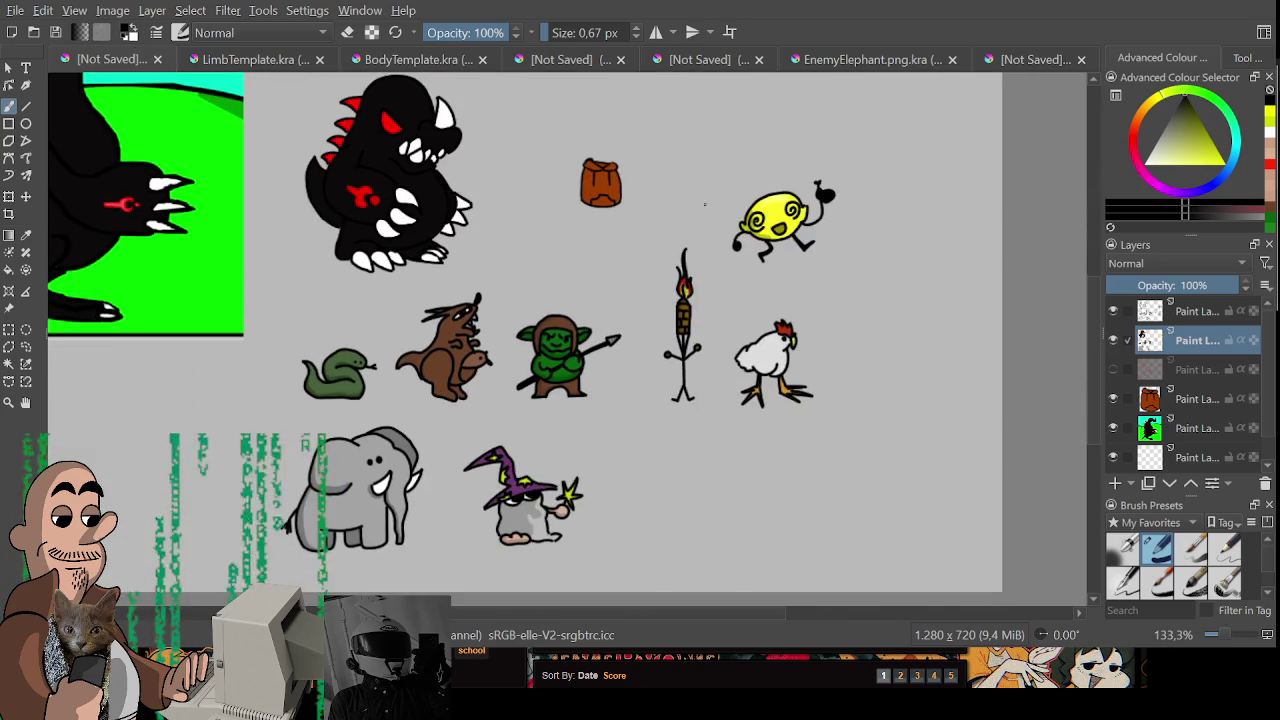
scroll(547, 465, "down", 2)
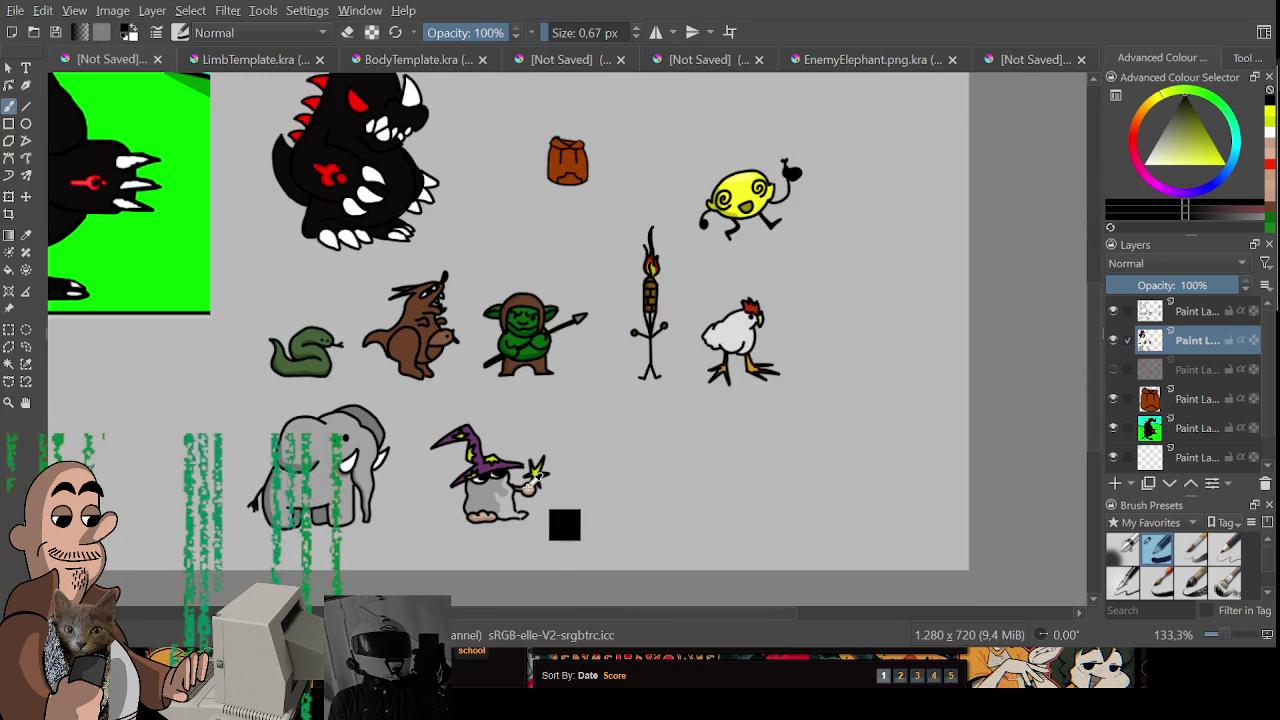
left_click(242, 60)
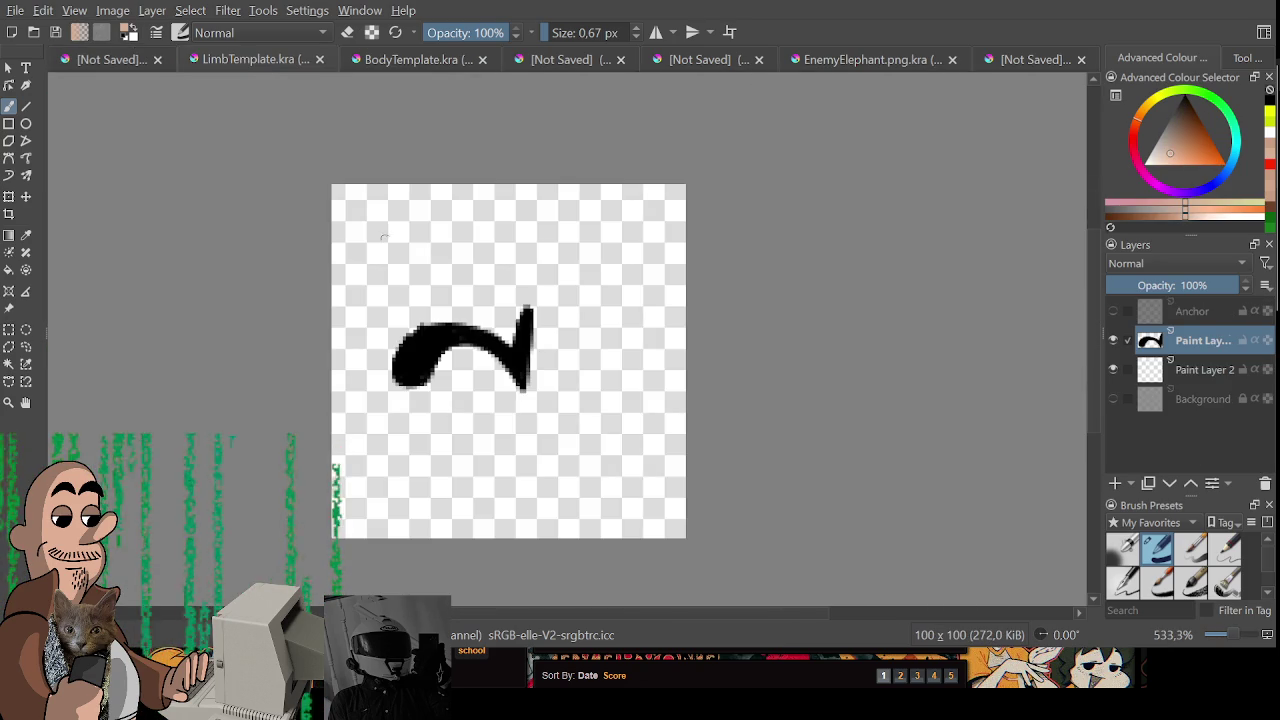
left_click(370, 62)
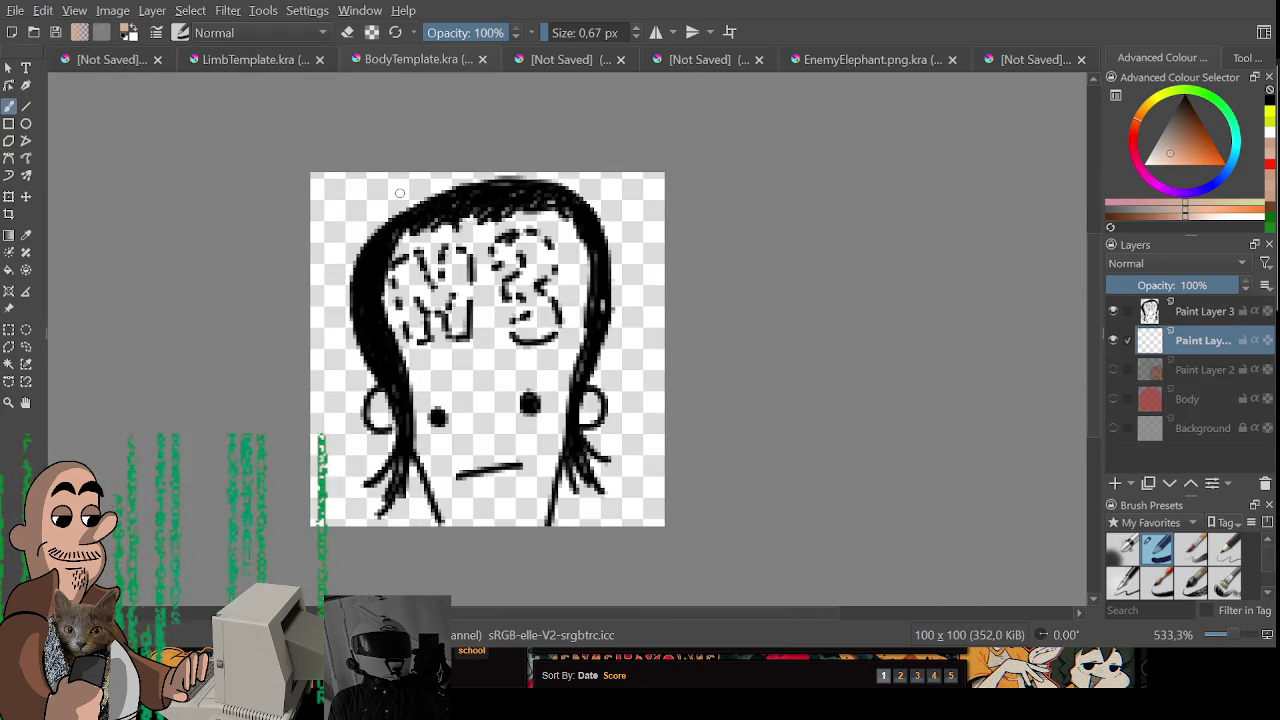
- Paint a light cream skin tone over the forehead and cheek, then pick a new colour and resize the brush
mouse_move(445, 220)
left_mouse_down()
mouse_move(425, 370)
mouse_move(447, 233)
mouse_move(480, 330)
mouse_move(540, 240)
mouse_move(565, 330)
mouse_move(522, 497)
mouse_move(486, 386)
mouse_move(440, 470)
mouse_move(524, 515)
left_mouse_up()
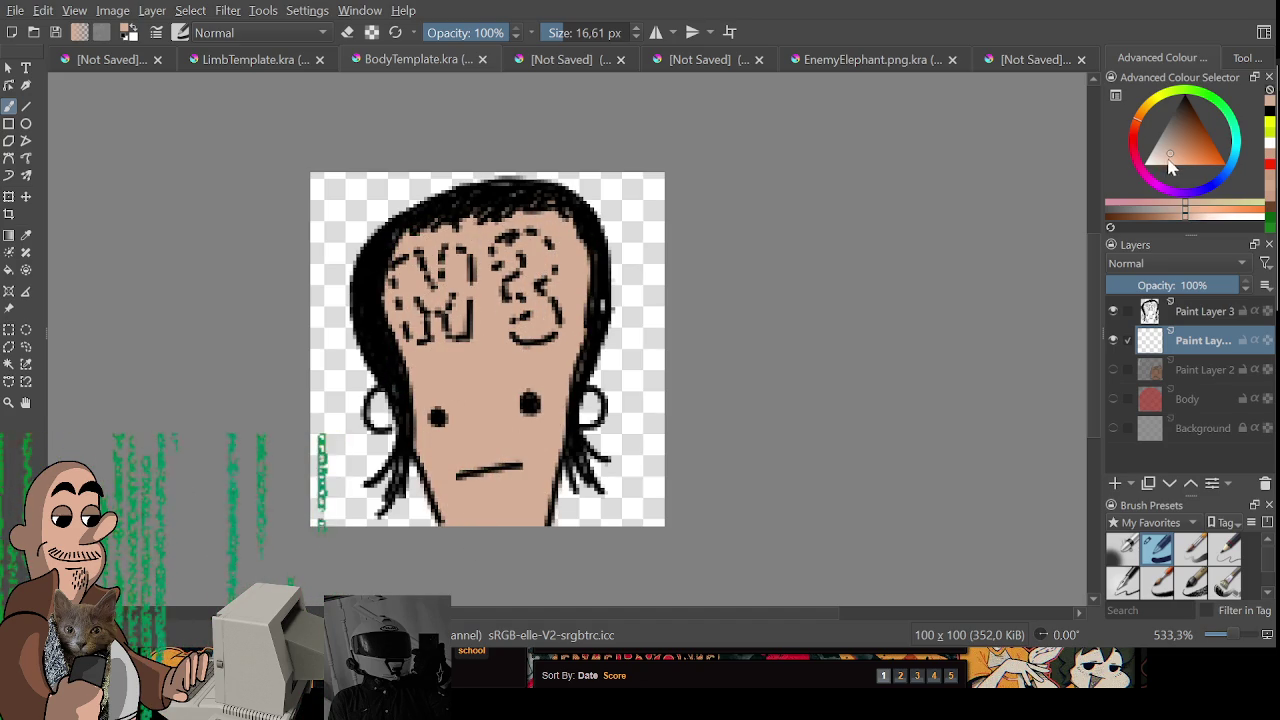
mouse_move(485, 215)
left_mouse_down()
mouse_move(440, 380)
mouse_move(470, 250)
mouse_move(510, 325)
mouse_move(575, 300)
mouse_move(525, 500)
mouse_move(465, 480)
mouse_move(470, 453)
left_mouse_up()
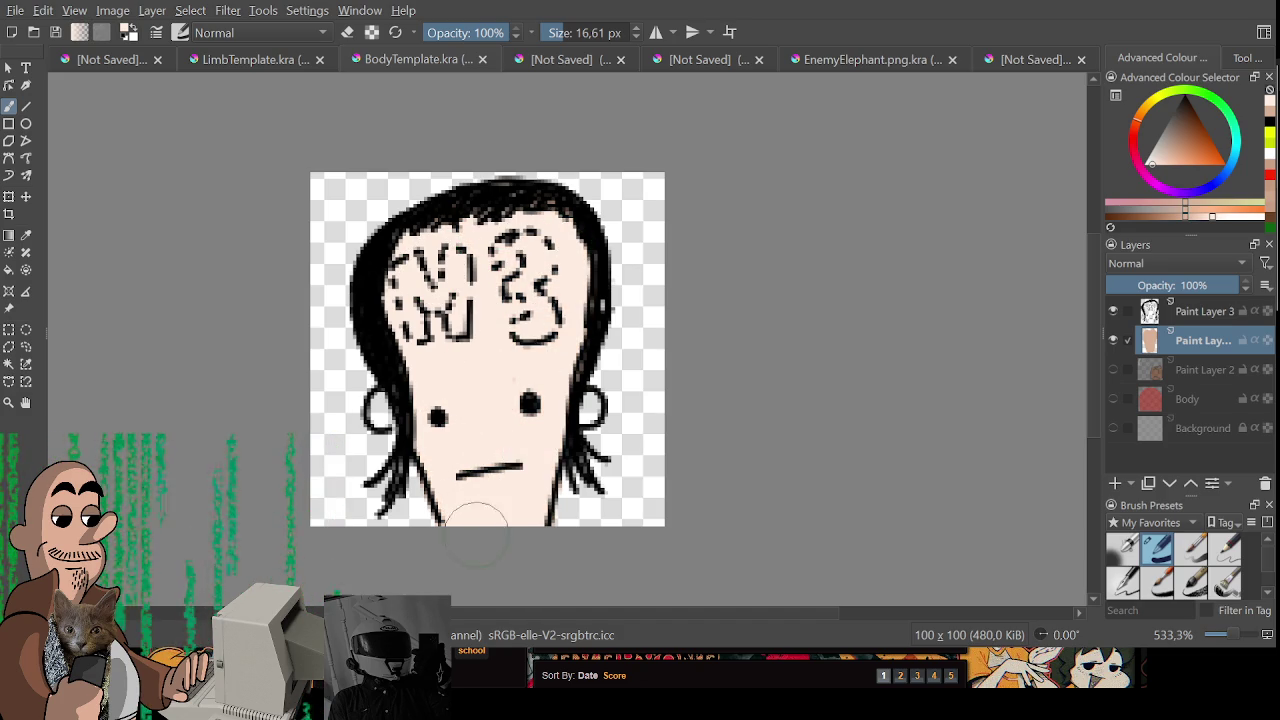
key("bracketleft")
key("bracketleft")
key("bracketleft")
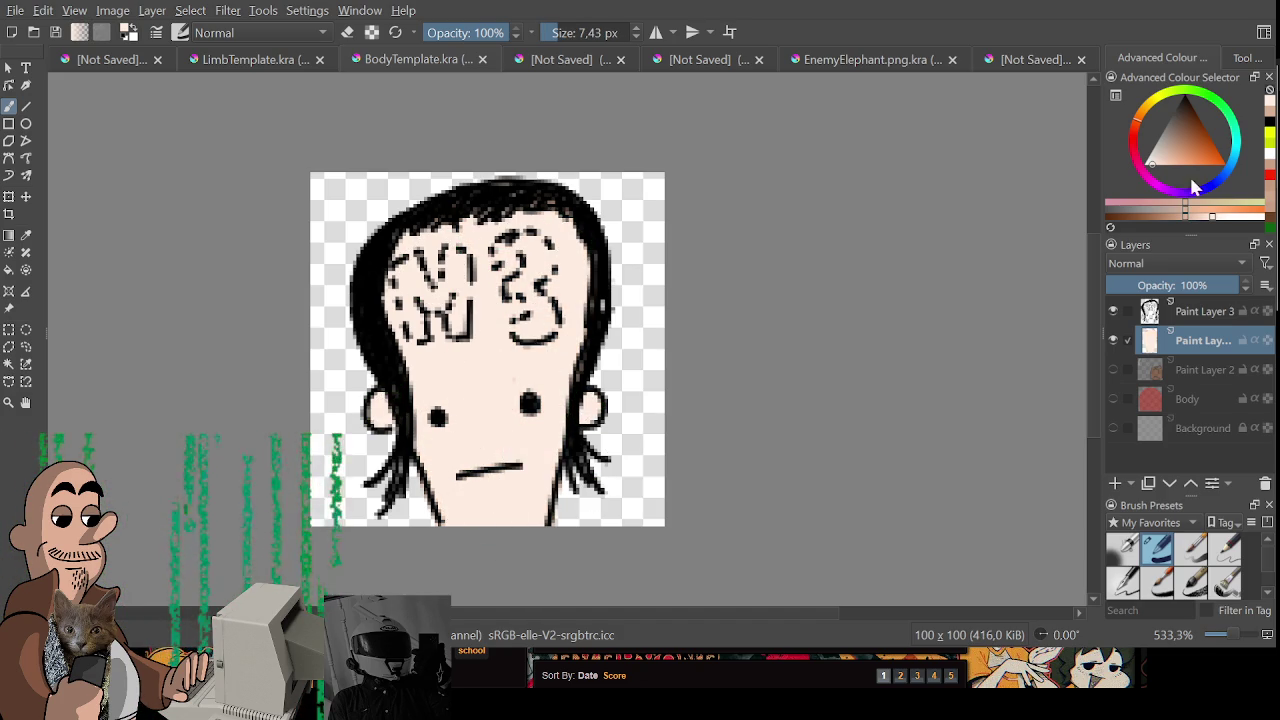
left_click(1171, 204)
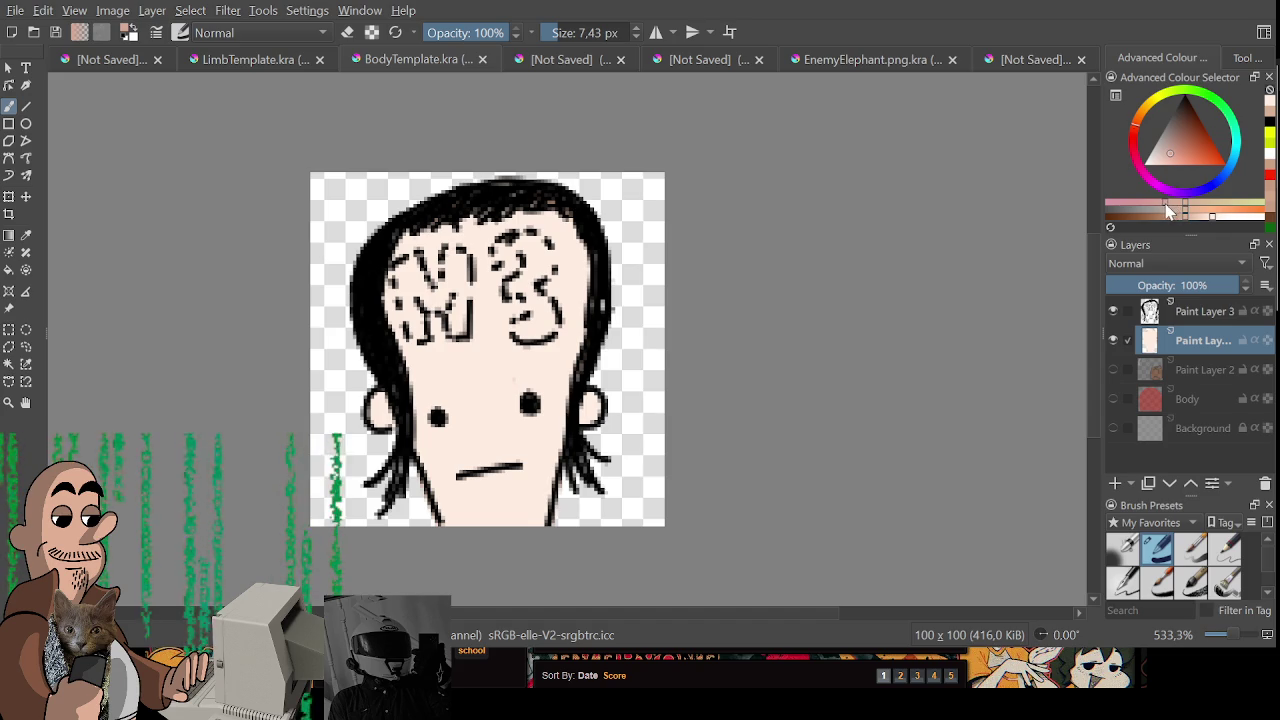
key("bracketleft")
key("bracketleft")
key("bracketleft")
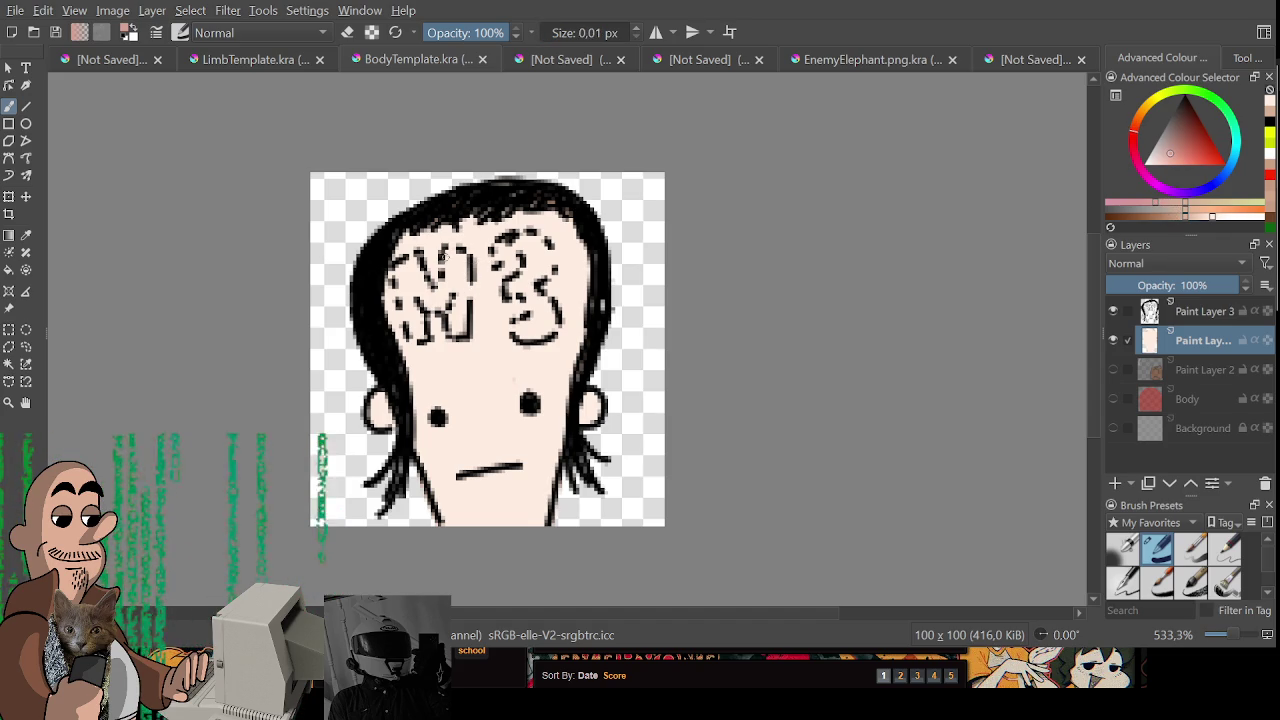
key("bracketright")
- Fill pink into both forehead patches and around the 3 shape, undoing a stray stroke
mouse_move(409, 277)
left_mouse_down()
mouse_move(447, 268)
mouse_move(404, 290)
mouse_move(420, 340)
mouse_move(459, 245)
mouse_move(450, 336)
left_mouse_up()
key("ctrl+z")
mouse_move(498, 264)
left_mouse_down()
mouse_move(516, 230)
mouse_move(537, 245)
mouse_move(545, 285)
mouse_move(515, 336)
left_mouse_up()
mouse_move(545, 295)
left_mouse_down()
mouse_move(530, 338)
mouse_move(550, 318)
left_mouse_up()
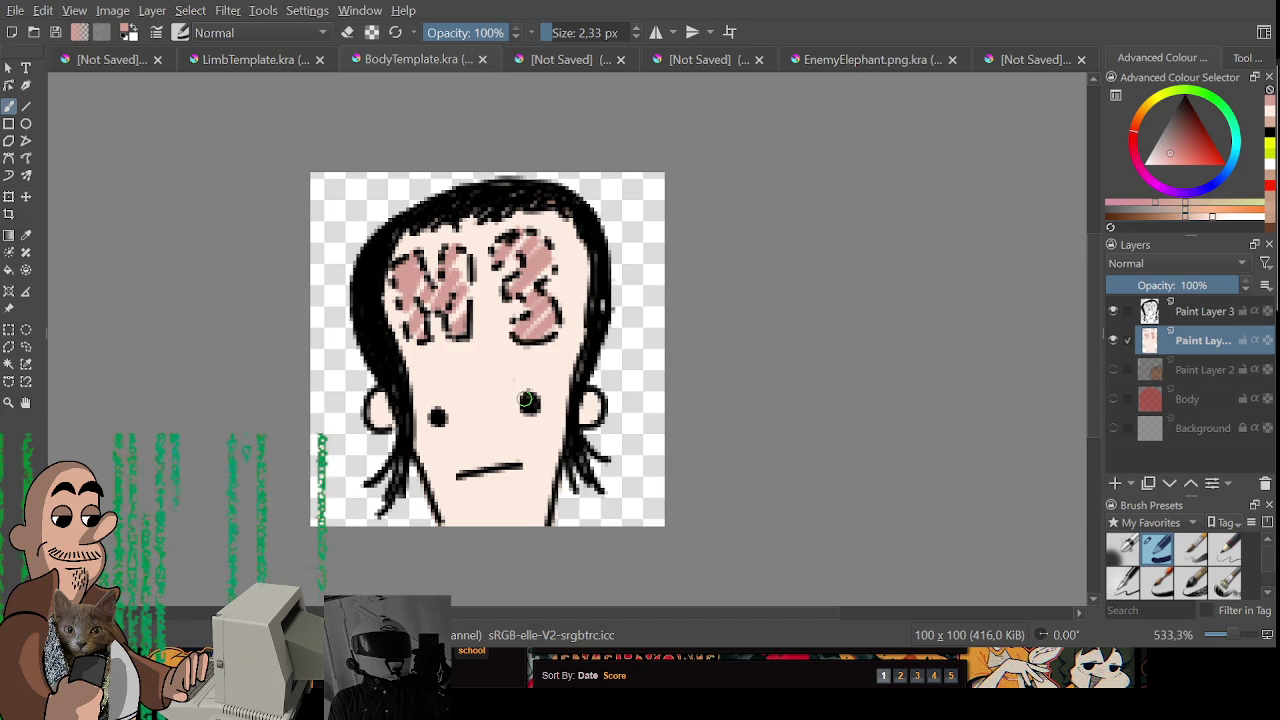
- Shade the right side of the face down to the chin in a tuned skin tone, then reset to black
left_click(525, 440, "ctrl")
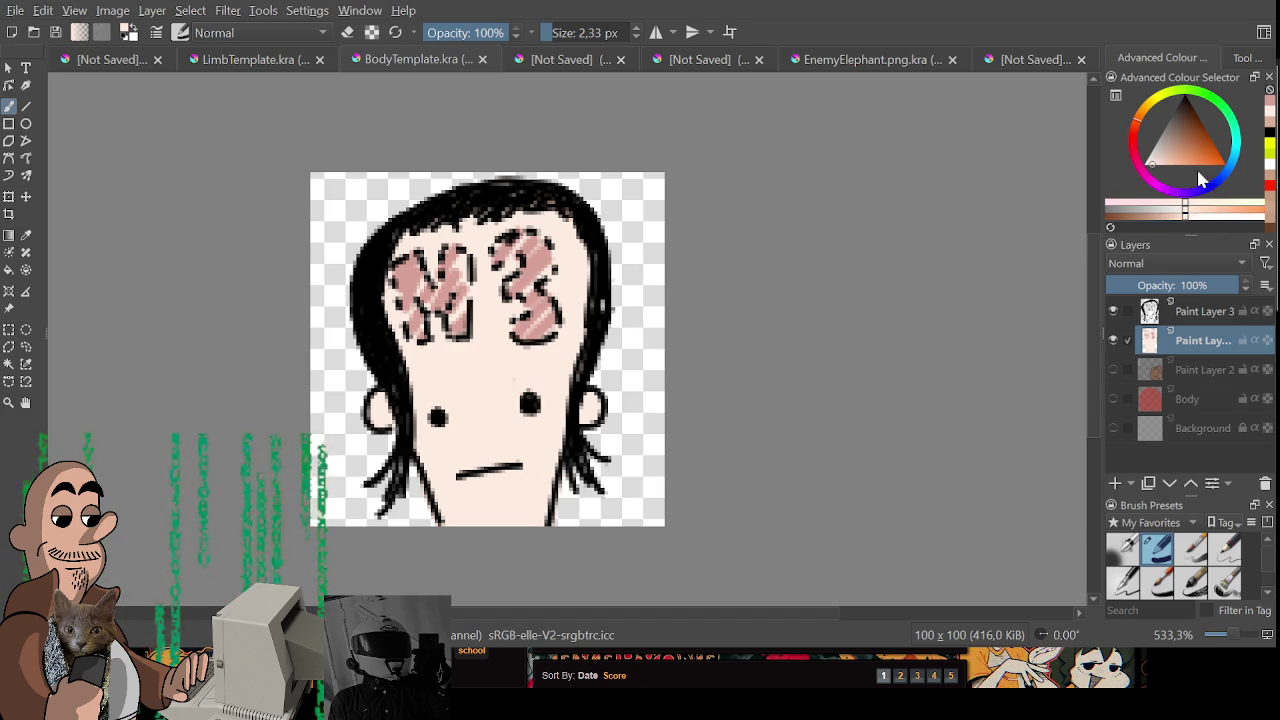
left_click_drag(1193, 216, 1178, 216)
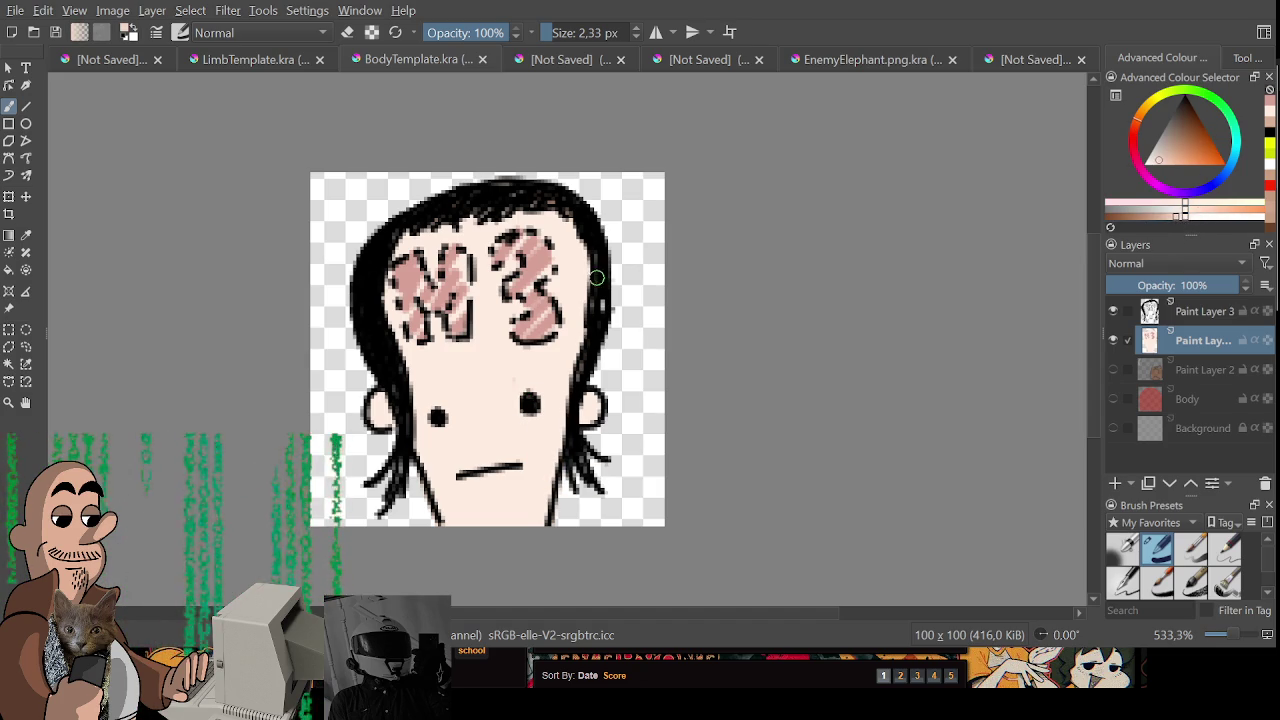
left_click_drag(567, 349, 515, 524)
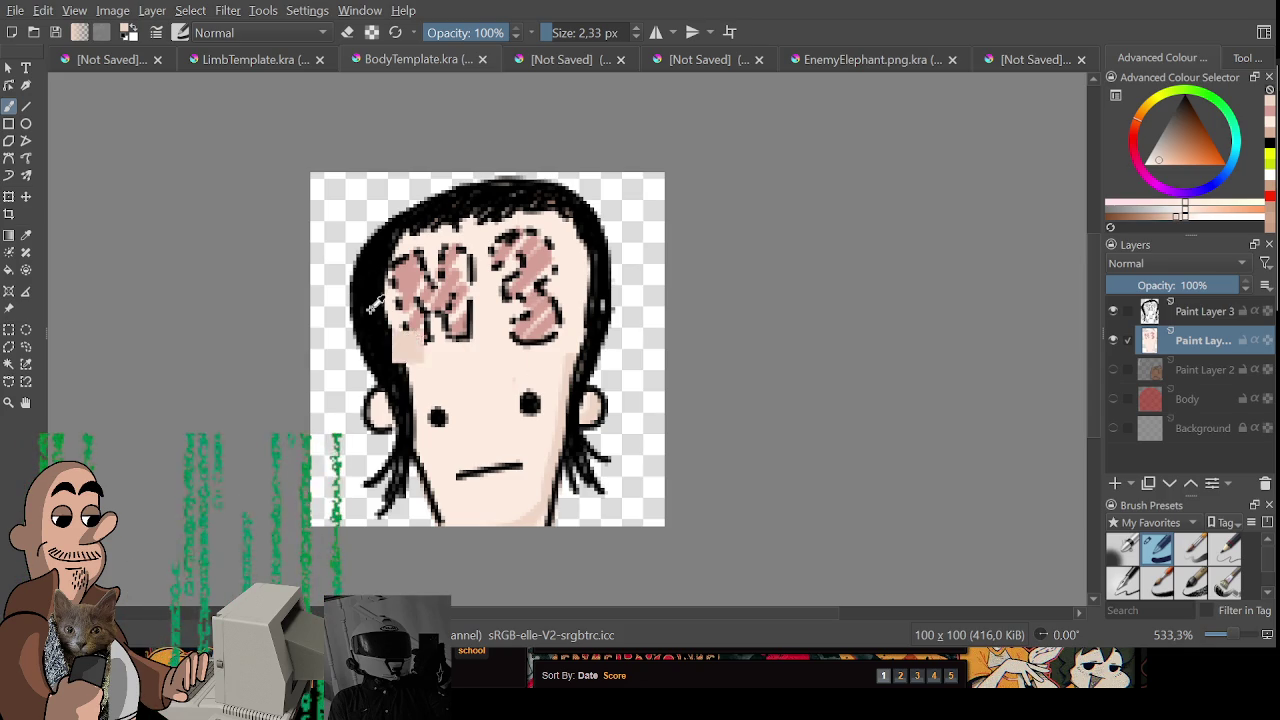
key("d")
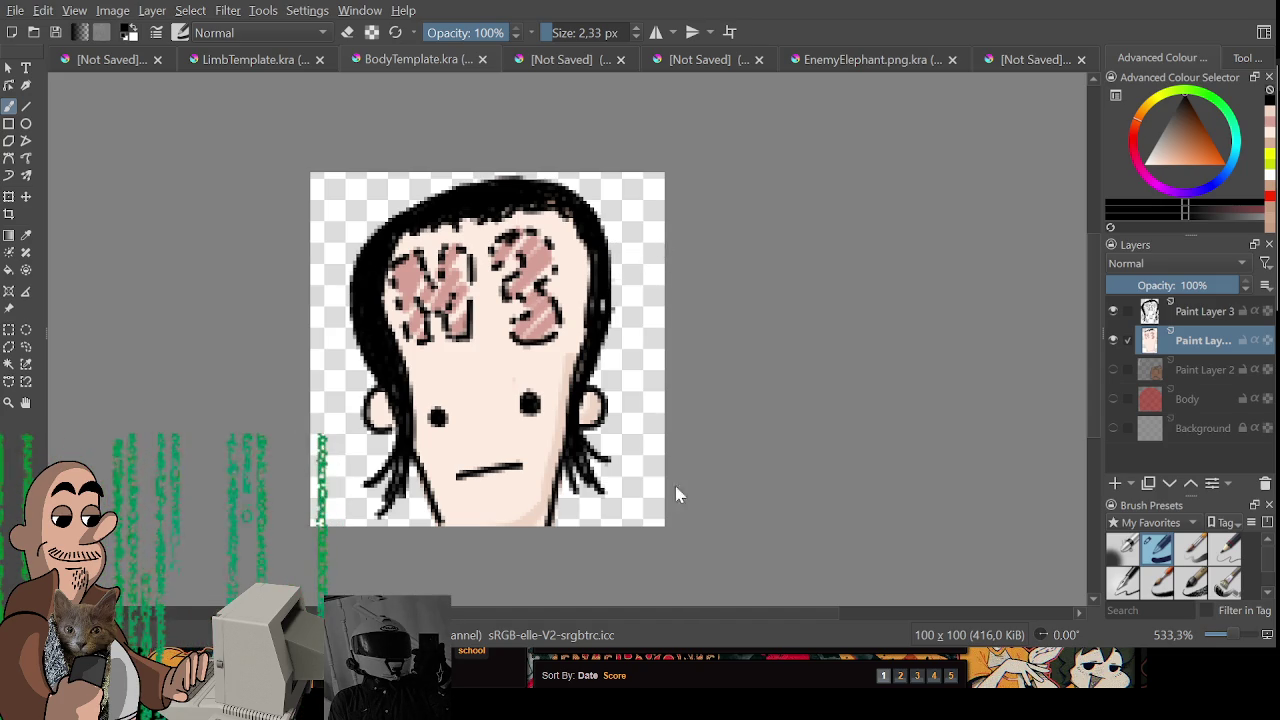
key("ctrl+z")
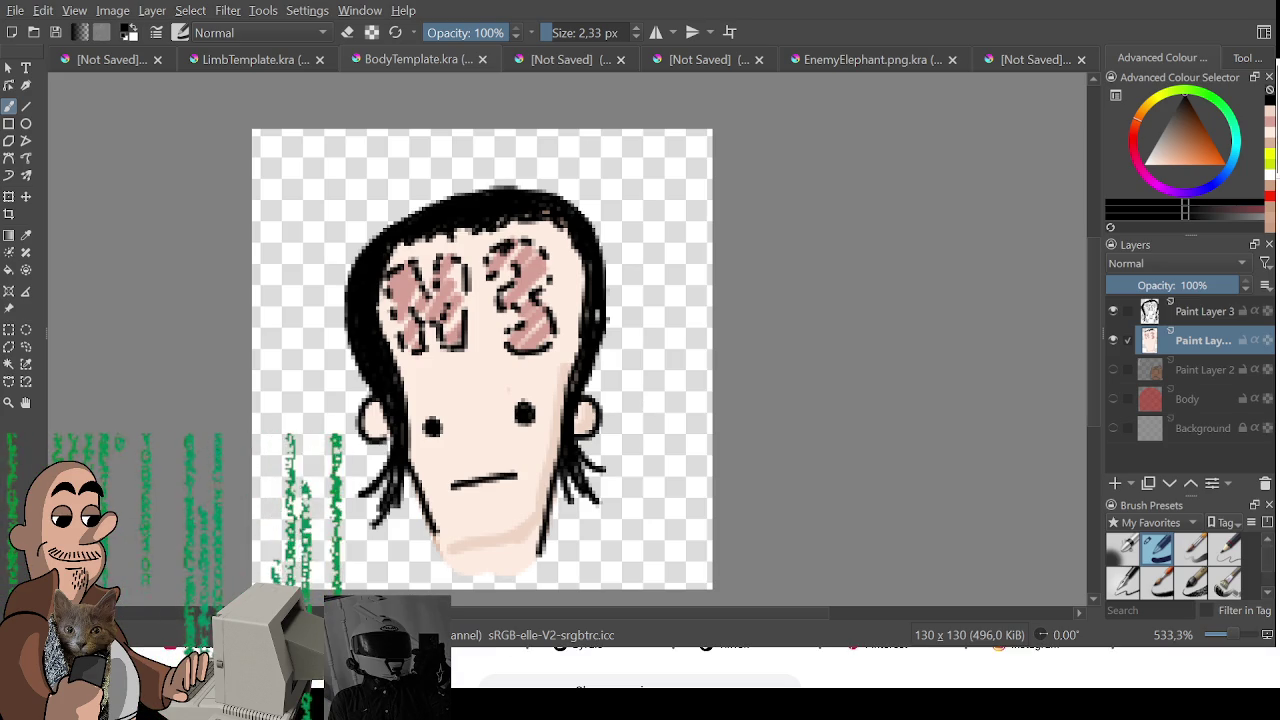
- Paint a round black hair bun on the right side of the head
left_click_drag(584, 183, 546, 222)
- Paint the left hair bun, then draw and fill the right pigtail black with a small brush
mouse_move(378, 232)
left_mouse_down()
mouse_move(350, 245)
mouse_move(399, 222)
mouse_move(372, 212)
mouse_move(357, 245)
left_mouse_up()
key("ctrl+z")
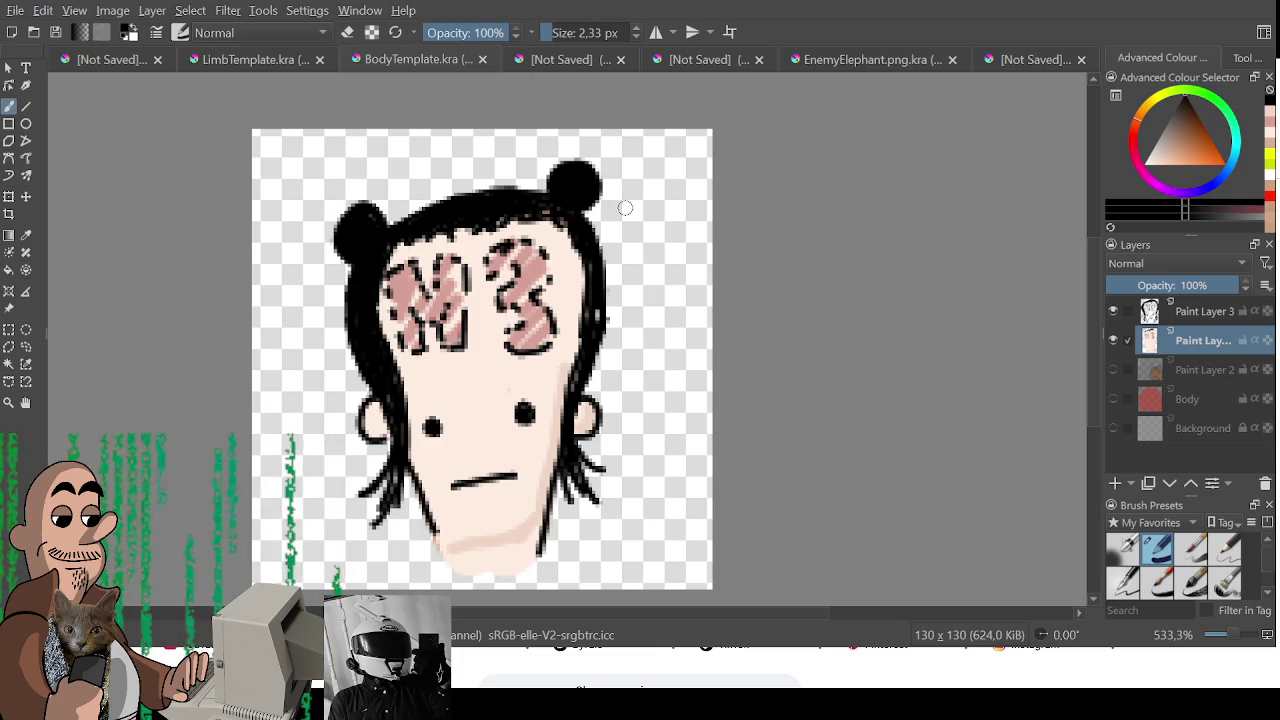
scroll(604, 24, "down", 5)
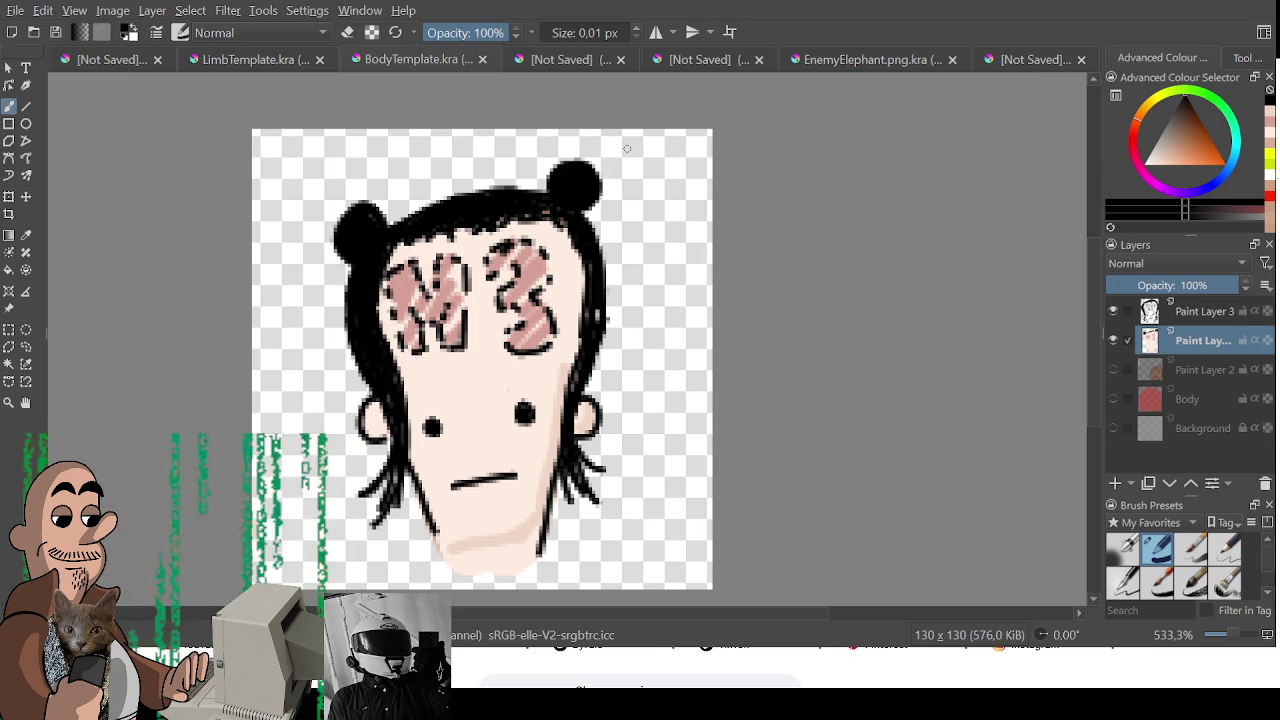
mouse_move(589, 240)
left_mouse_down()
mouse_move(623, 241)
mouse_move(594, 170)
mouse_move(647, 233)
mouse_move(653, 450)
left_mouse_up()
mouse_move(588, 196)
left_mouse_down()
mouse_move(632, 408)
mouse_move(628, 245)
mouse_move(640, 205)
left_mouse_up()
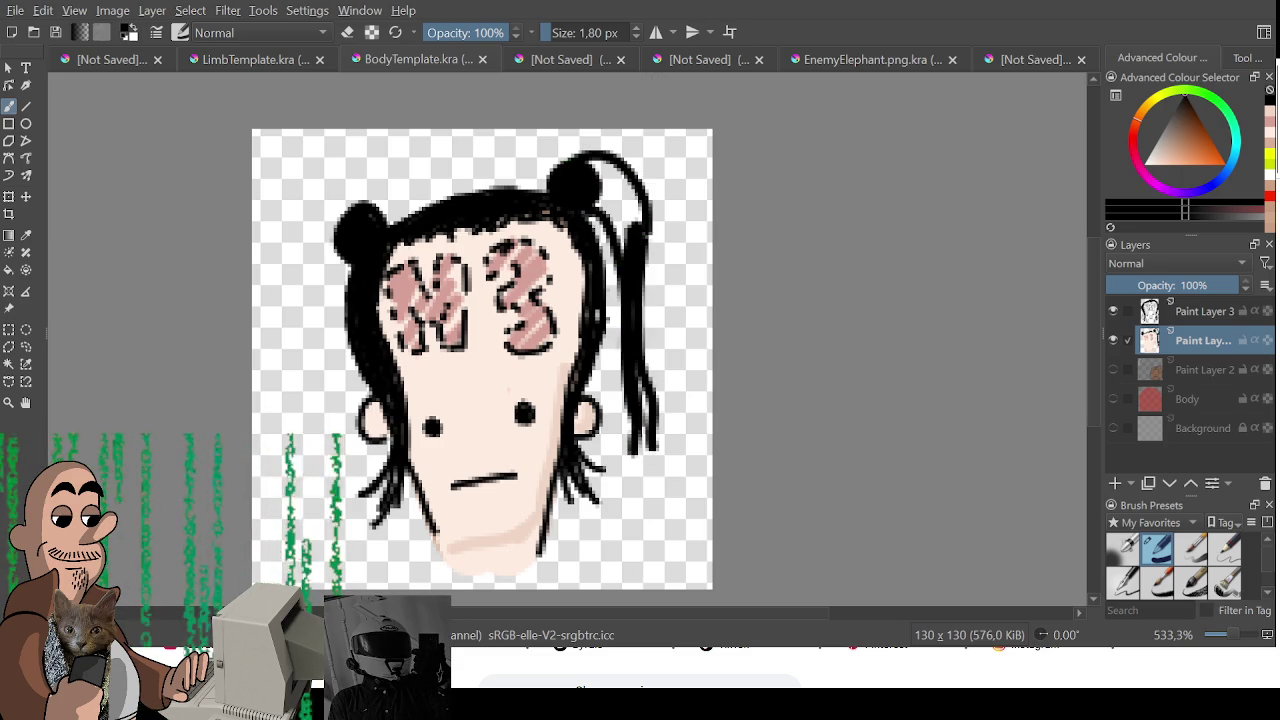
mouse_move(598, 160)
left_mouse_down()
mouse_move(622, 232)
mouse_move(627, 197)
left_mouse_up()
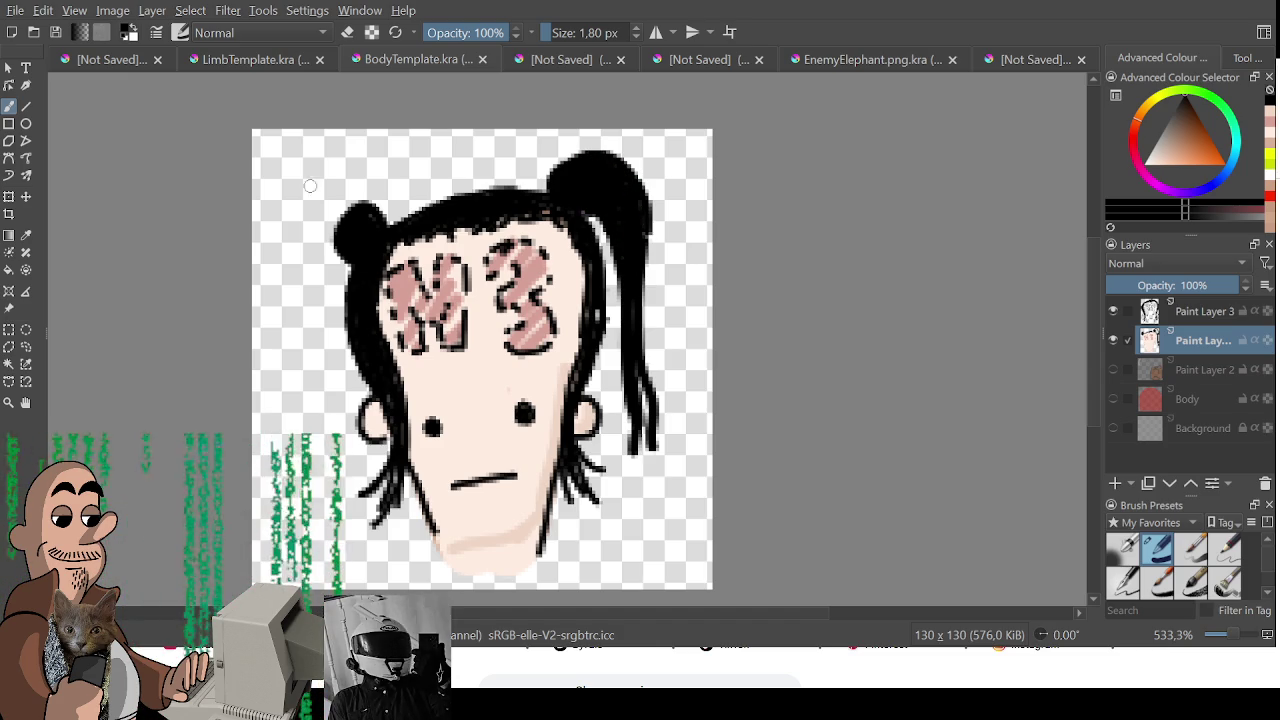
- Draw, fill and thicken the curly black pigtail hanging from the left bun
mouse_move(354, 206)
left_mouse_down()
mouse_move(306, 192)
mouse_move(293, 228)
mouse_move(313, 437)
mouse_move(330, 196)
mouse_move(298, 216)
mouse_move(300, 280)
mouse_move(322, 256)
left_mouse_up()
mouse_move(342, 203)
left_mouse_down()
mouse_move(309, 246)
mouse_move(318, 405)
left_mouse_up()
left_click_drag(323, 211, 366, 237)
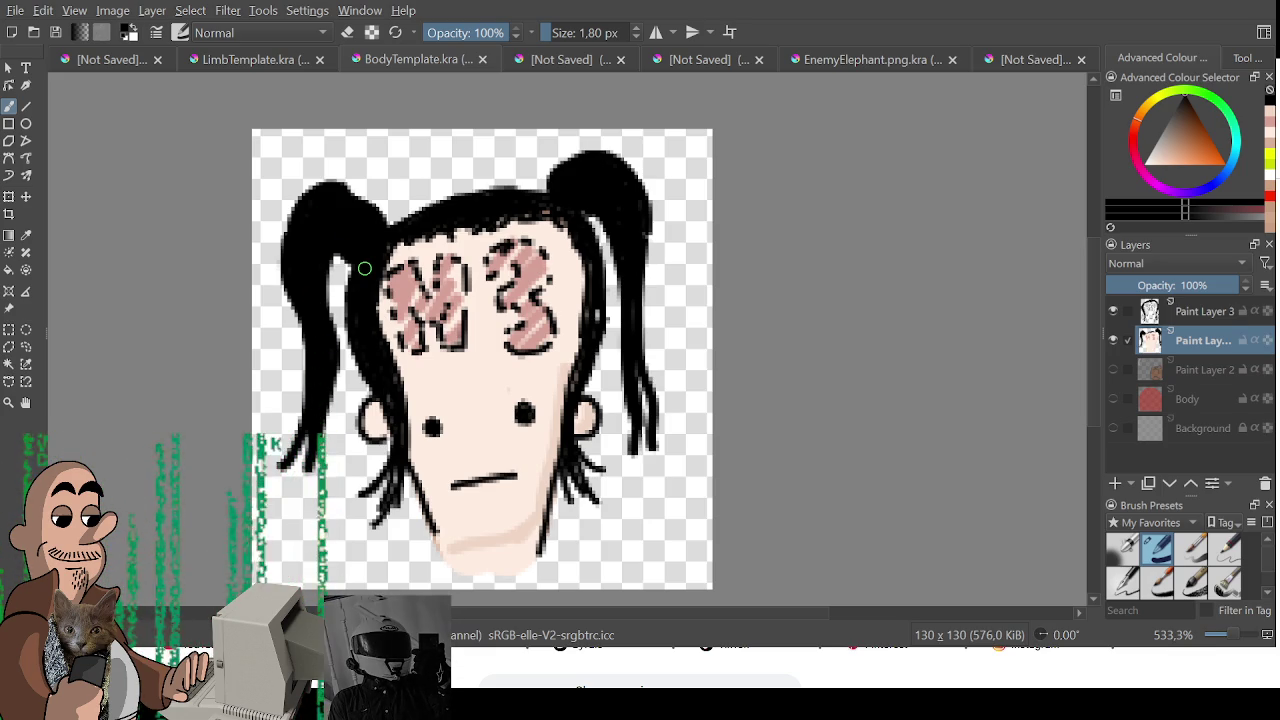
- Draw a fine 1 px outline under the chin, undoing the shaky attempts
left_click_drag(497, 515, 452, 543)
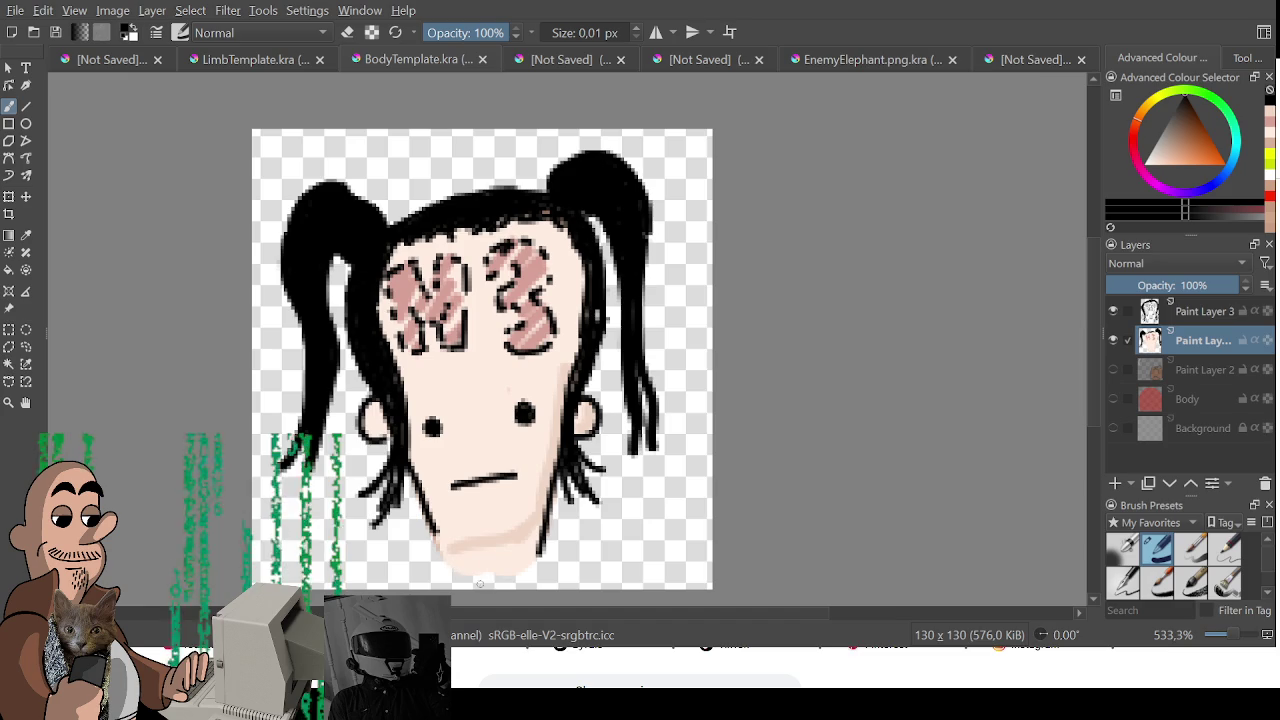
mouse_move(432, 547)
left_mouse_down()
mouse_move(482, 580)
mouse_move(537, 554)
left_mouse_up()
key("ctrl+z")
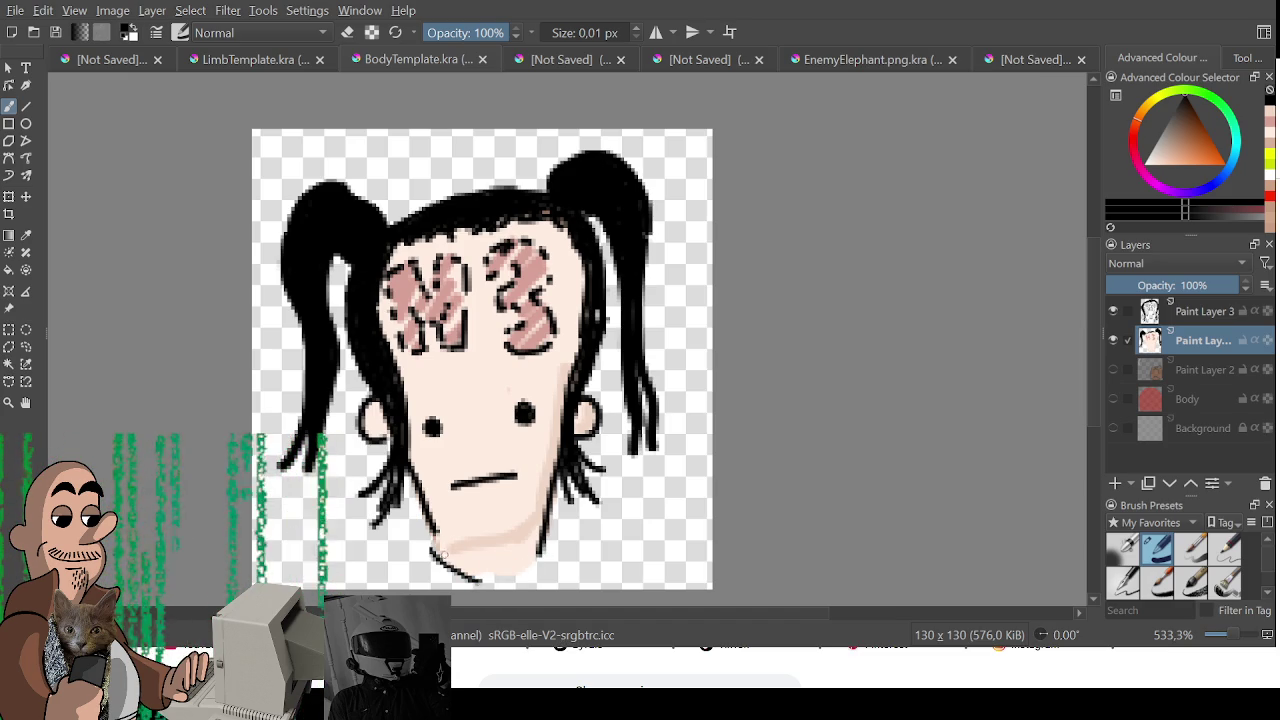
key("ctrl+z")
key("bracketright")
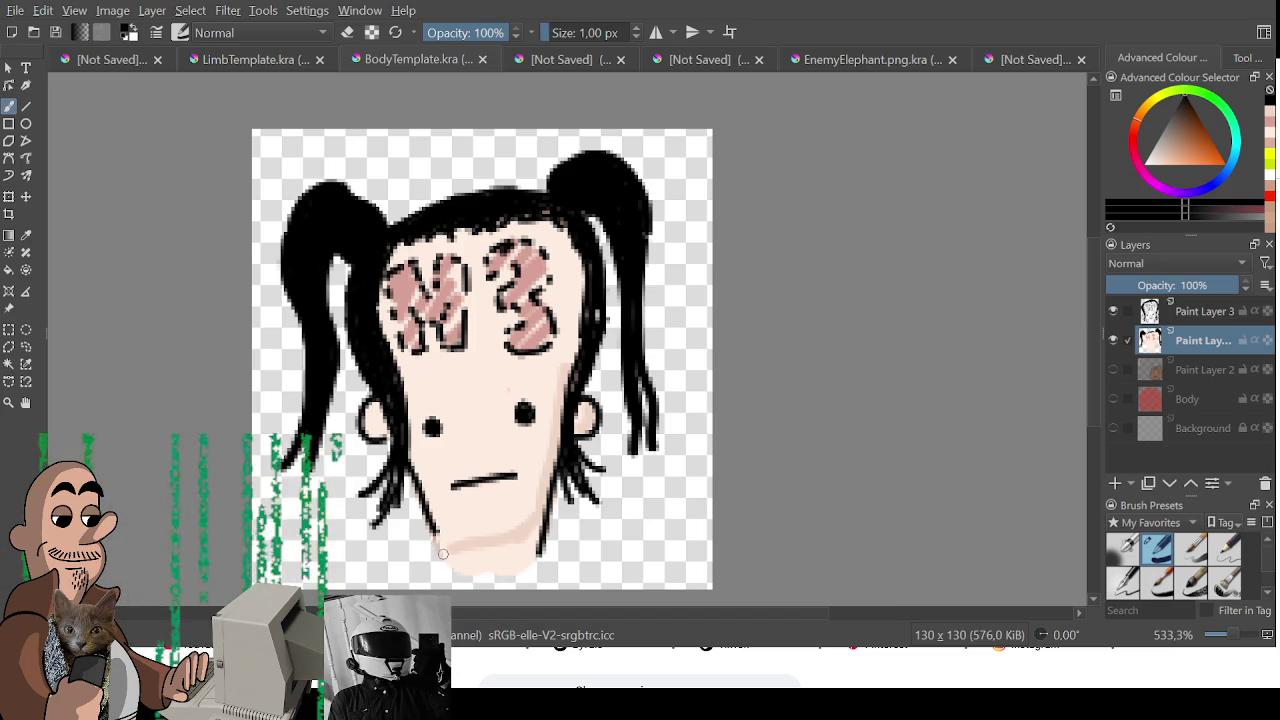
mouse_move(430, 549)
left_mouse_down()
mouse_move(484, 580)
mouse_move(456, 566)
mouse_move(483, 578)
mouse_move(545, 565)
left_mouse_up()
key("ctrl+z")
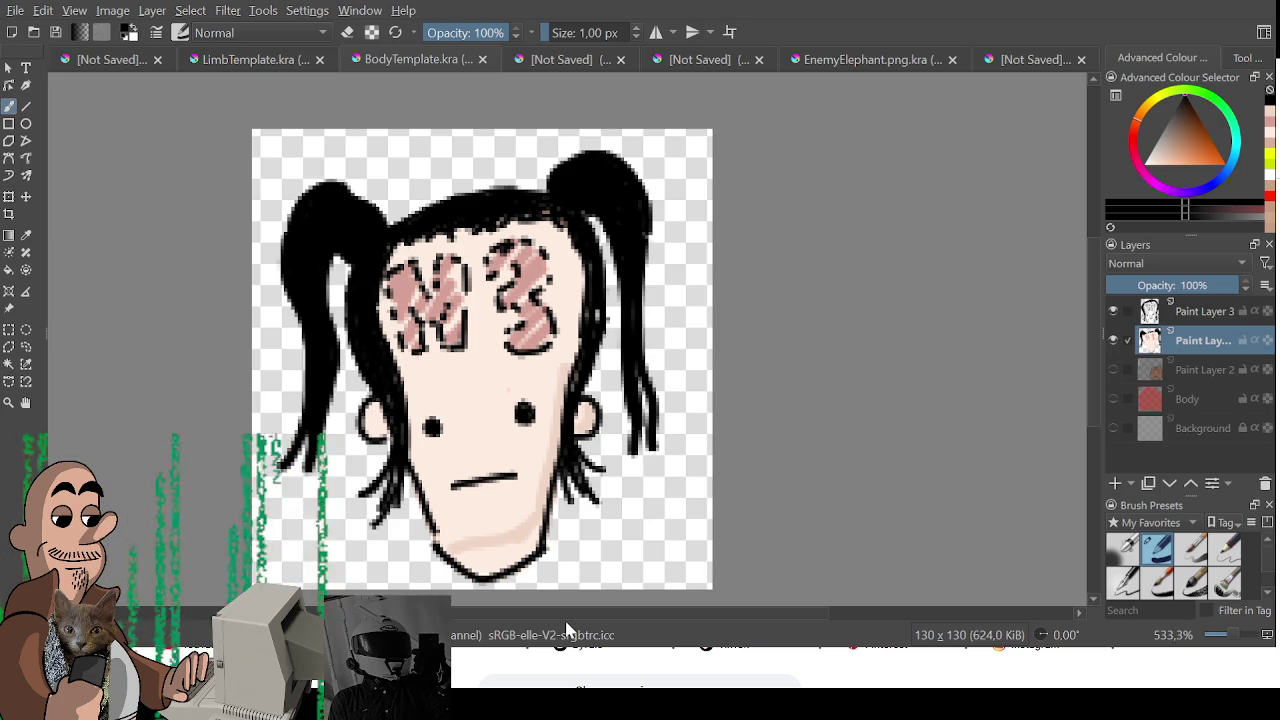
- Save the finished head sprite with Ctrl+S
scroll(577, 492, "down", 1)
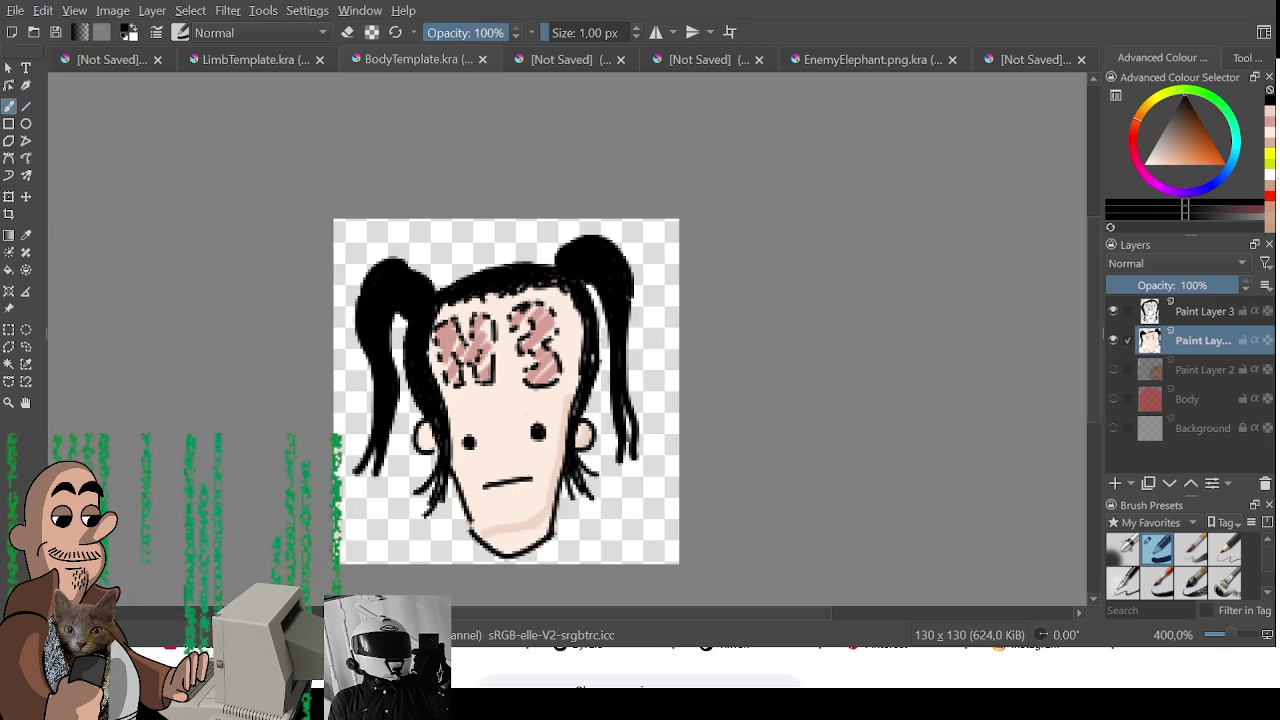
key("ctrl+s")
mouse_move(375, 250)
left_mouse_down()
mouse_move(389, 232)
mouse_move(400, 450)
left_mouse_up()
- Erase the whole face drawing from the top paint layer with a 78 px eraser
key("e")
left_click_drag(620, 230, 600, 440)
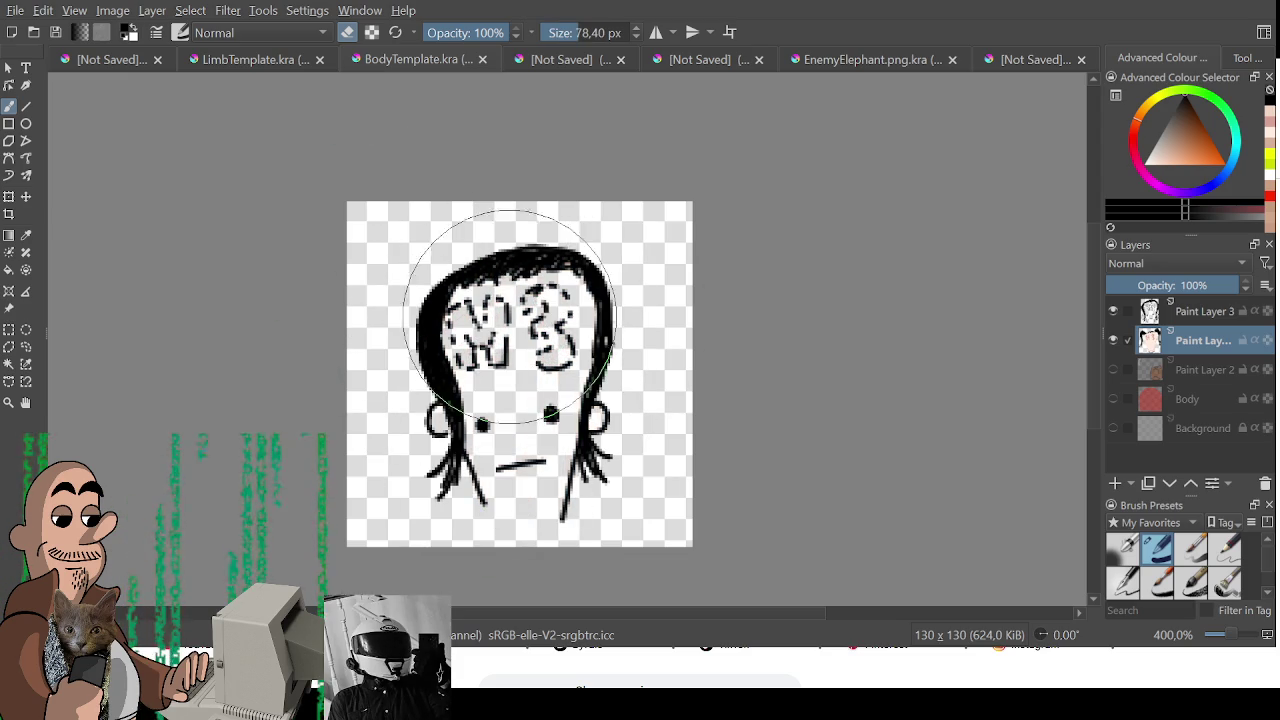
left_click(1193, 315)
left_click_drag(440, 300, 586, 463)
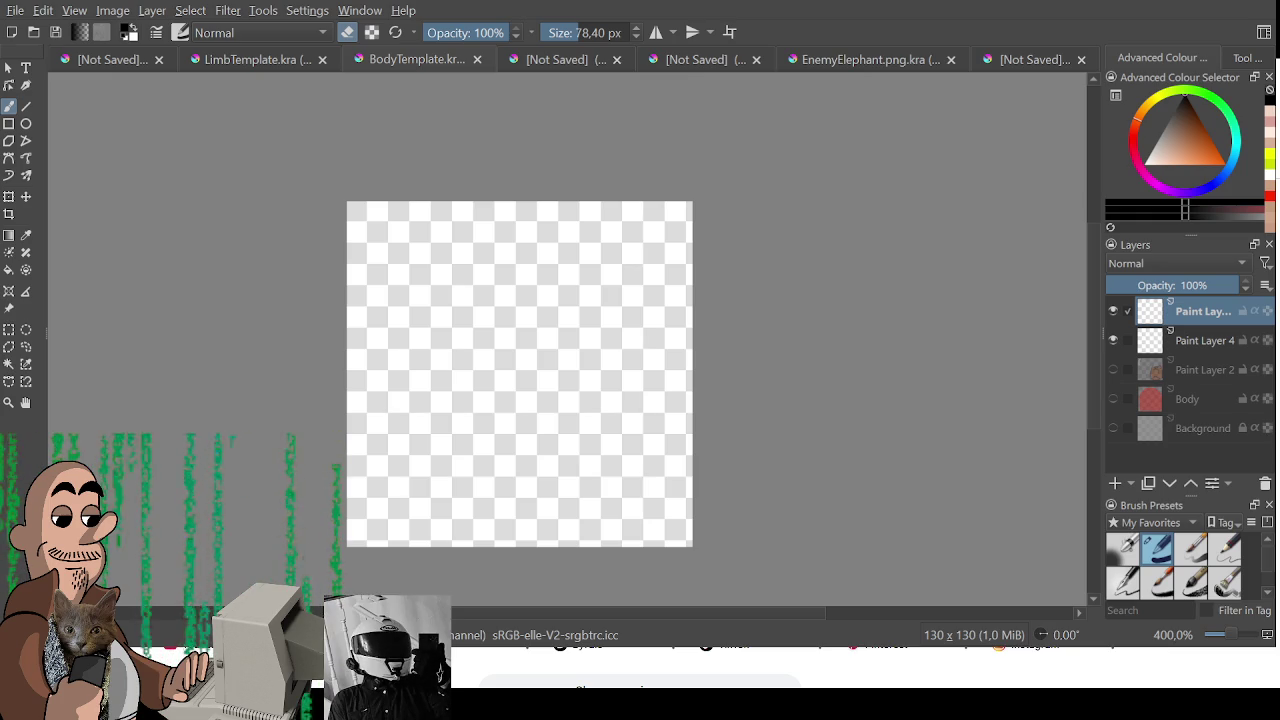
- Try two first curves for the new head, undoing both
left_click_drag(474, 375, 560, 290)
key("ctrl+z")
left_click_drag(442, 434, 558, 294)
key("ctrl+z")
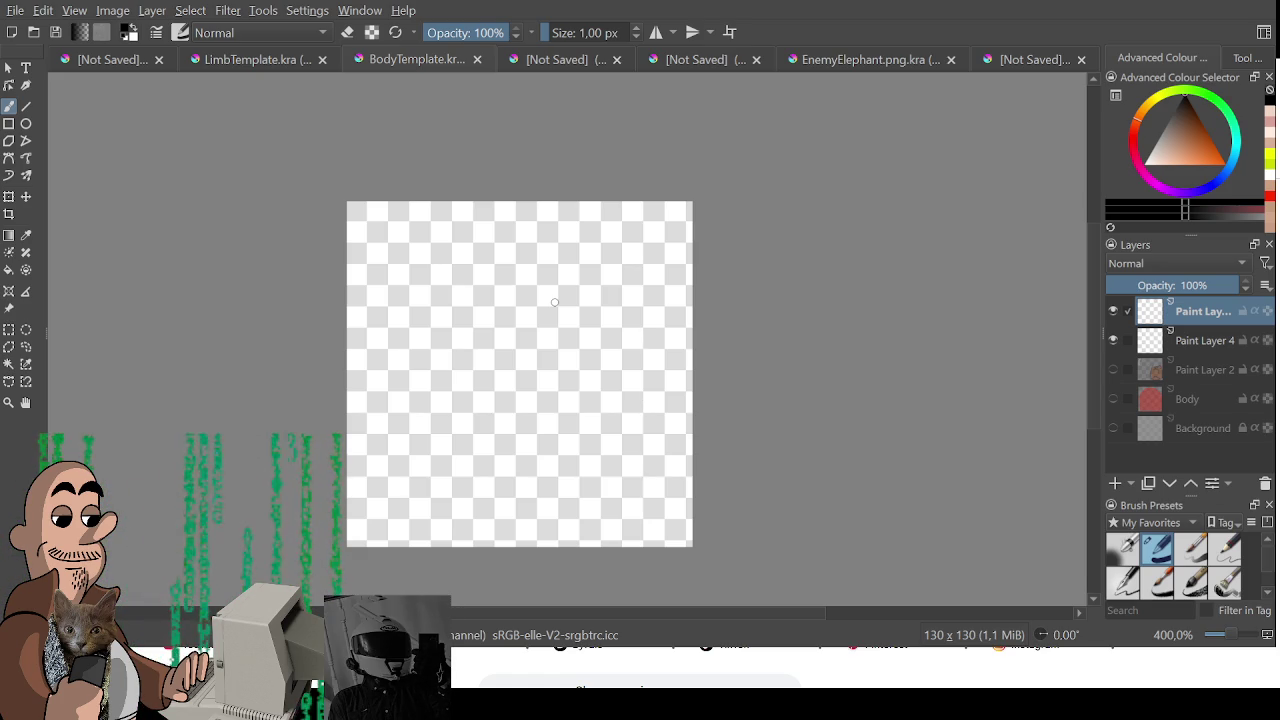
- Sketch the lower left jaw arc, undoing several failed ear and jaw curves
left_click_drag(430, 405, 545, 425)
key("ctrl+z")
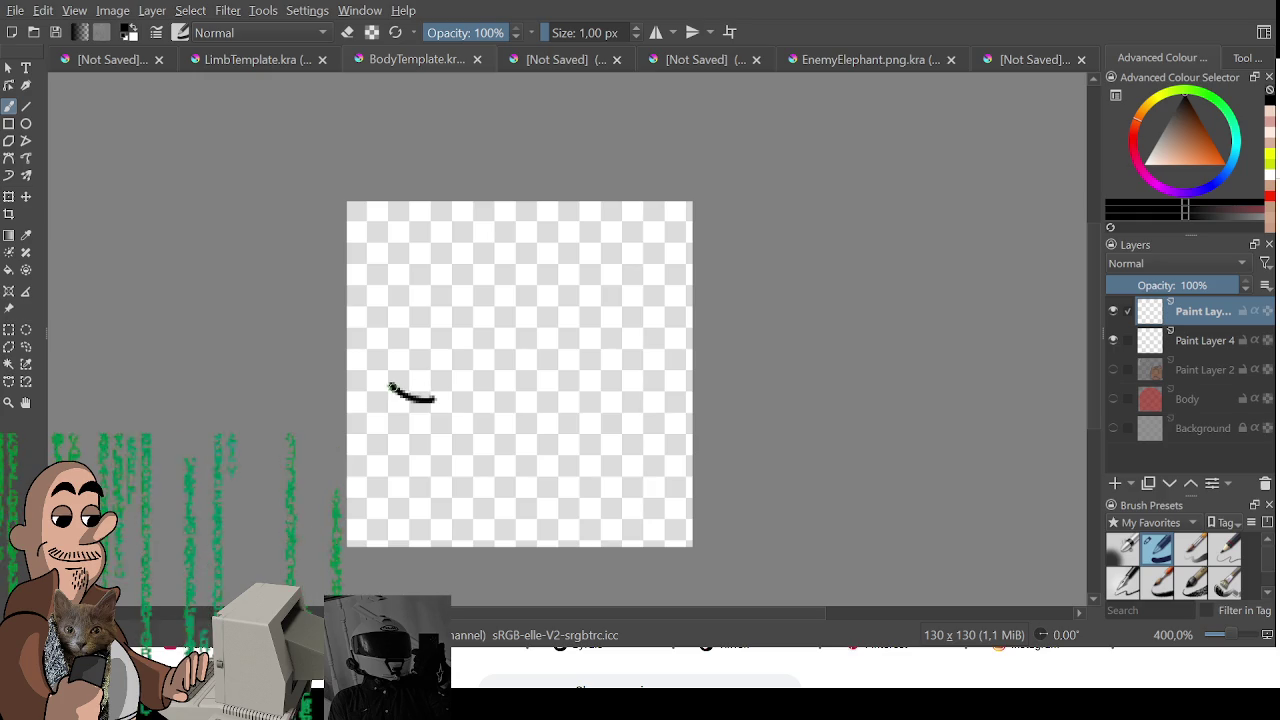
left_click_drag(402, 394, 497, 333)
key("ctrl+z")
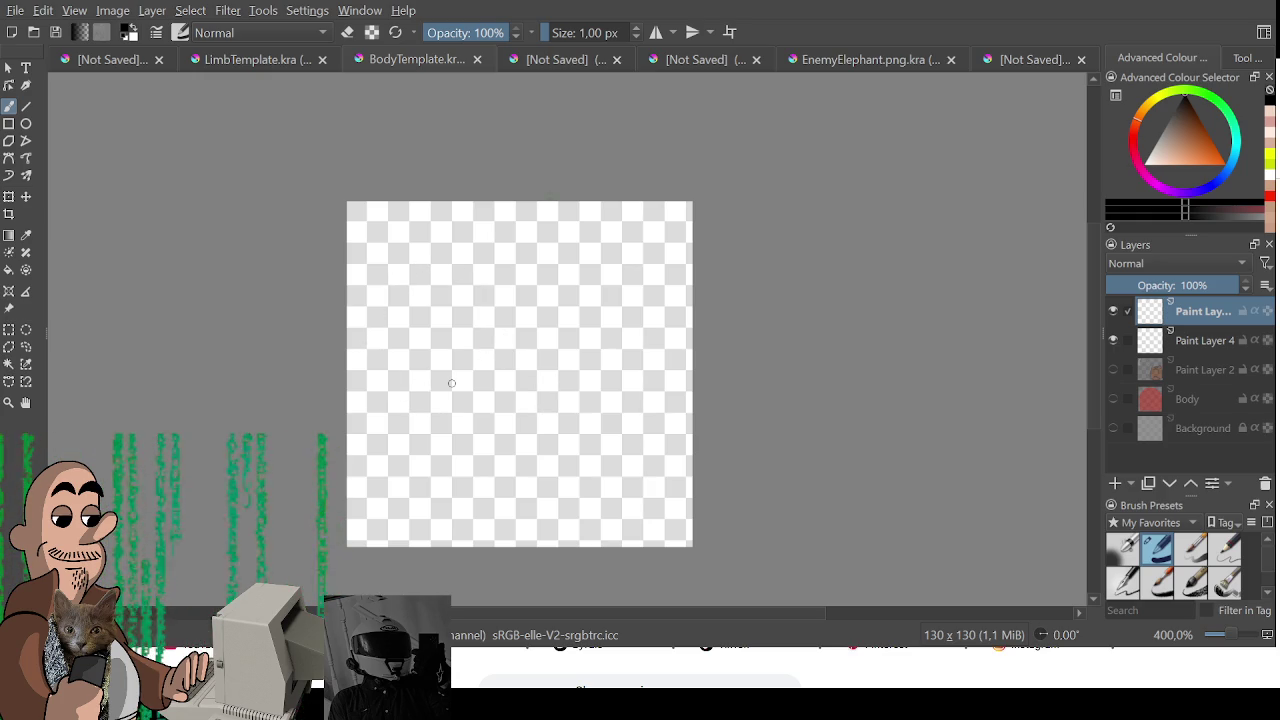
left_click_drag(437, 469, 390, 372)
key("ctrl+z")
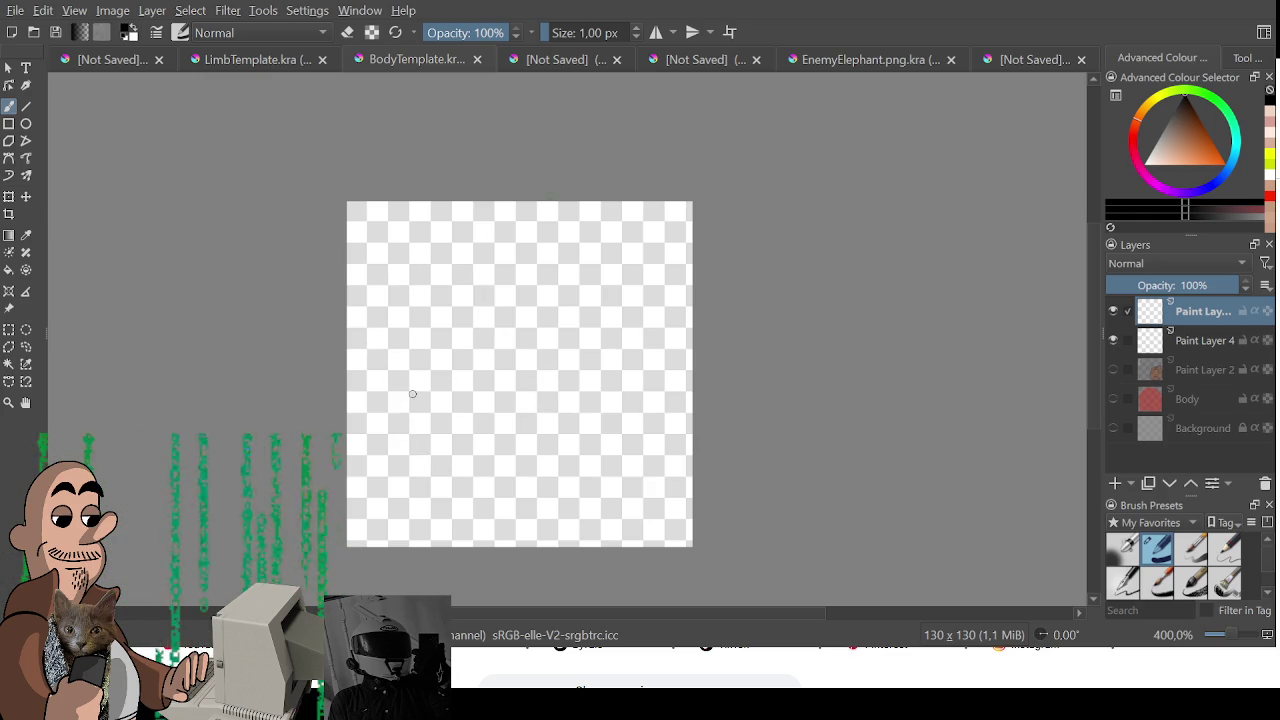
mouse_move(517, 498)
left_mouse_down()
mouse_move(434, 477)
mouse_move(381, 358)
left_mouse_up()
key("ctrl+z")
mouse_move(517, 499)
left_mouse_down()
mouse_move(420, 368)
mouse_move(366, 330)
mouse_move(425, 262)
mouse_move(474, 306)
mouse_move(585, 296)
mouse_move(657, 371)
mouse_move(643, 386)
left_mouse_up()
key("ctrl+z")
key("ctrl+z")
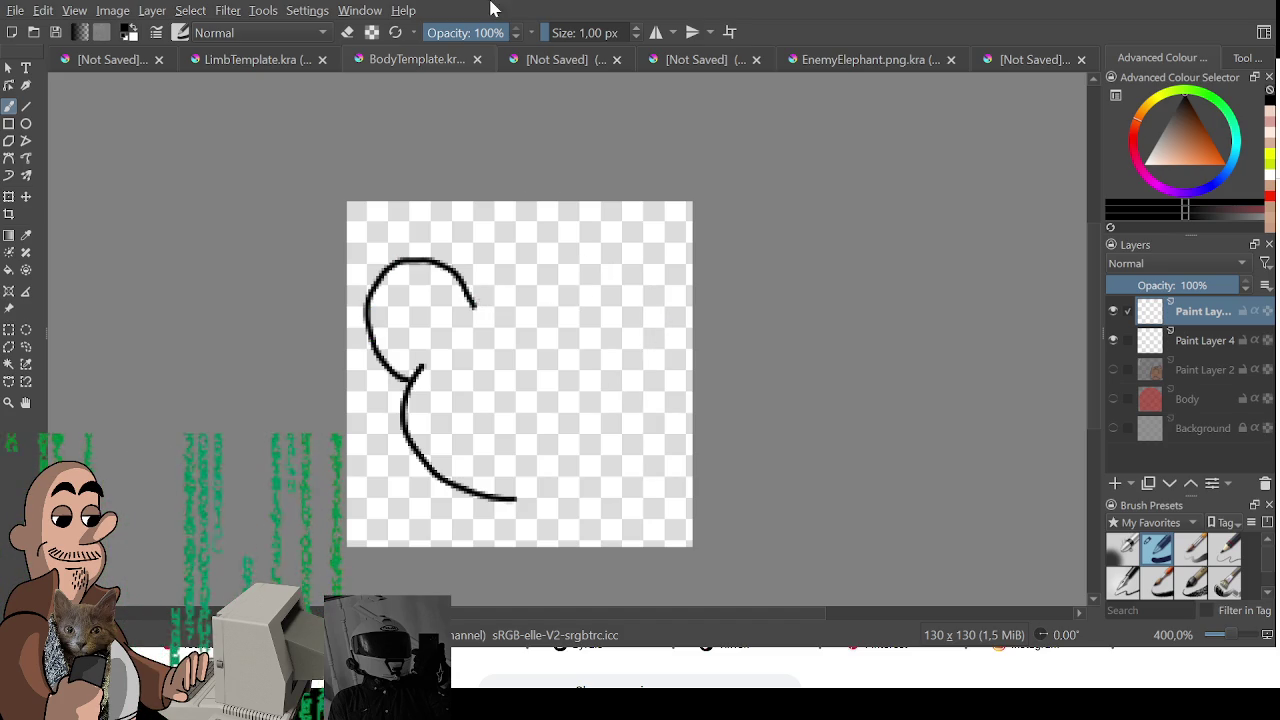
key("ctrl+z")
key("ctrl+z")
- Draw the left ear's upper curl and the round right ear, undoing failed tries
mouse_move(396, 380)
left_mouse_down()
mouse_move(400, 262)
mouse_move(446, 258)
left_mouse_up()
key("ctrl+z")
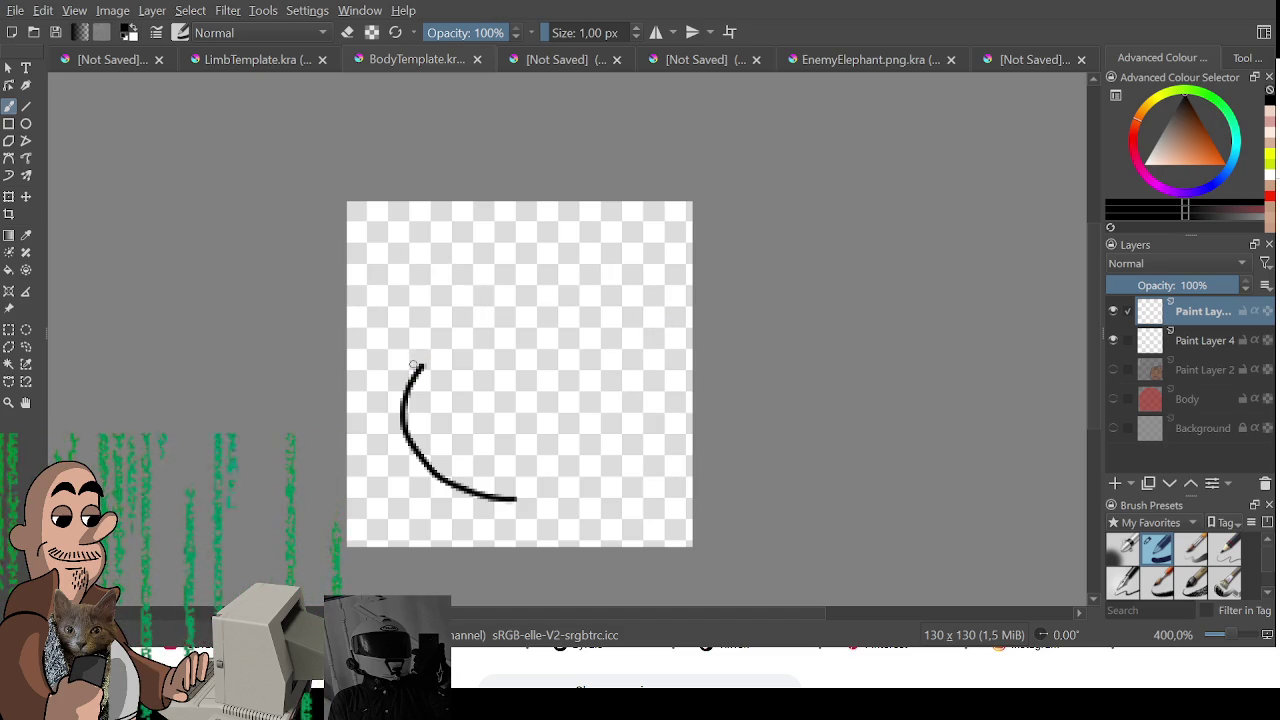
mouse_move(398, 376)
left_mouse_down()
mouse_move(391, 274)
mouse_move(436, 290)
left_mouse_up()
key("ctrl+z")
mouse_move(422, 372)
left_mouse_down()
mouse_move(382, 276)
mouse_move(588, 293)
mouse_move(645, 350)
left_mouse_up()
key("ctrl+z")
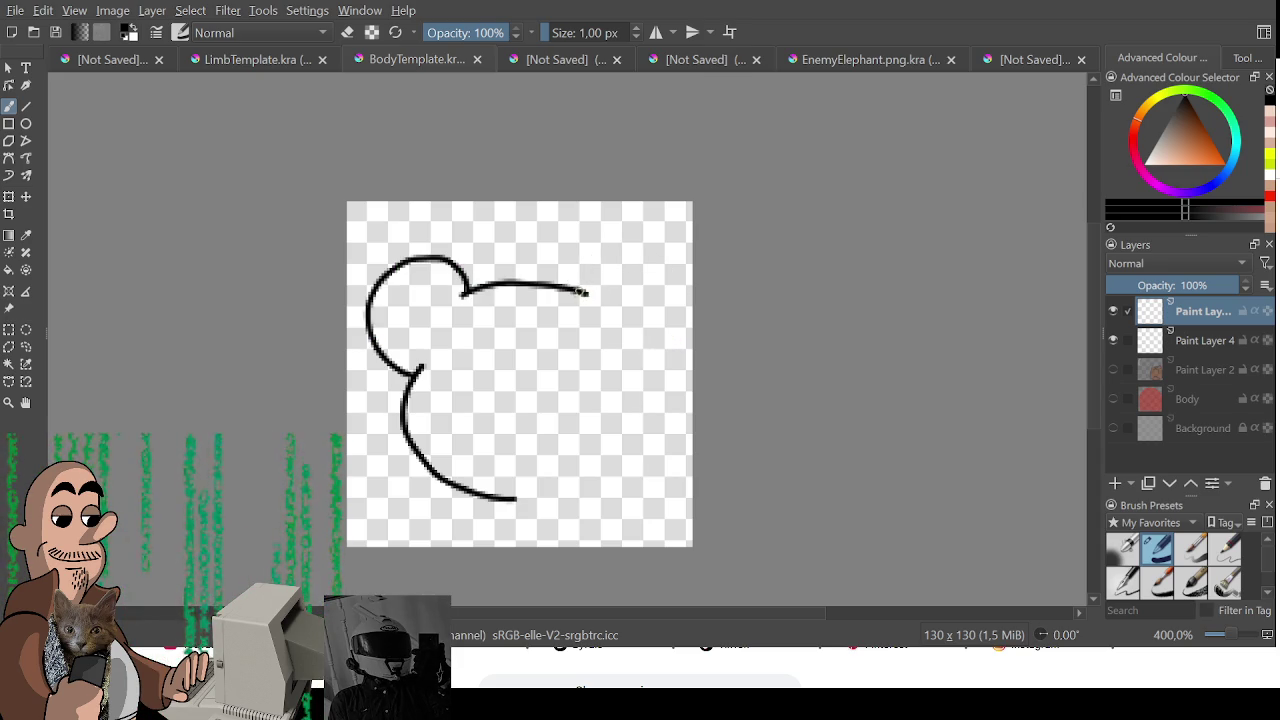
mouse_move(573, 289)
left_mouse_down()
mouse_move(657, 272)
mouse_move(670, 336)
left_mouse_up()
key("ctrl+z")
mouse_move(577, 270)
left_mouse_down()
mouse_move(645, 252)
mouse_move(665, 336)
mouse_move(515, 497)
left_mouse_up()
key("ctrl+z")
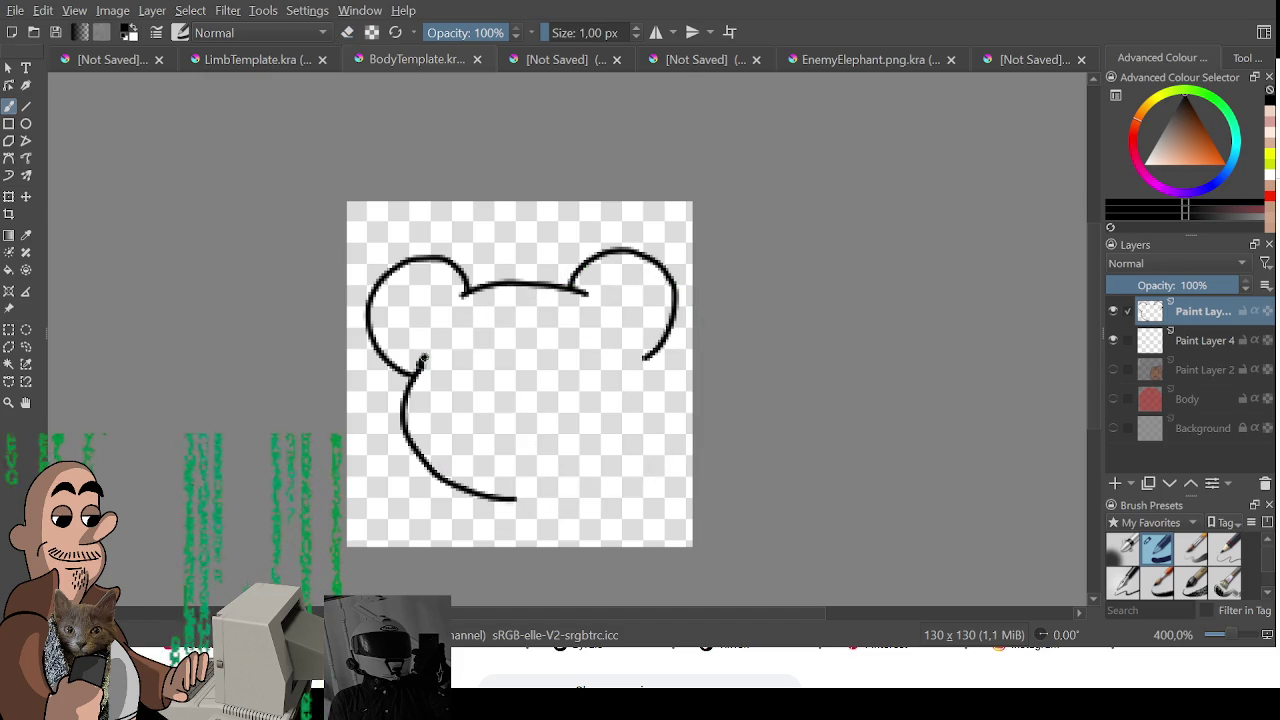
- Try several cheek curves across the face, then turn on stroke stabilising in Tool Options
left_click_drag(420, 364, 540, 315)
key("ctrl+z")
mouse_move(420, 364)
left_mouse_down()
mouse_move(452, 338)
mouse_move(534, 315)
mouse_move(606, 350)
mouse_move(625, 398)
mouse_move(617, 445)
left_mouse_up()
key("ctrl+z")
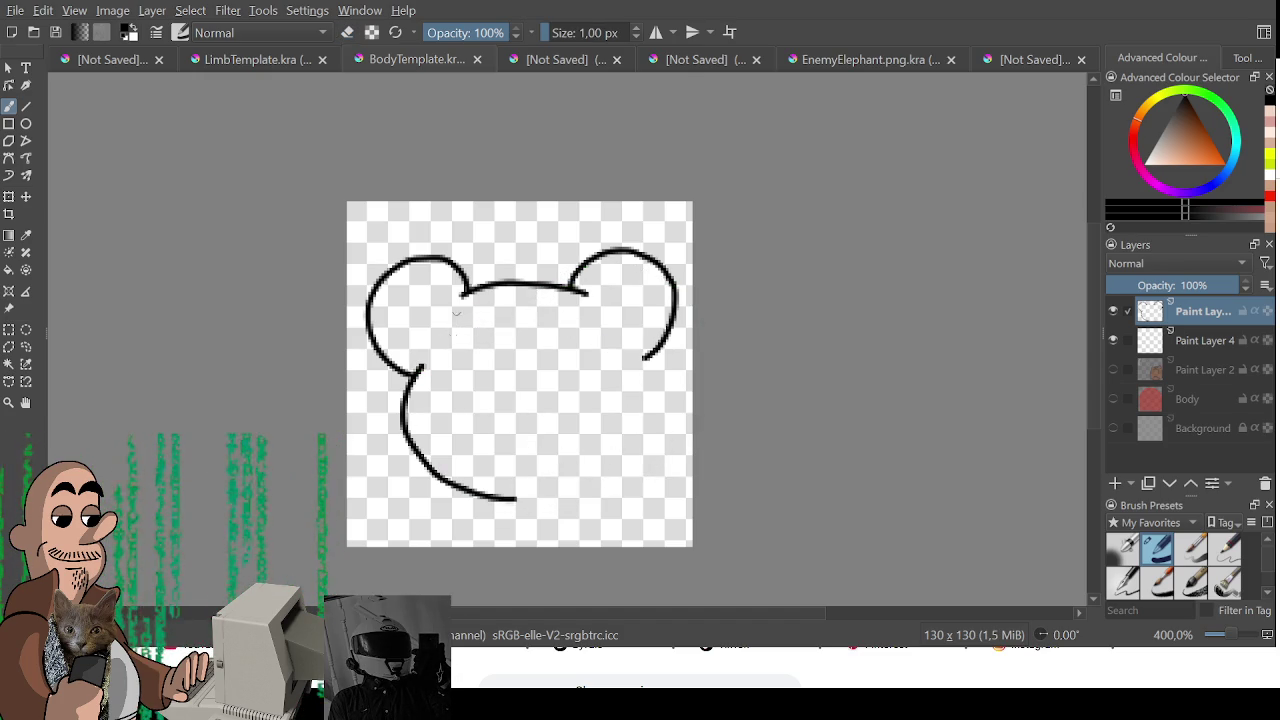
mouse_move(415, 372)
left_mouse_down()
mouse_move(504, 322)
mouse_move(545, 318)
left_mouse_up()
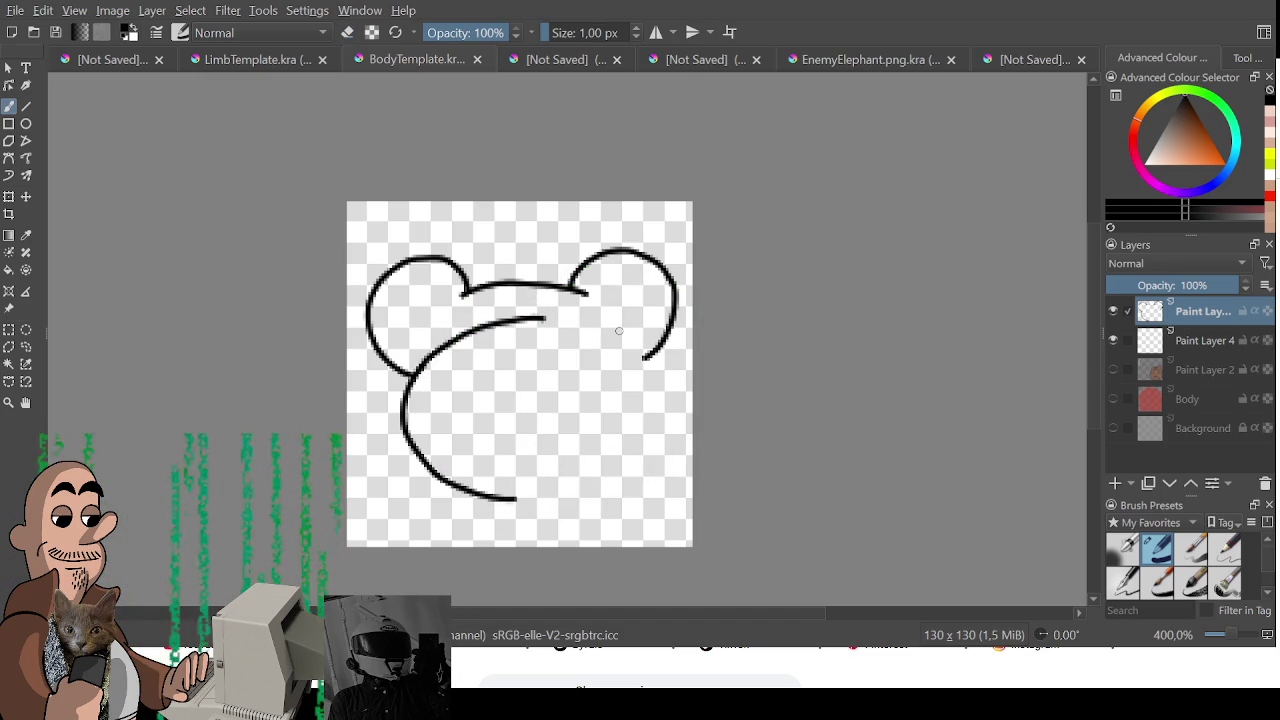
key("ctrl+z")
left_click(1245, 58)
left_click(1245, 100)
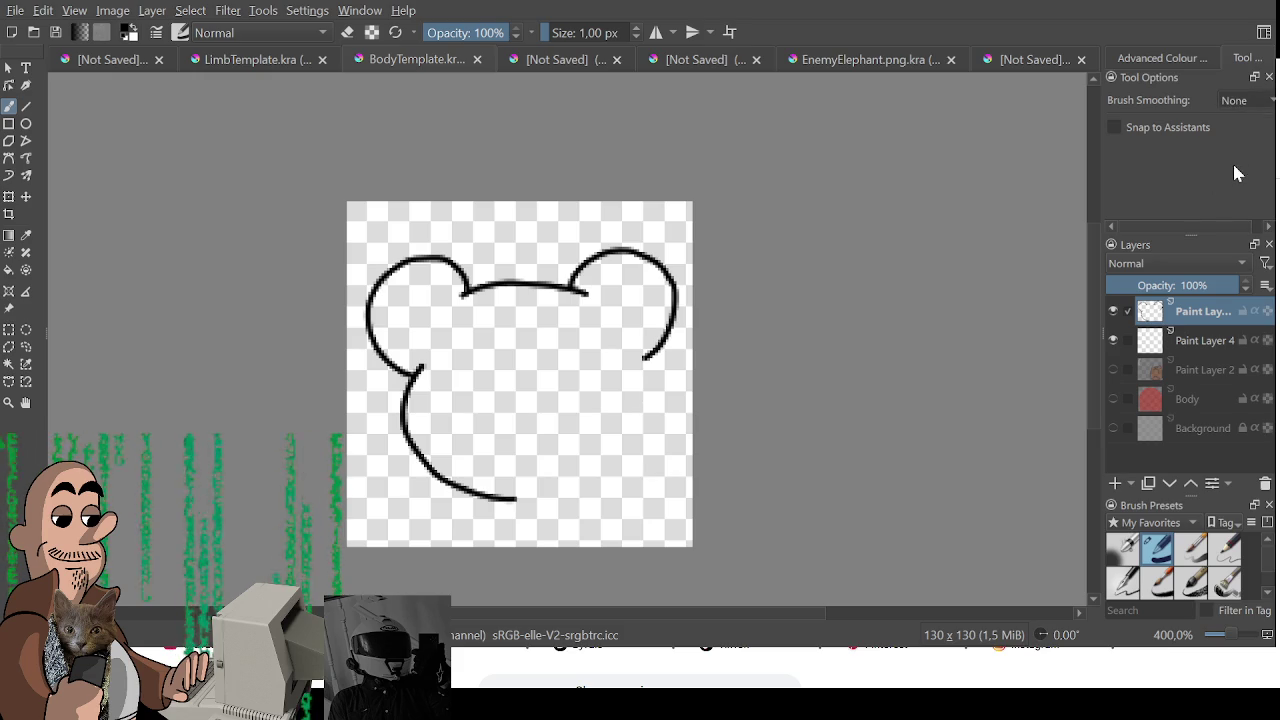
- Confirm stabiliser smoothing and draw an inner cheek curve and the right side of the head
left_click(1245, 172)
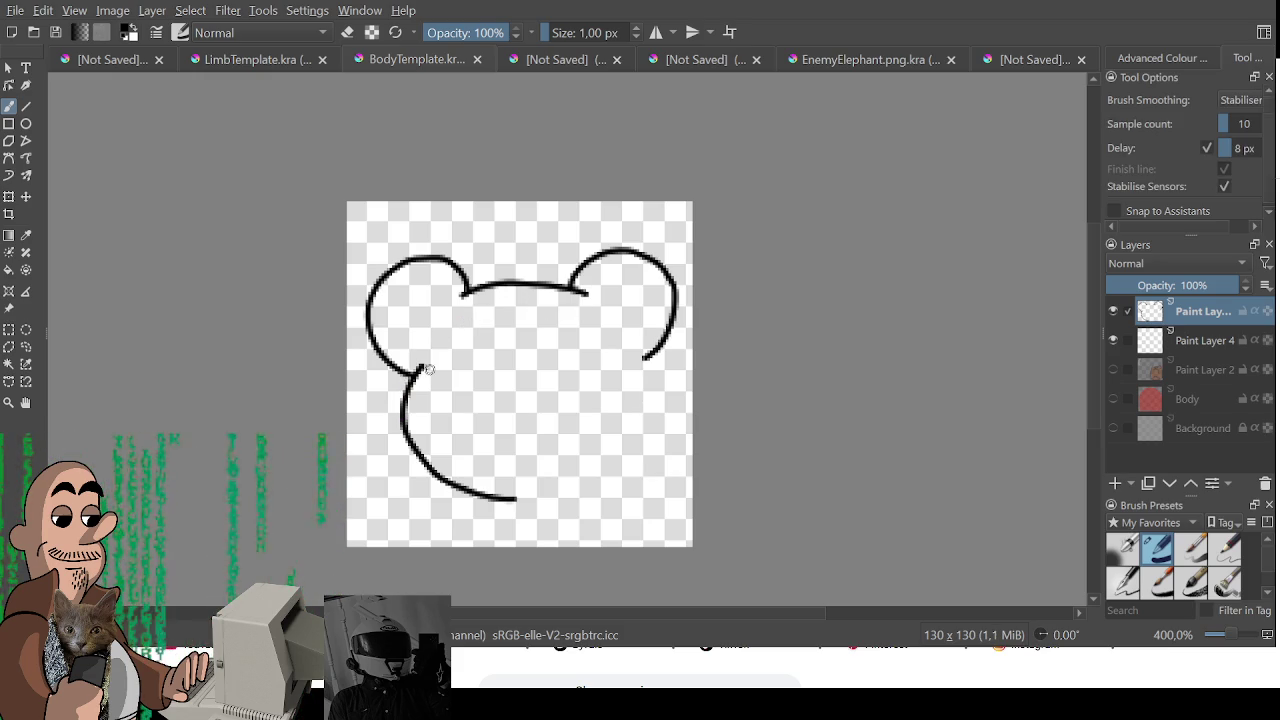
left_click_drag(413, 376, 611, 440)
key("ctrl+z")
left_click_drag(437, 392, 525, 480)
key("ctrl+z")
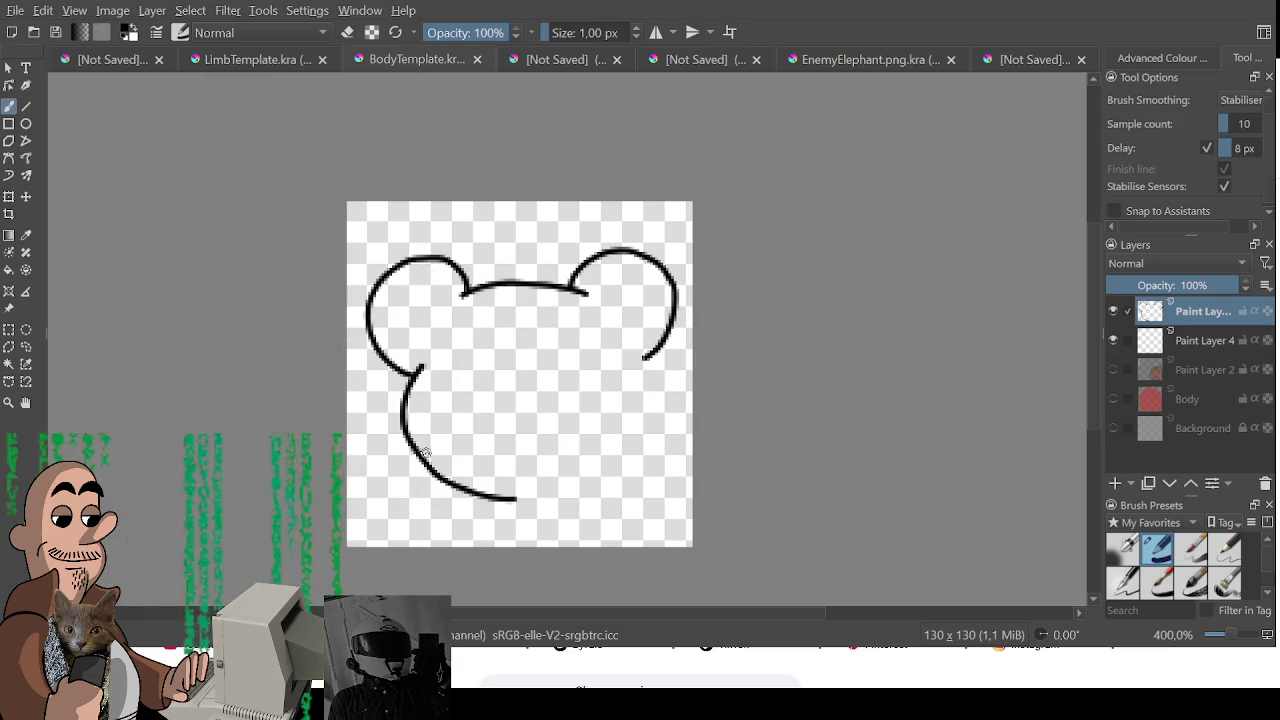
mouse_move(417, 428)
left_mouse_down()
mouse_move(590, 312)
mouse_move(615, 385)
left_mouse_up()
key("ctrl+z")
mouse_move(452, 478)
left_mouse_down()
mouse_move(428, 450)
mouse_move(490, 322)
mouse_move(621, 398)
mouse_move(556, 492)
mouse_move(518, 499)
left_mouse_up()
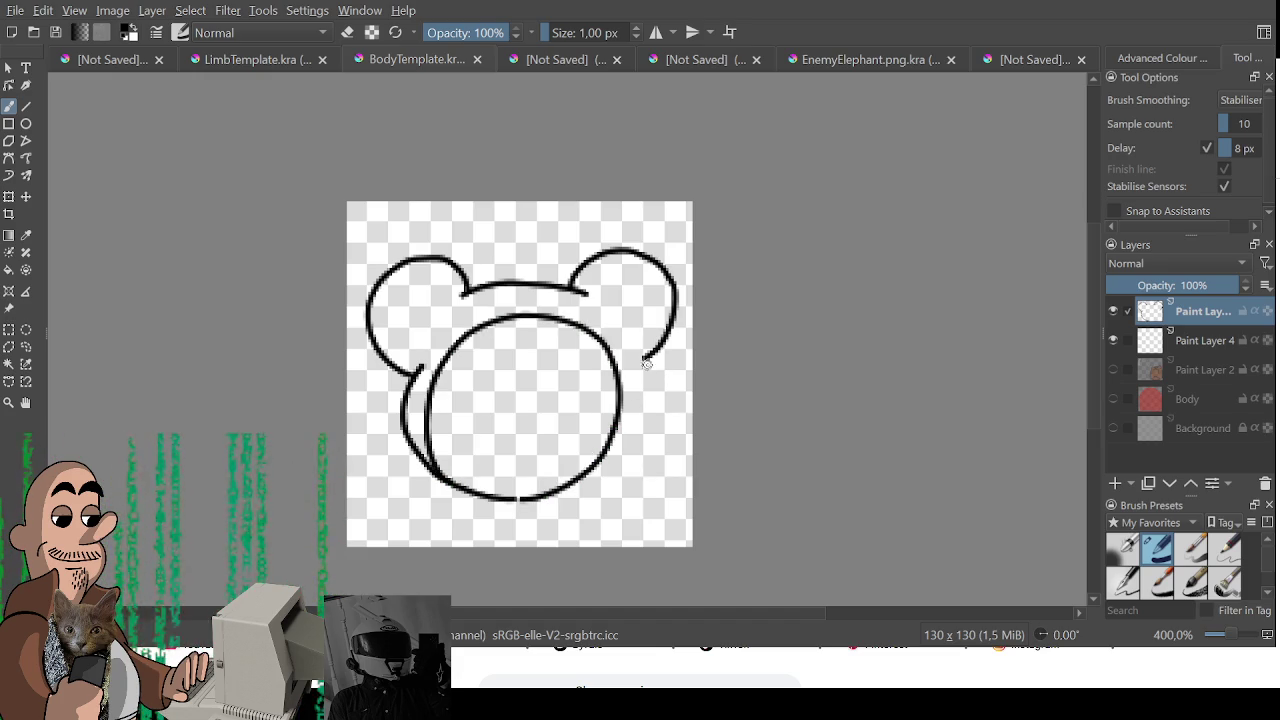
left_click_drag(644, 362, 619, 446)
- Switch to a large eraser and wipe the whole bear-eared drawing off the layer
key("e")
left_click_drag(543, 420, 538, 354)
mouse_move(424, 366)
left_mouse_down()
mouse_move(410, 392)
mouse_move(392, 372)
mouse_move(414, 452)
left_mouse_up()
key("e")
key("e")
key("e")
key("ctrl+z")
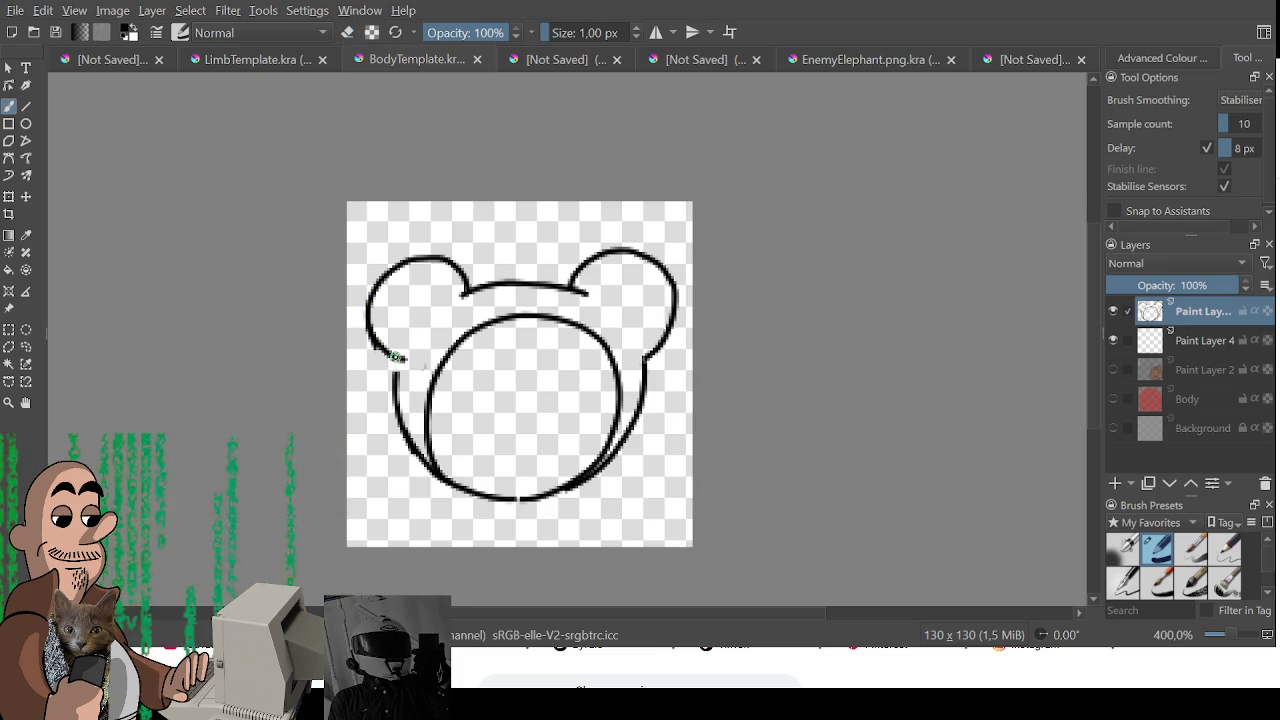
key("e")
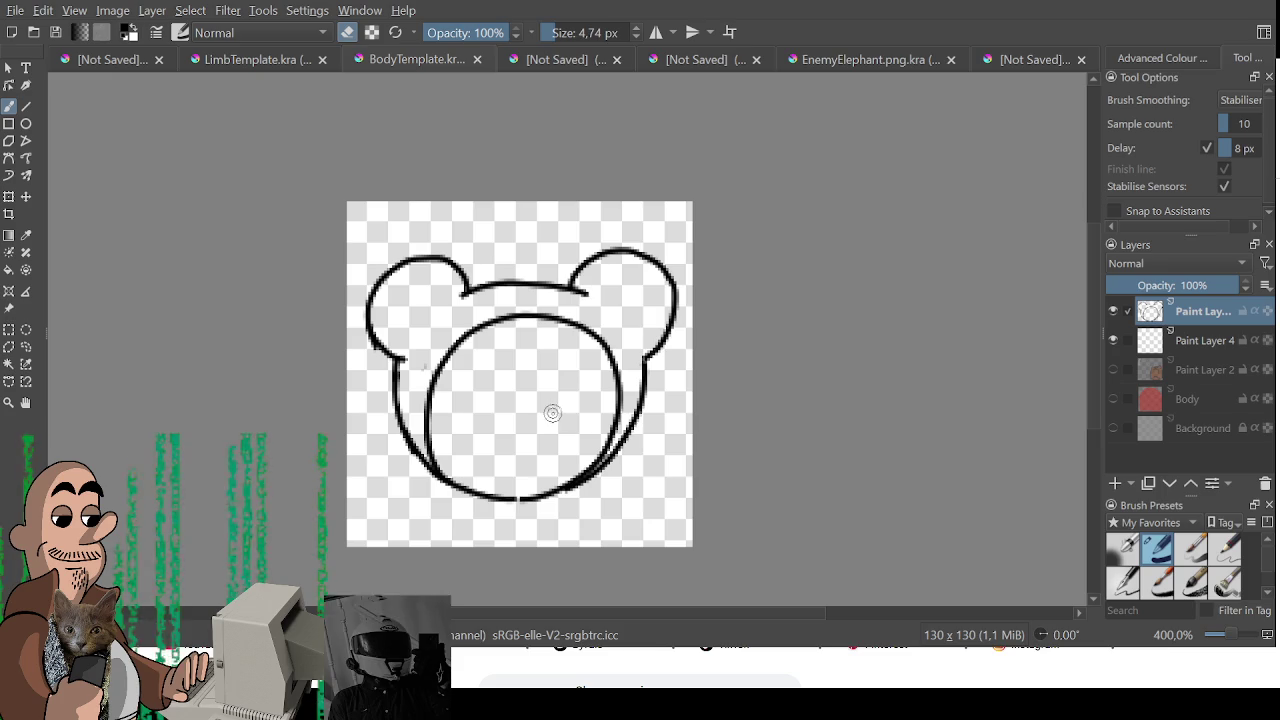
key("e")
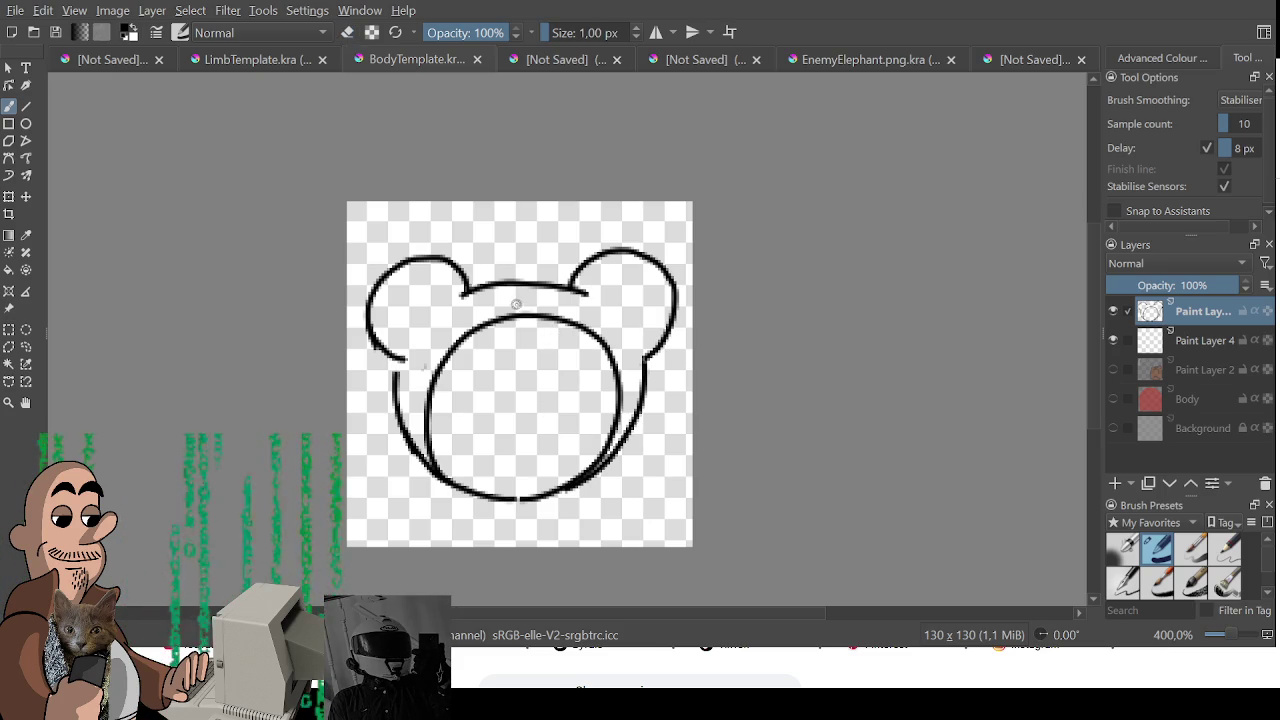
key("e")
left_click_drag(600, 300, 420, 420)
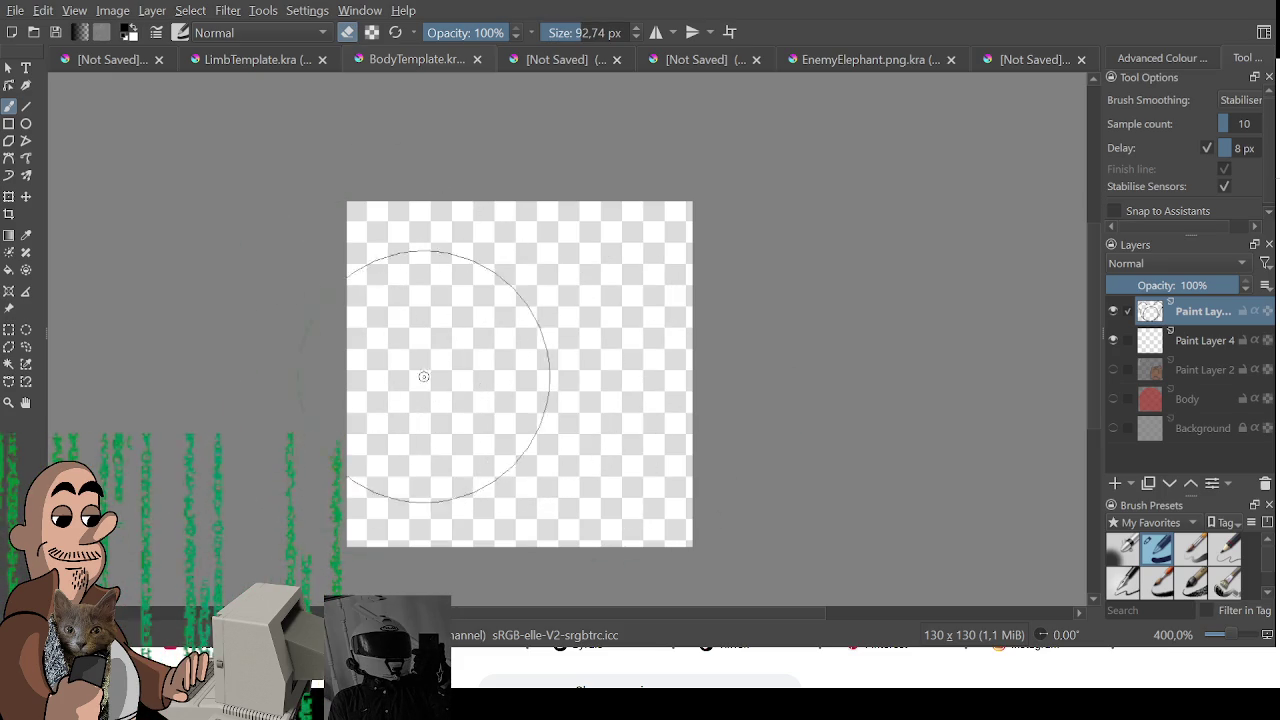
- Draw a chin curve across the lower canvas with the thin brush after several undone tries
key("e")
left_click_drag(413, 345, 435, 462)
key("ctrl+z")
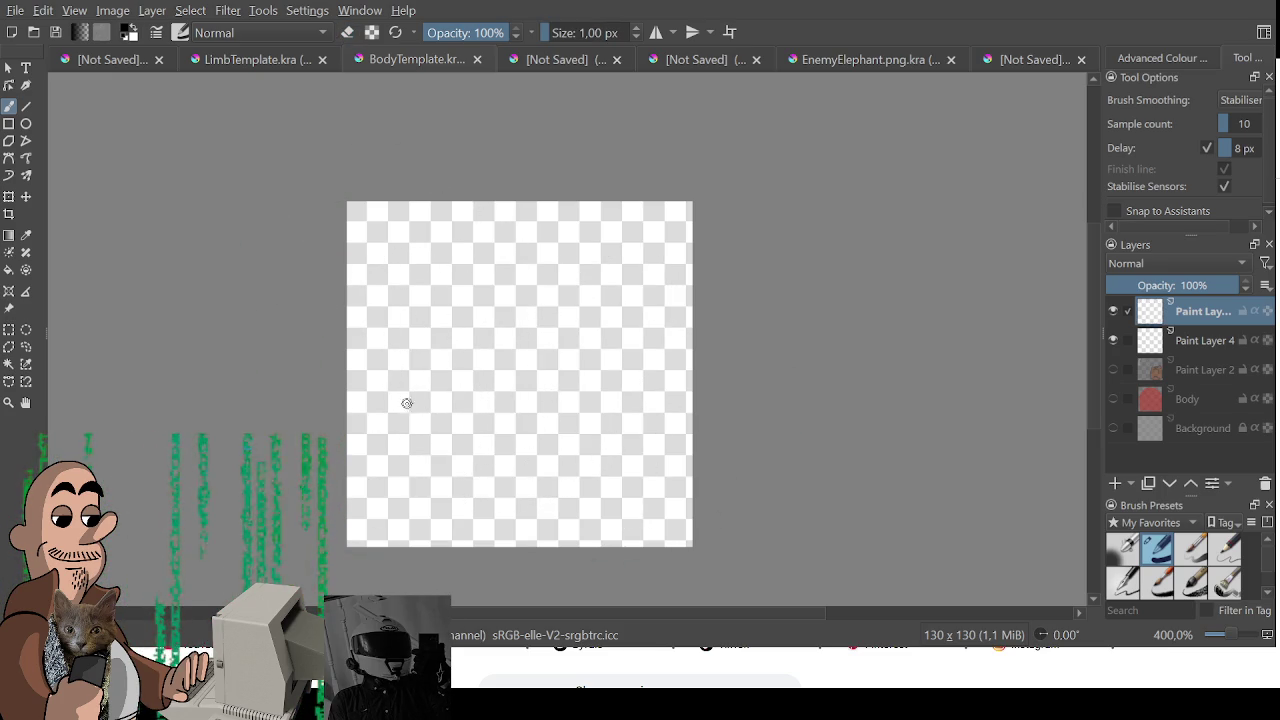
left_click_drag(400, 418, 606, 442)
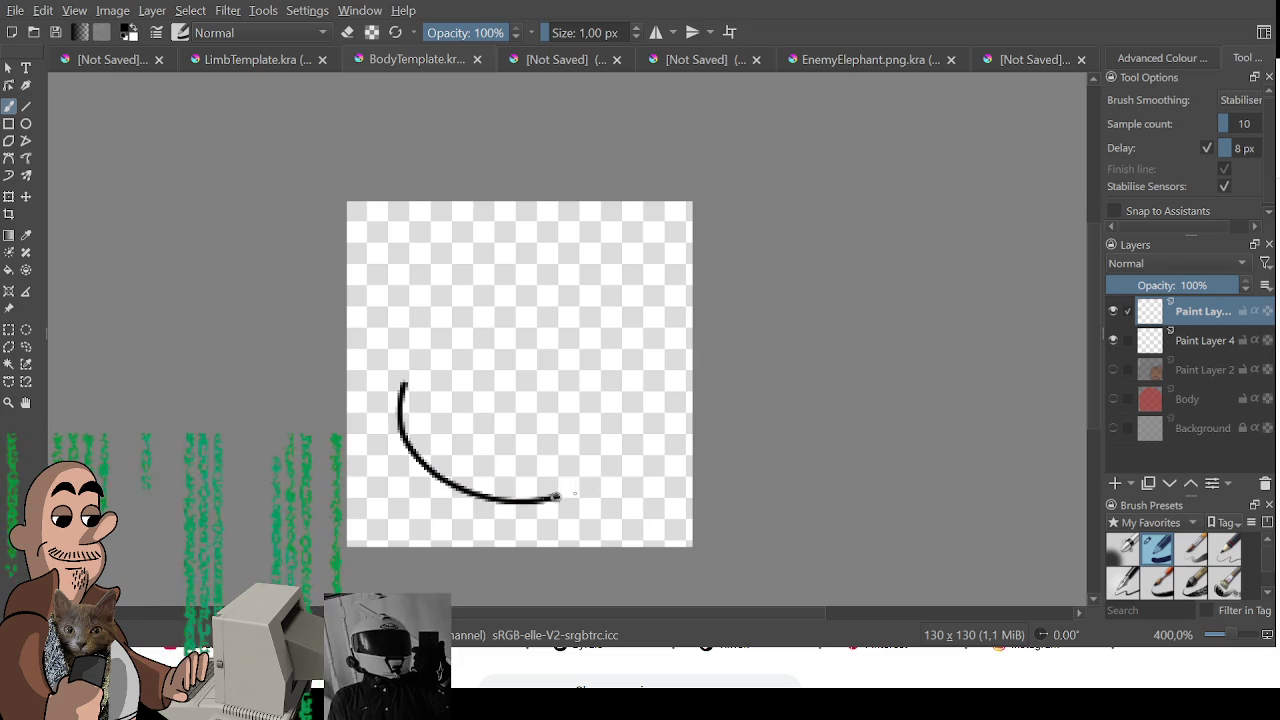
key("ctrl+z")
mouse_move(438, 408)
left_mouse_down()
mouse_move(500, 486)
mouse_move(608, 463)
mouse_move(630, 418)
left_mouse_up()
key("ctrl+z")
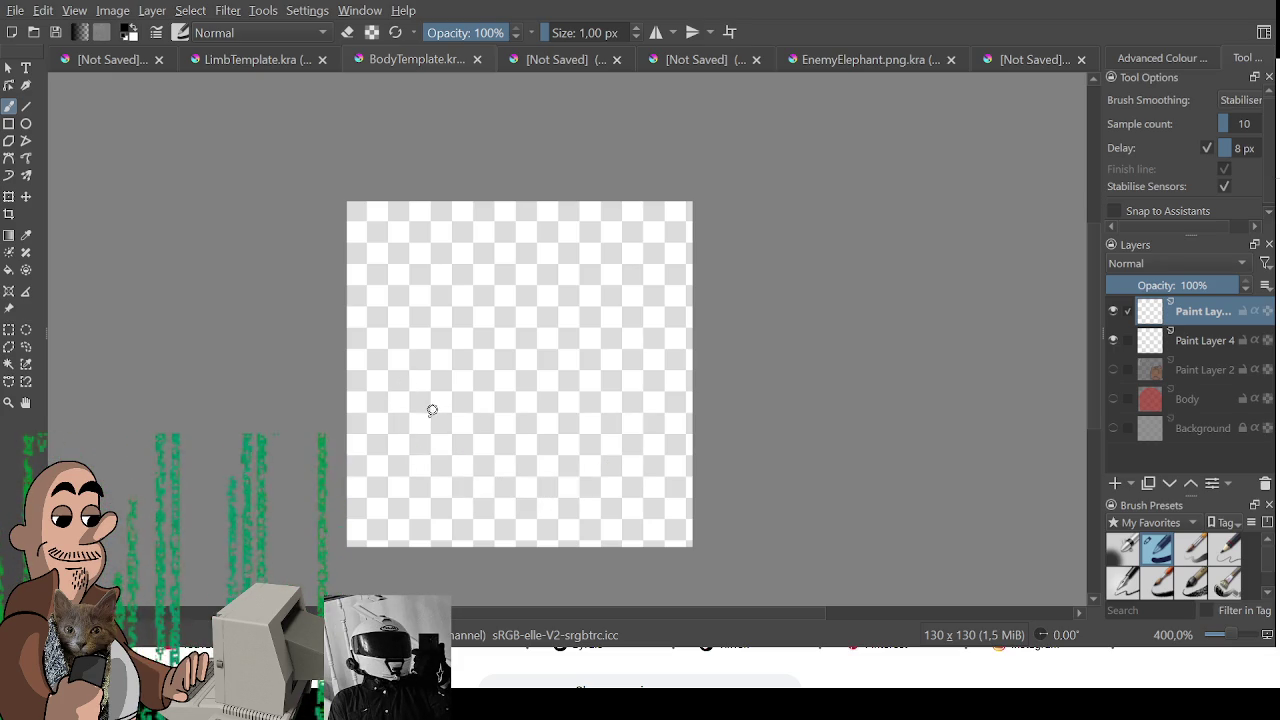
mouse_move(436, 455)
left_mouse_down()
mouse_move(523, 496)
mouse_move(611, 464)
left_mouse_up()
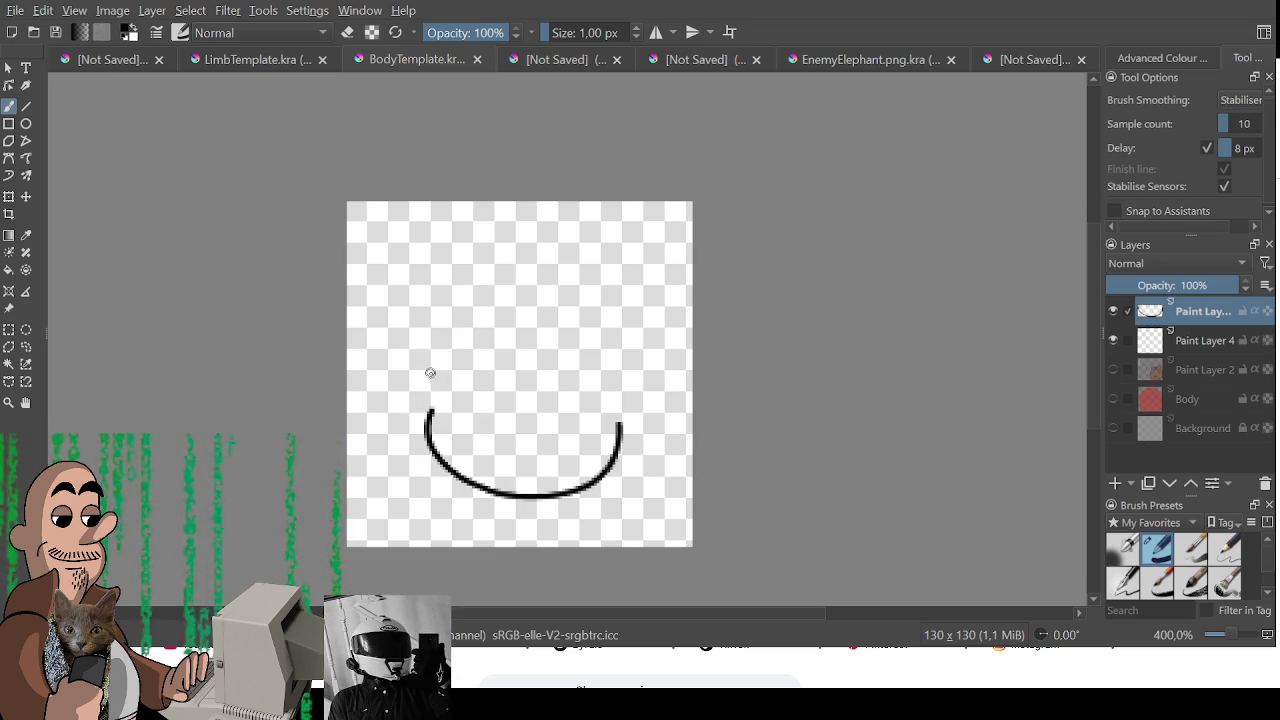
- Erase most of that chin stroke and redraw a clean U-shaped chin line
key("e")
key("bracketleft")
key("bracketleft")
key("bracketleft")
key("bracketleft")
key("bracketleft")
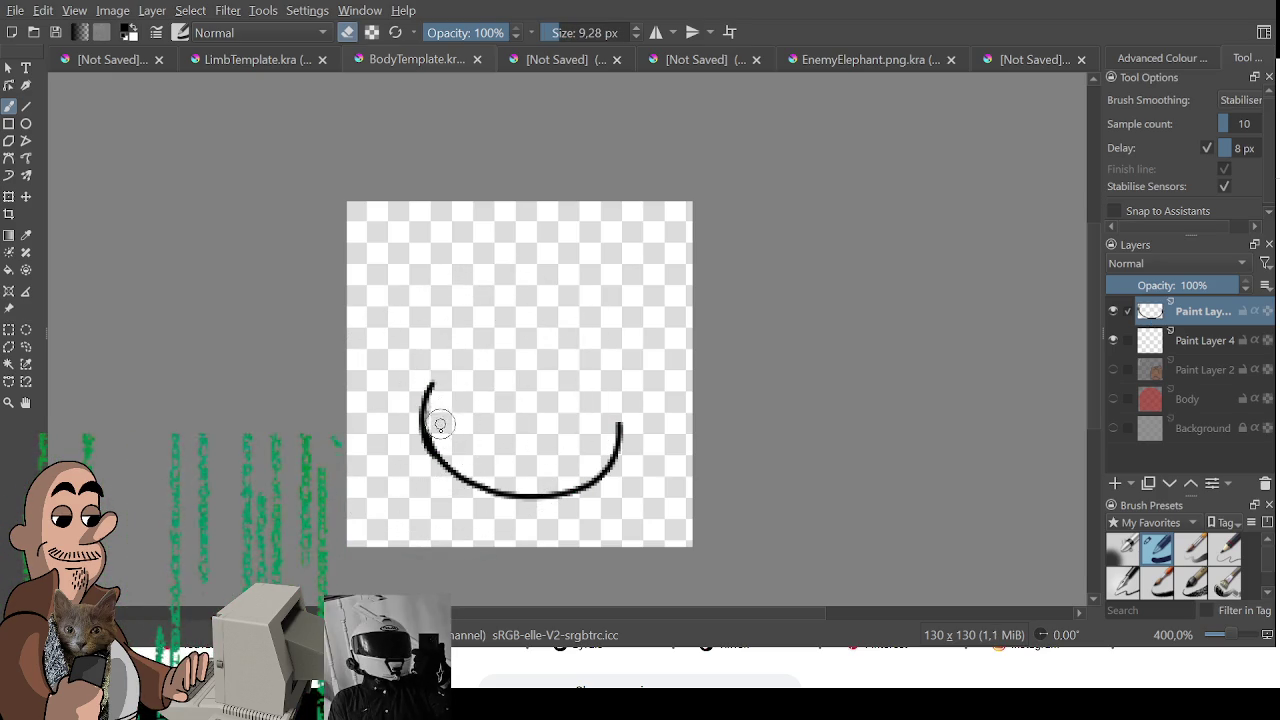
key("e")
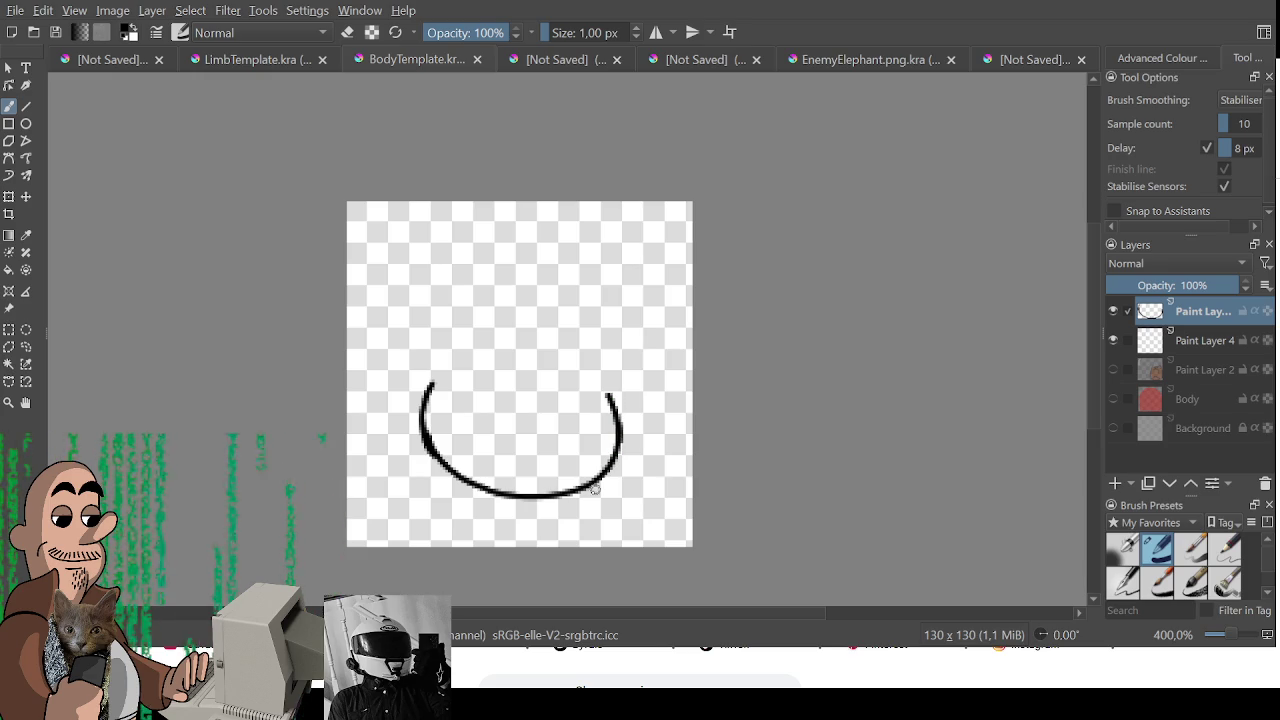
key("e")
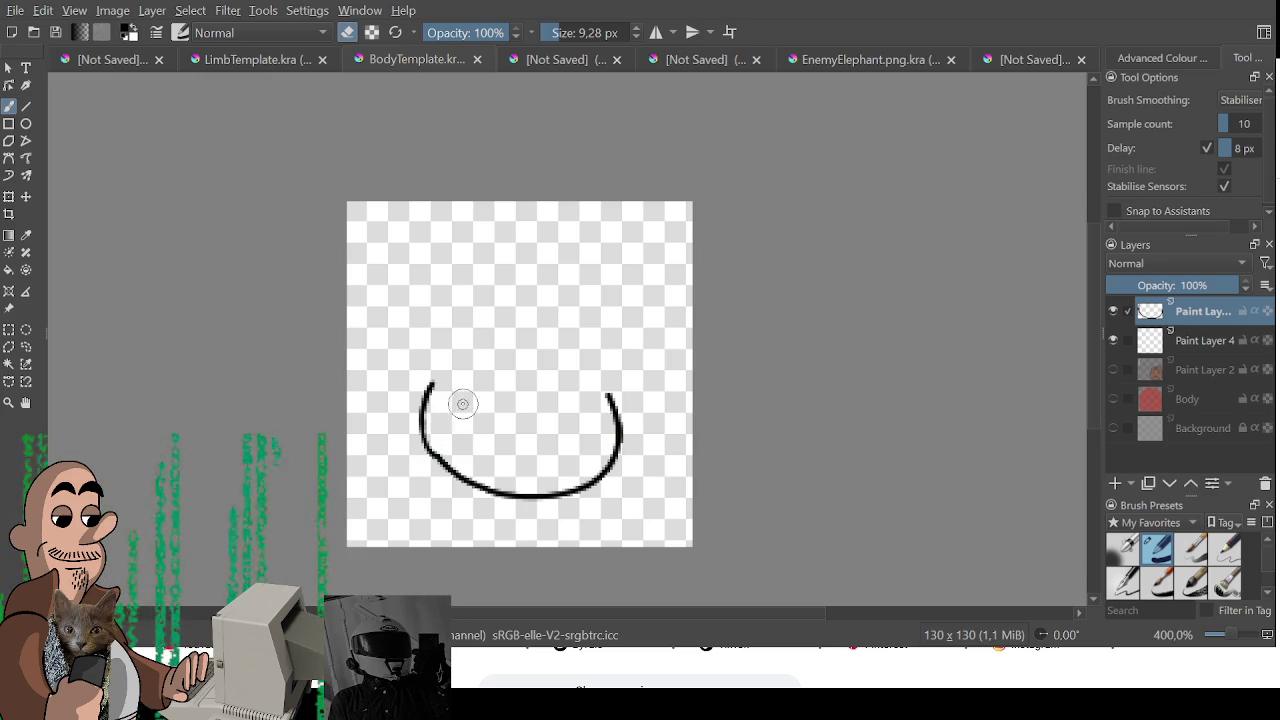
key("e")
key("e")
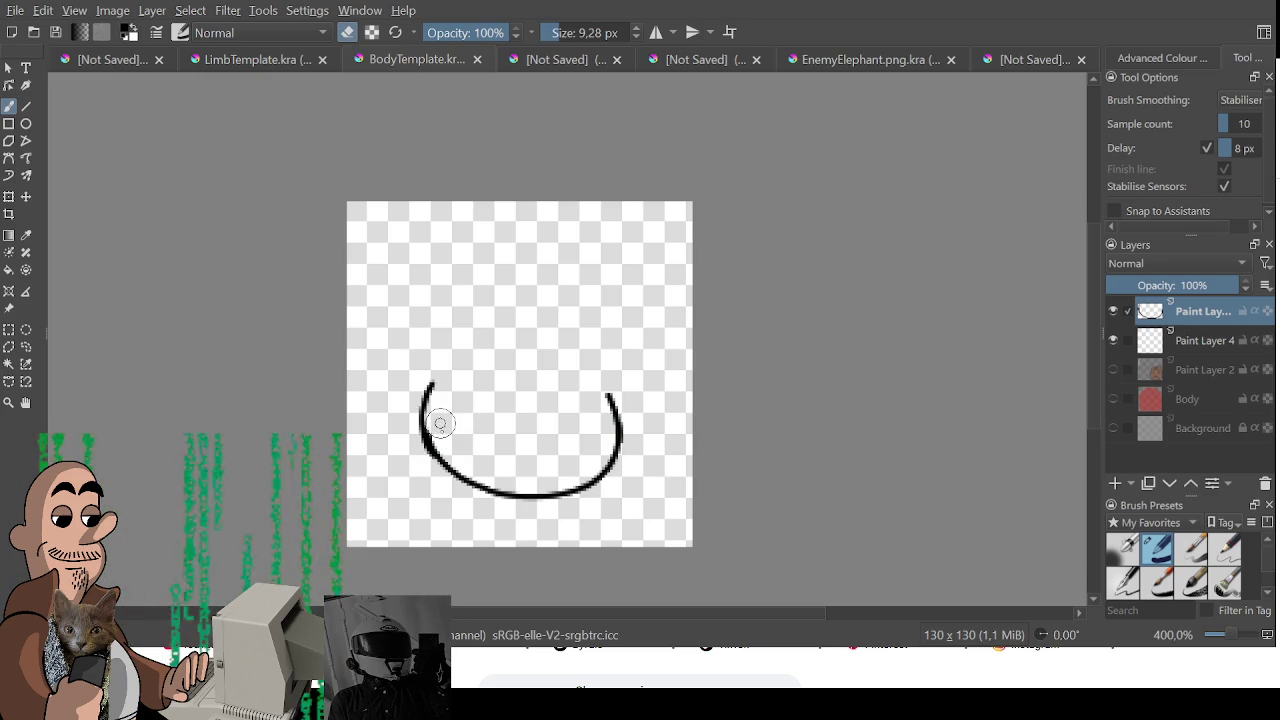
key("e")
key("e")
mouse_move(628, 422)
left_mouse_down()
mouse_move(614, 466)
mouse_move(583, 477)
mouse_move(491, 451)
mouse_move(416, 380)
mouse_move(449, 466)
left_mouse_up()
key("e")
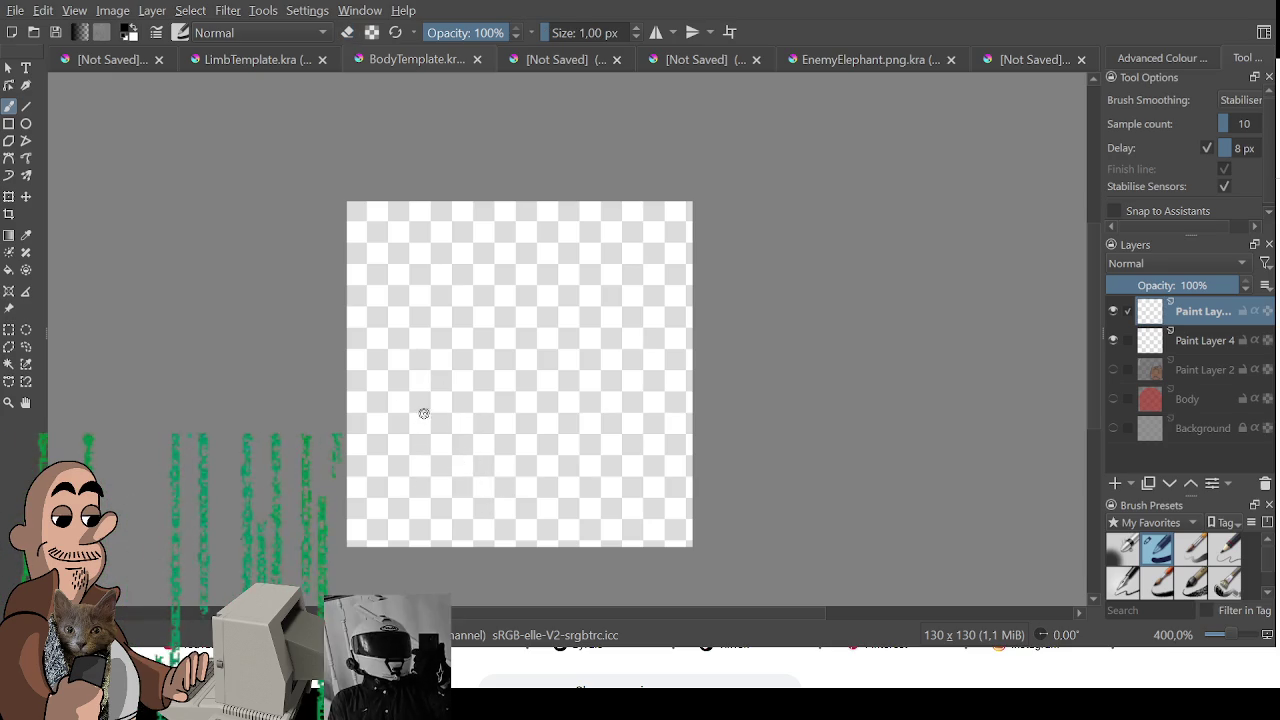
mouse_move(426, 412)
left_mouse_down()
mouse_move(428, 445)
mouse_move(514, 491)
mouse_move(625, 440)
left_mouse_up()
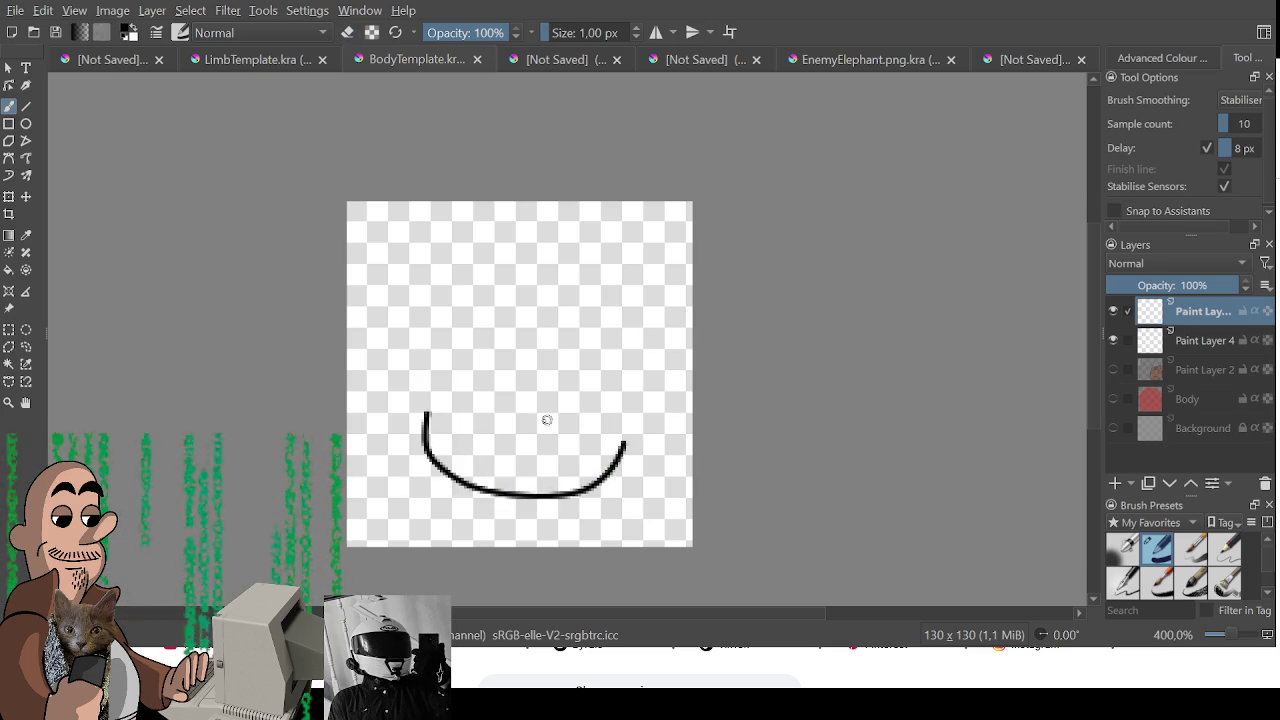
- Redraw the U-shaped bottom of the head and draw the left ear curving up from it
key("ctrl+z")
mouse_move(428, 426)
left_mouse_down()
mouse_move(457, 491)
mouse_move(586, 471)
mouse_move(625, 420)
left_mouse_up()
key("ctrl+z")
mouse_move(437, 408)
left_mouse_down()
mouse_move(433, 480)
mouse_move(571, 508)
mouse_move(643, 423)
mouse_move(634, 406)
left_mouse_up()
mouse_move(437, 405)
left_mouse_down()
mouse_move(400, 370)
mouse_move(437, 309)
left_mouse_up()
- Draw the head top line across toward the right ear, retrying the strokes with undo
left_click_drag(489, 341, 586, 356)
key("ctrl+z")
left_click_drag(490, 342, 590, 338)
key("ctrl+z")
left_click_drag(481, 346, 590, 340)
key("ctrl+z")
left_click_drag(481, 346, 640, 331)
key("ctrl+z")
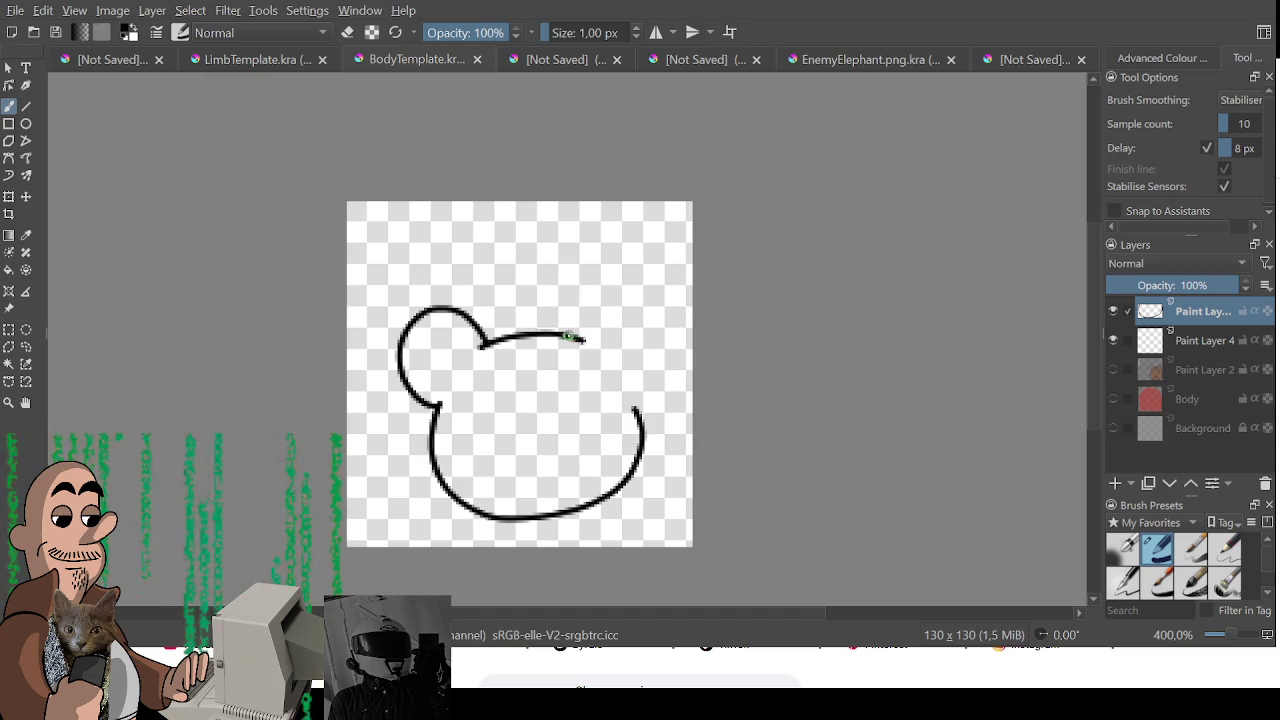
left_click_drag(619, 294, 634, 410)
key("ctrl+z")
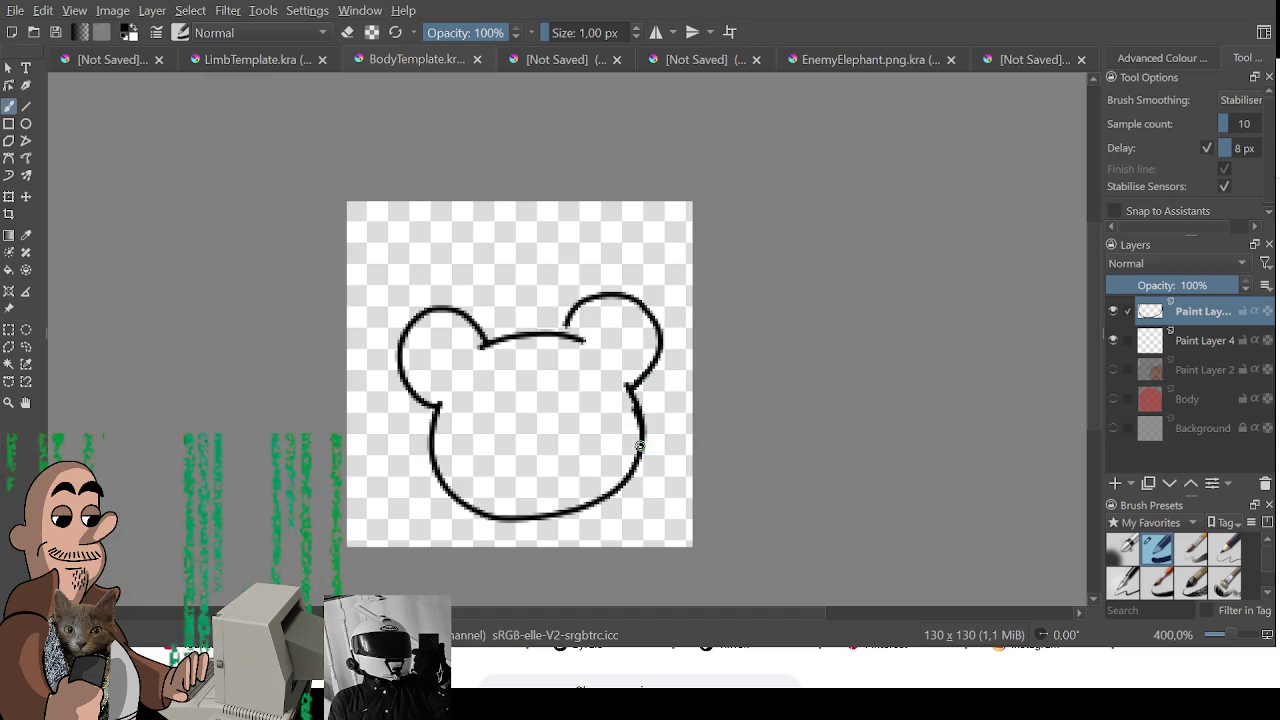
- Draw the inner face curve inside the head, continuing it along the right side
mouse_move(474, 505)
left_mouse_down()
mouse_move(452, 442)
mouse_move(490, 380)
mouse_move(576, 371)
mouse_move(640, 448)
left_mouse_up()
key("ctrl+z")
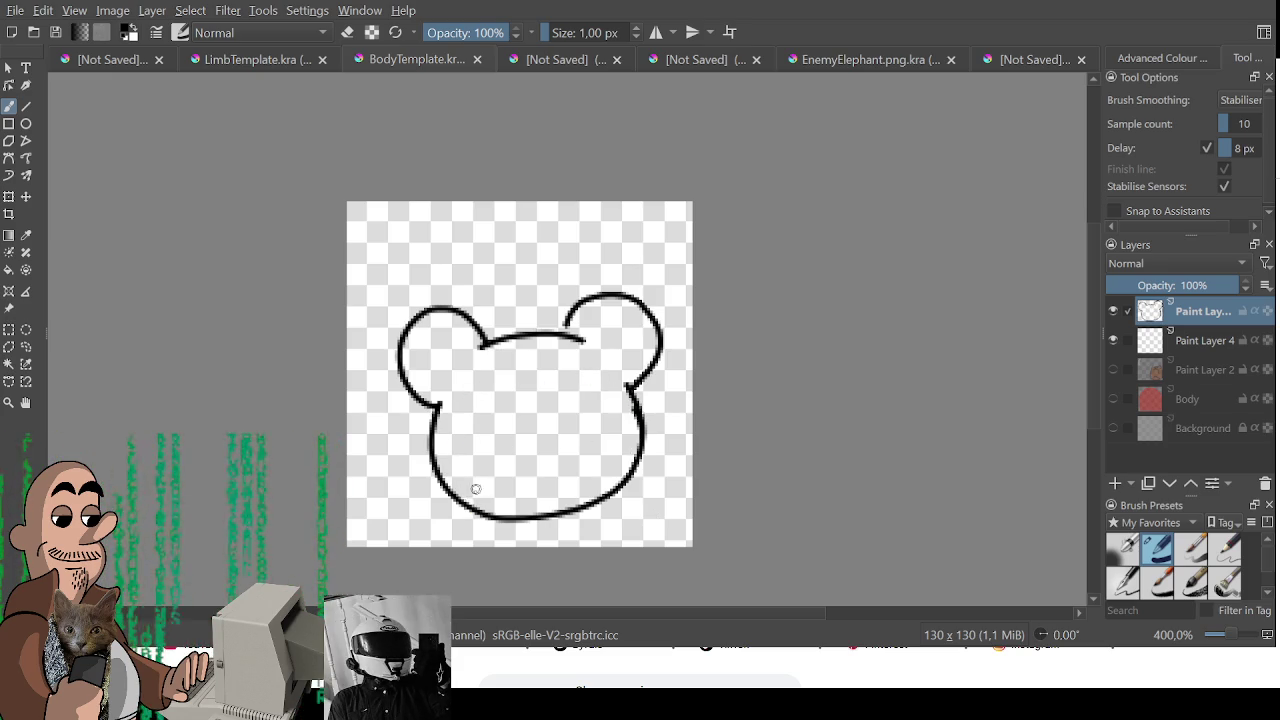
mouse_move(448, 462)
left_mouse_down()
mouse_move(470, 392)
mouse_move(534, 370)
mouse_move(582, 378)
left_mouse_up()
mouse_move(636, 410)
left_mouse_down()
mouse_move(567, 362)
mouse_move(487, 399)
mouse_move(580, 378)
left_mouse_up()
key("e")
key("e")
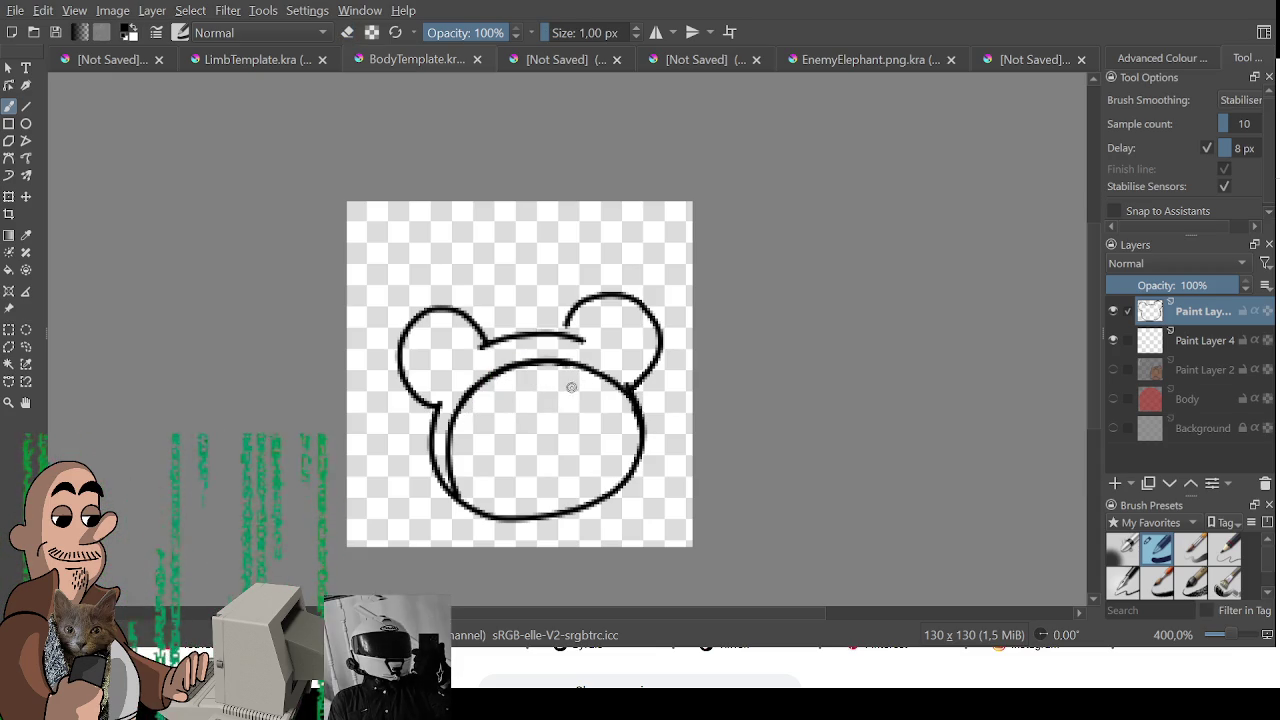
key("ctrl+z")
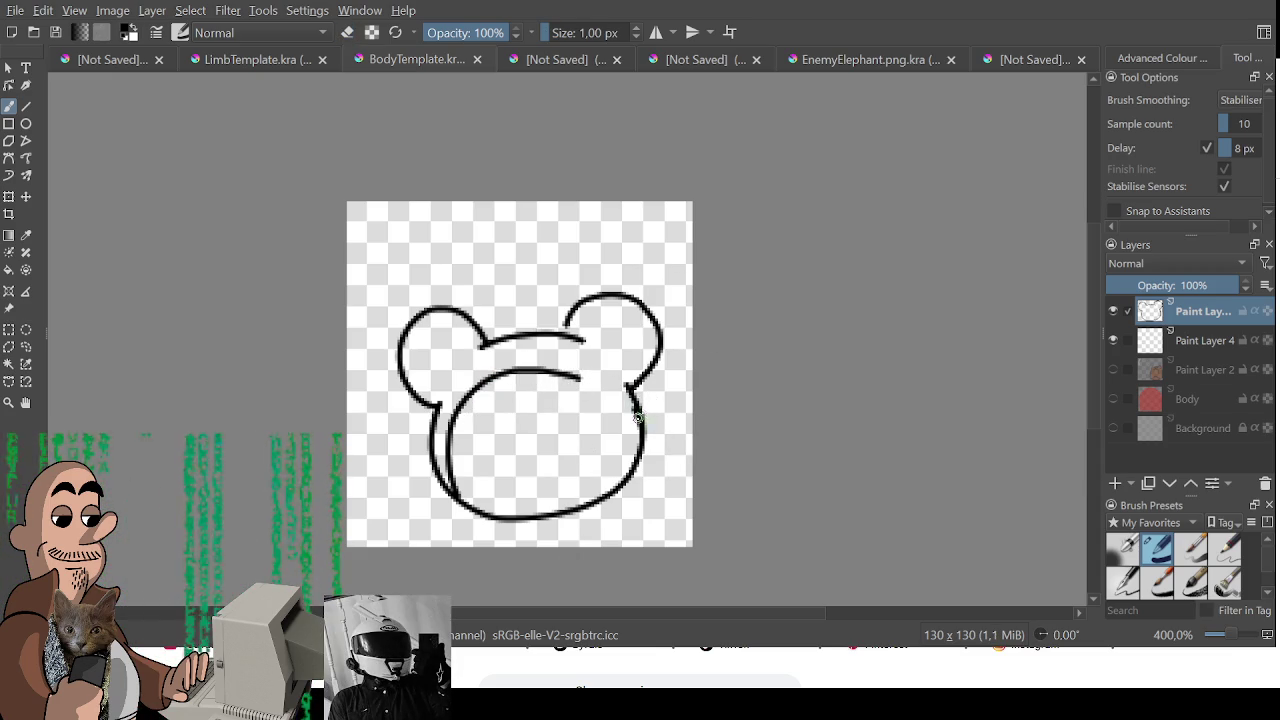
mouse_move(632, 415)
left_mouse_down()
mouse_move(595, 383)
mouse_move(638, 448)
mouse_move(476, 396)
mouse_move(636, 437)
left_mouse_up()
key("ctrl+z")
key("ctrl+z")
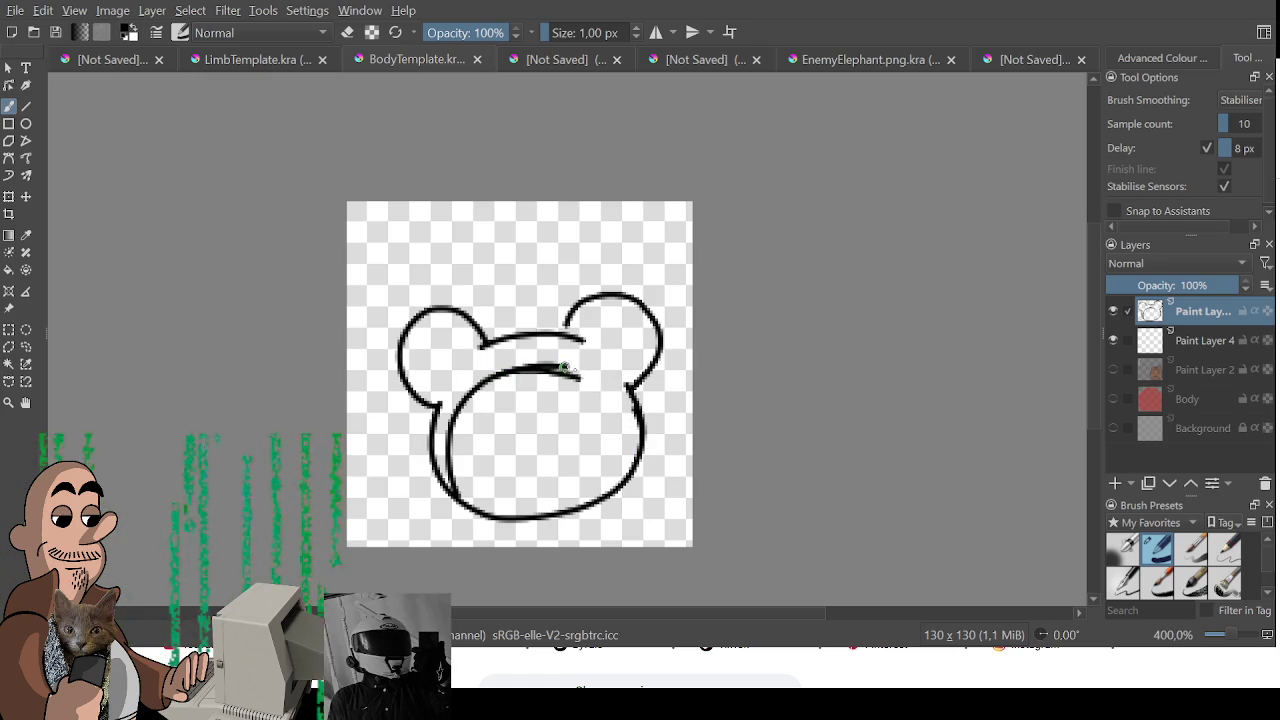
- Trace over the top of the inner face circle and join the right ear to the head line
key("e")
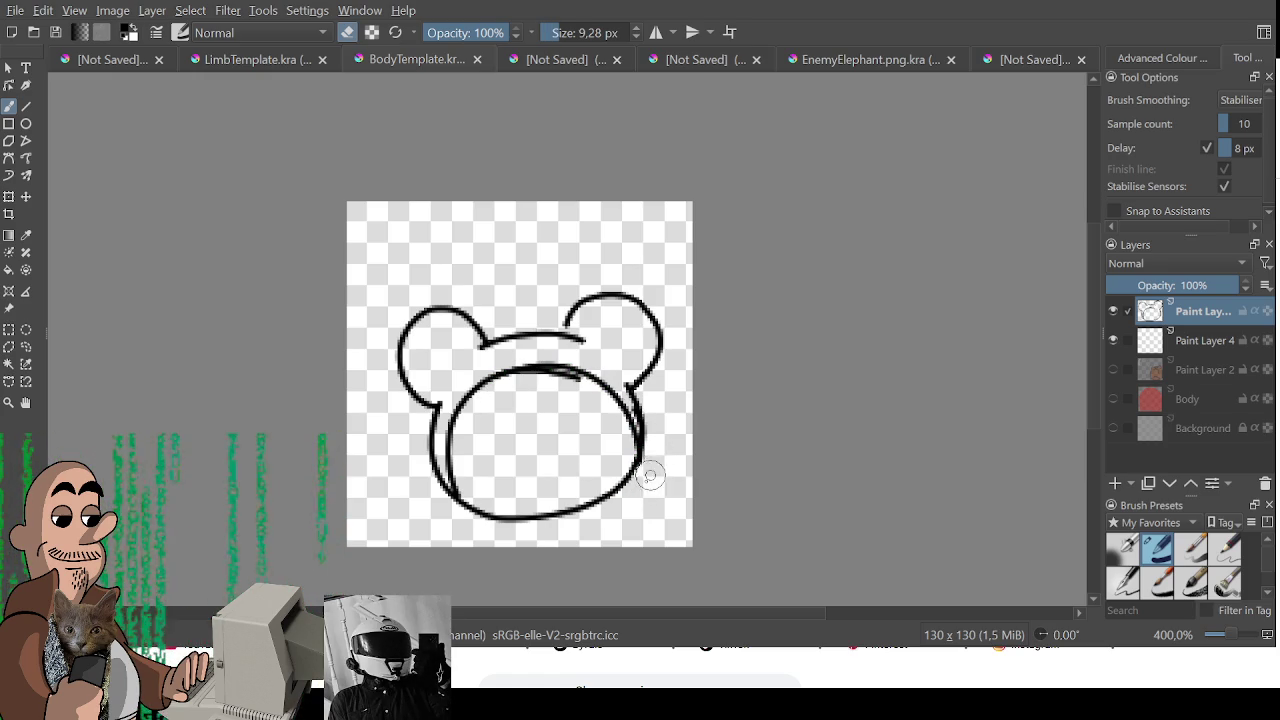
key("e")
key("e")
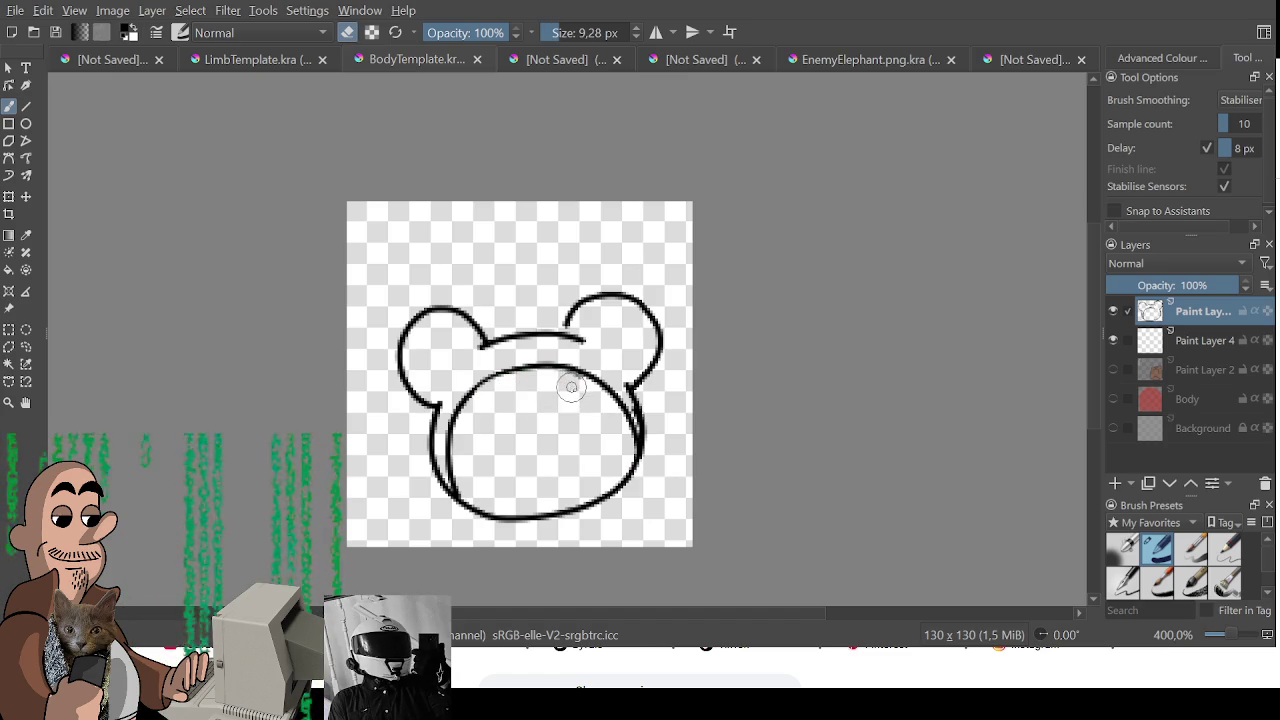
key("e")
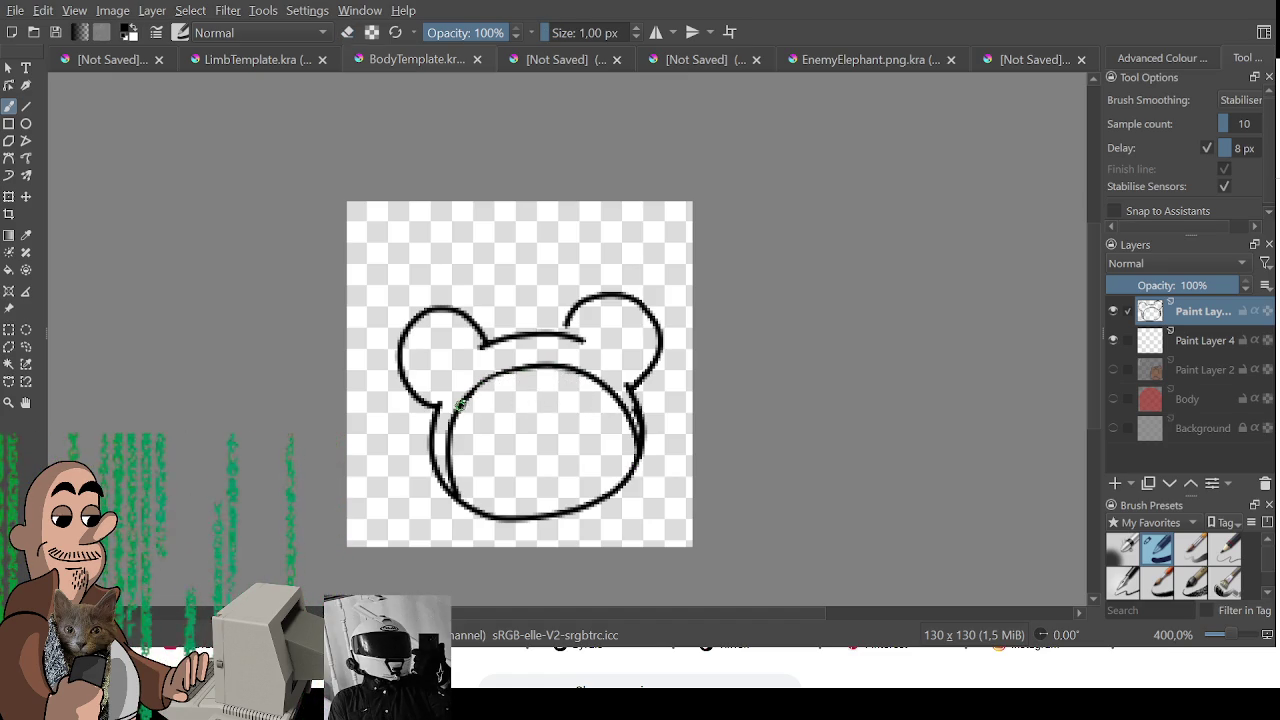
left_click_drag(498, 376, 582, 368)
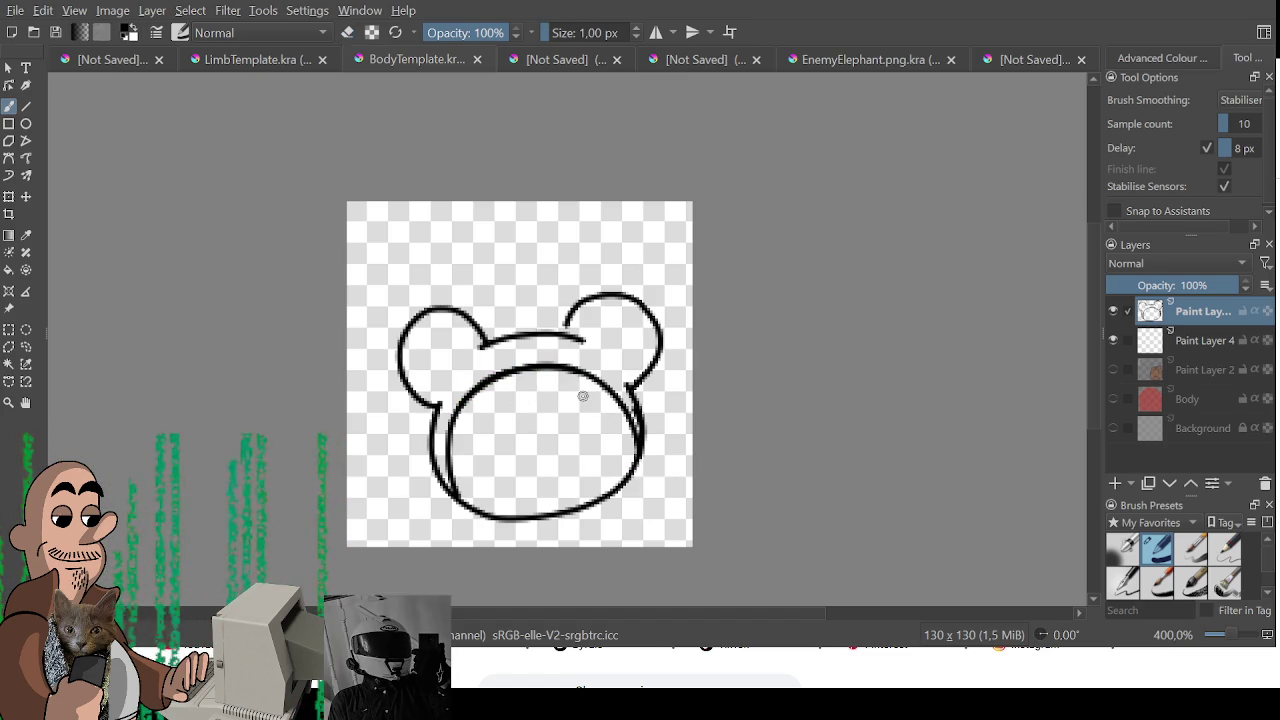
left_click_drag(567, 334, 582, 318)
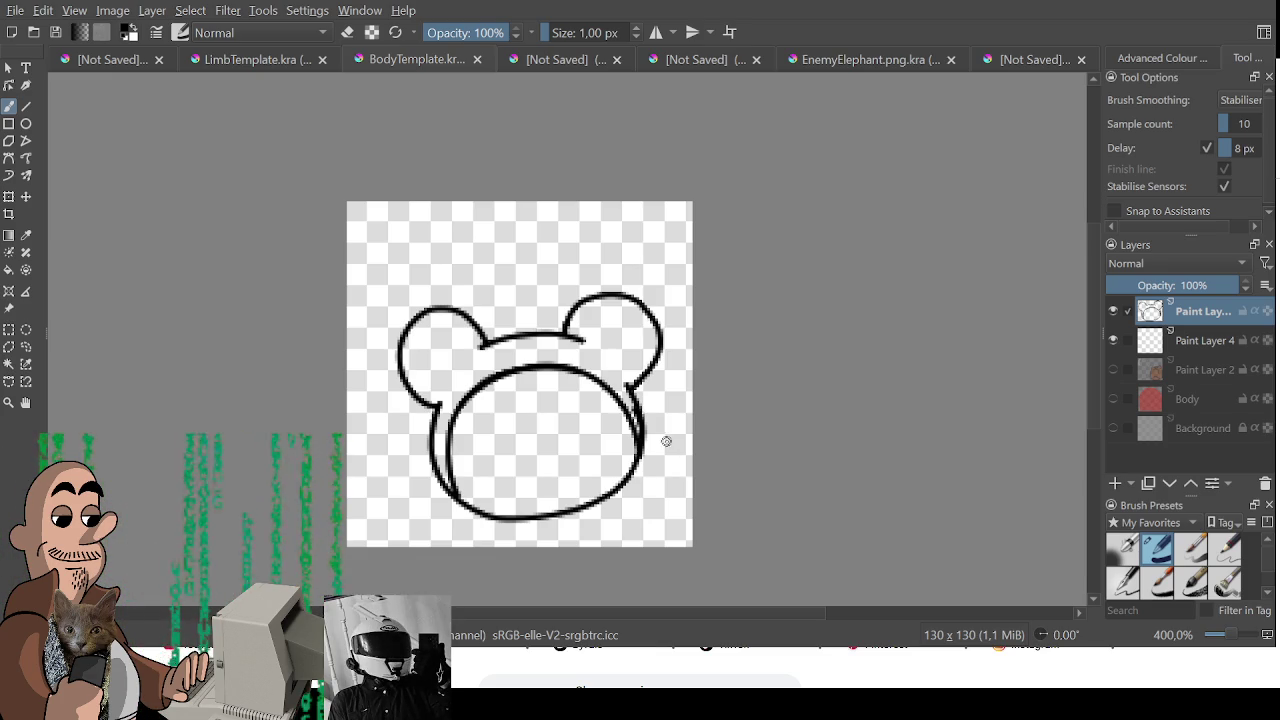
- Draw an inner arc inside the left ear
scroll(666, 441, "up", 1)
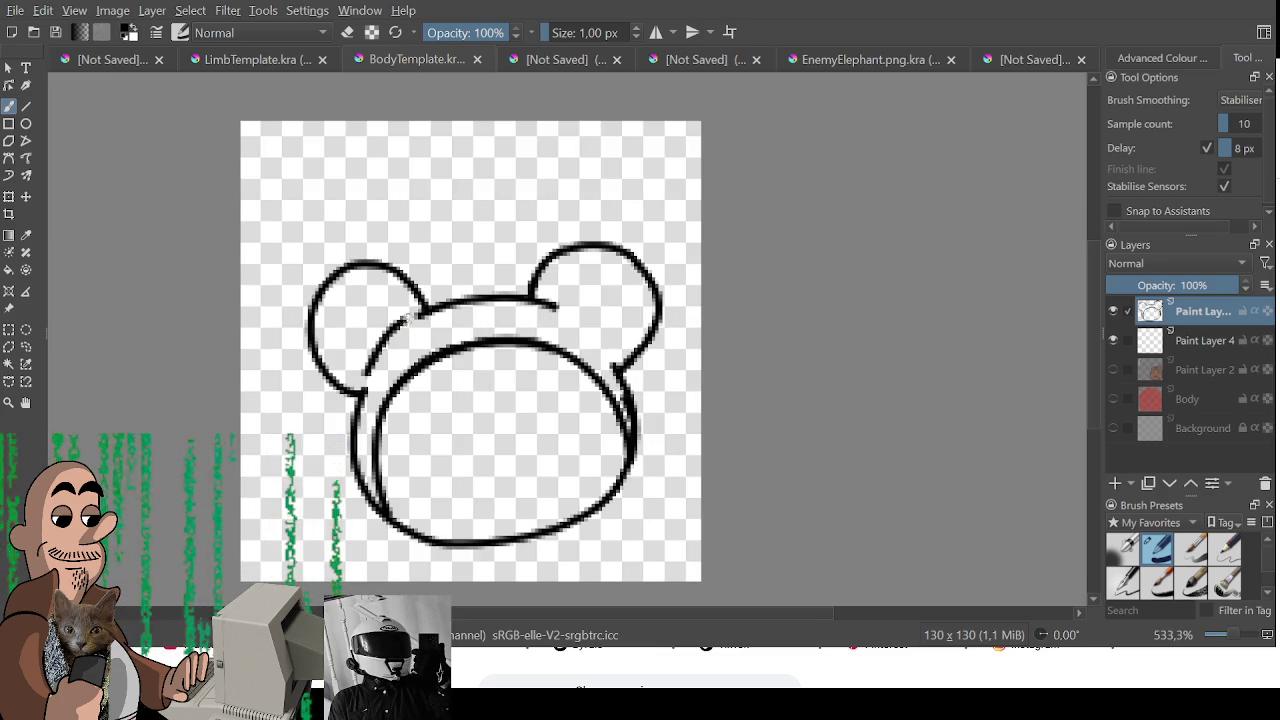
left_click_drag(366, 376, 397, 316)
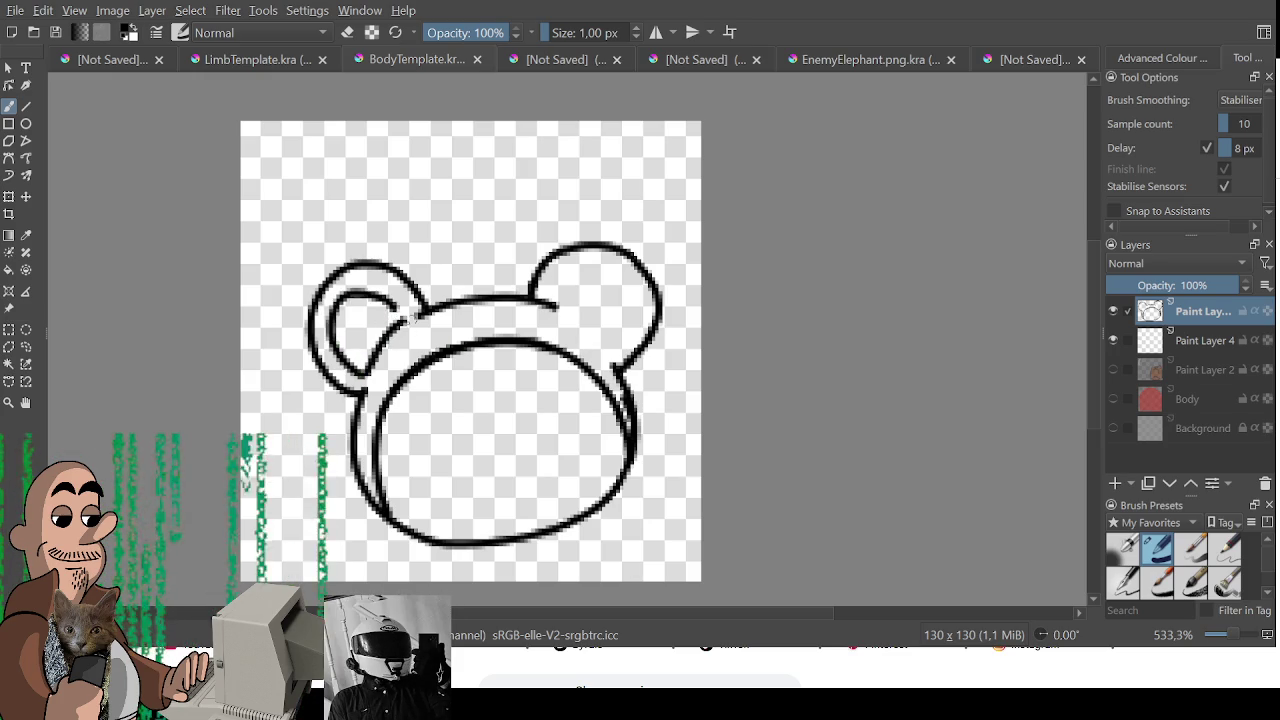
key("ctrl+z")
mouse_move(366, 376)
left_mouse_down()
mouse_move(388, 298)
mouse_move(404, 322)
left_mouse_up()
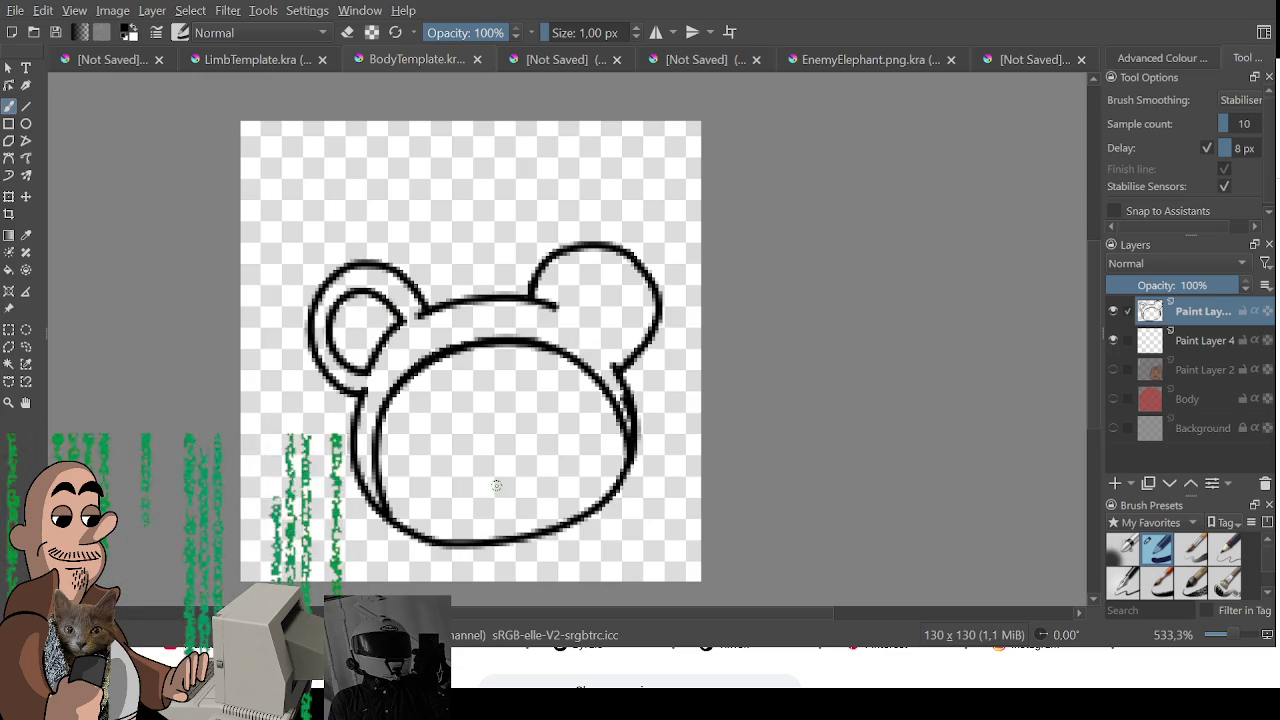
- Add the inner right-ear arc, join the head top to the right ear, and try a left eye circle
left_click_drag(555, 305, 604, 346)
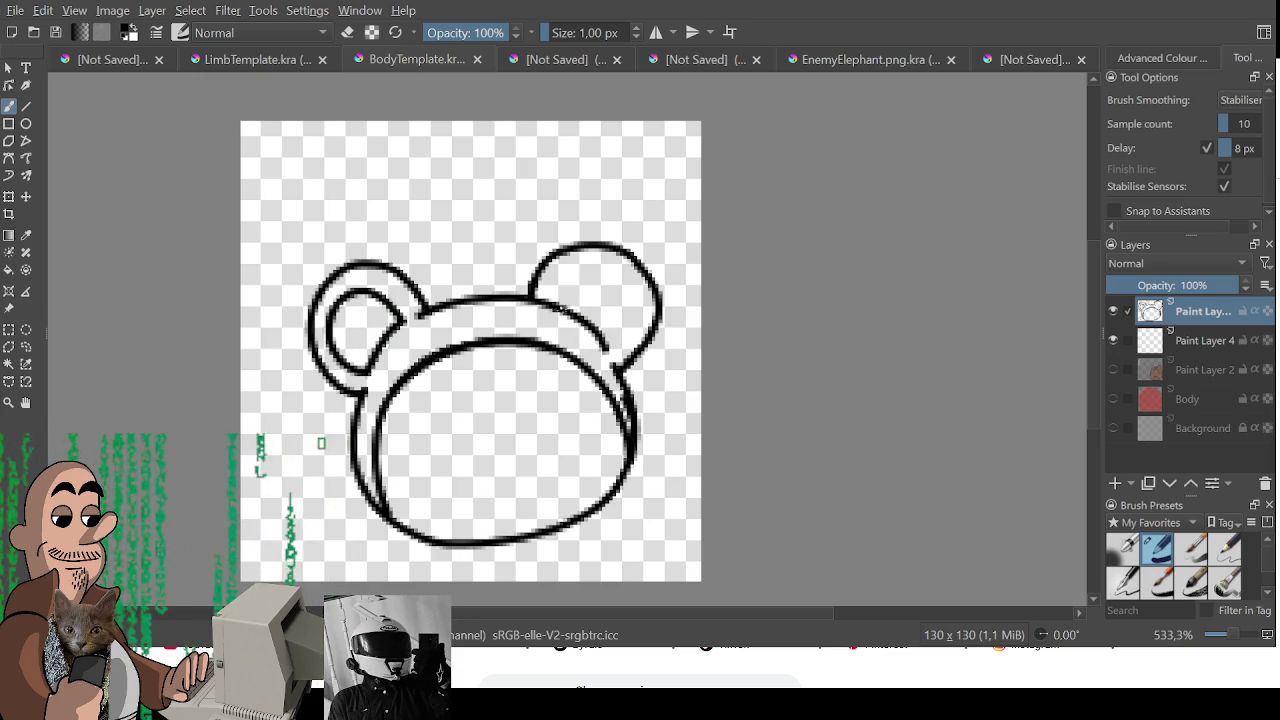
key("ctrl+z")
left_click_drag(548, 310, 620, 344)
key("ctrl+z")
mouse_move(556, 304)
left_mouse_down()
mouse_move(636, 316)
mouse_move(605, 345)
left_mouse_up()
key("ctrl+z")
left_click_drag(552, 312, 600, 346)
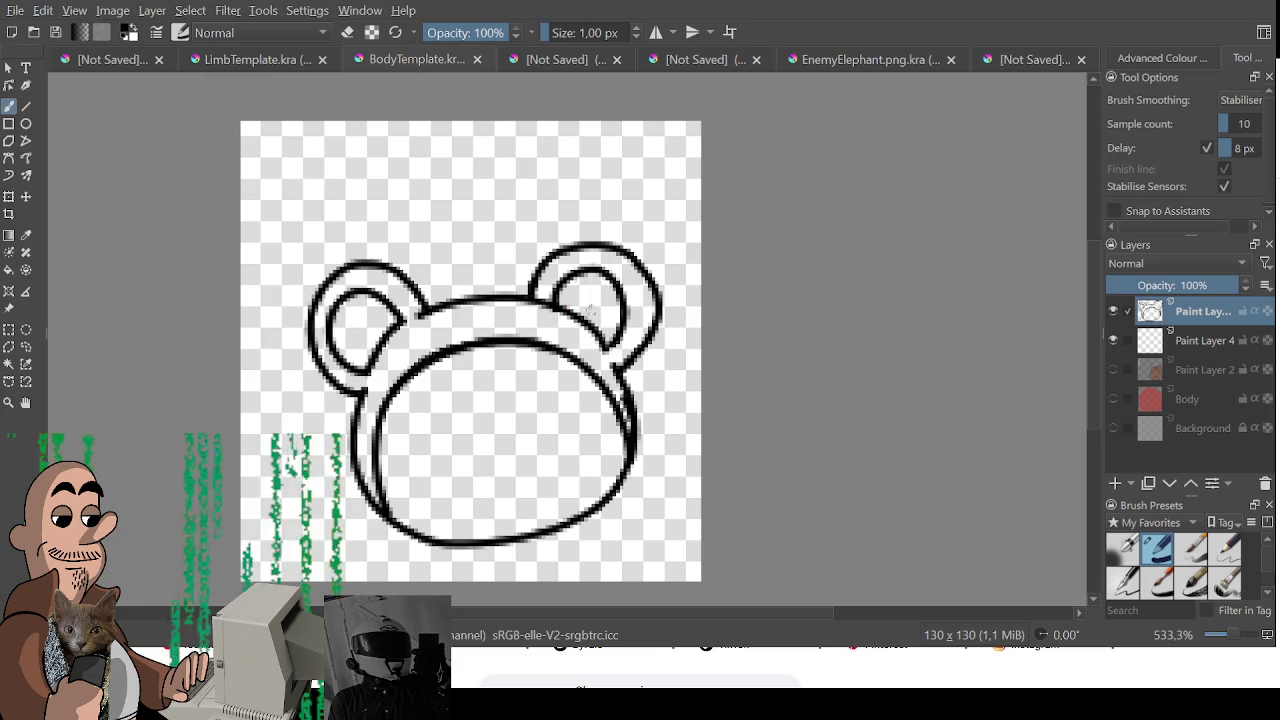
left_click_drag(552, 300, 604, 344)
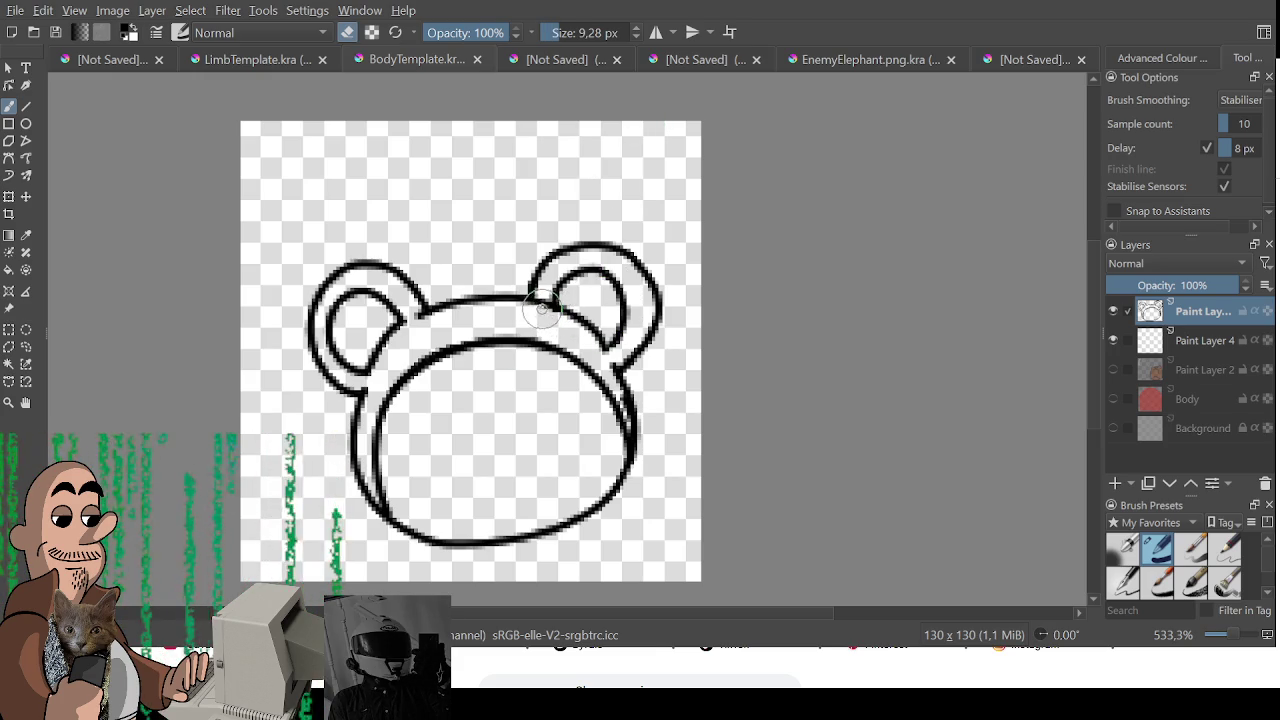
key("ctrl+z")
left_click_drag(522, 293, 528, 297)
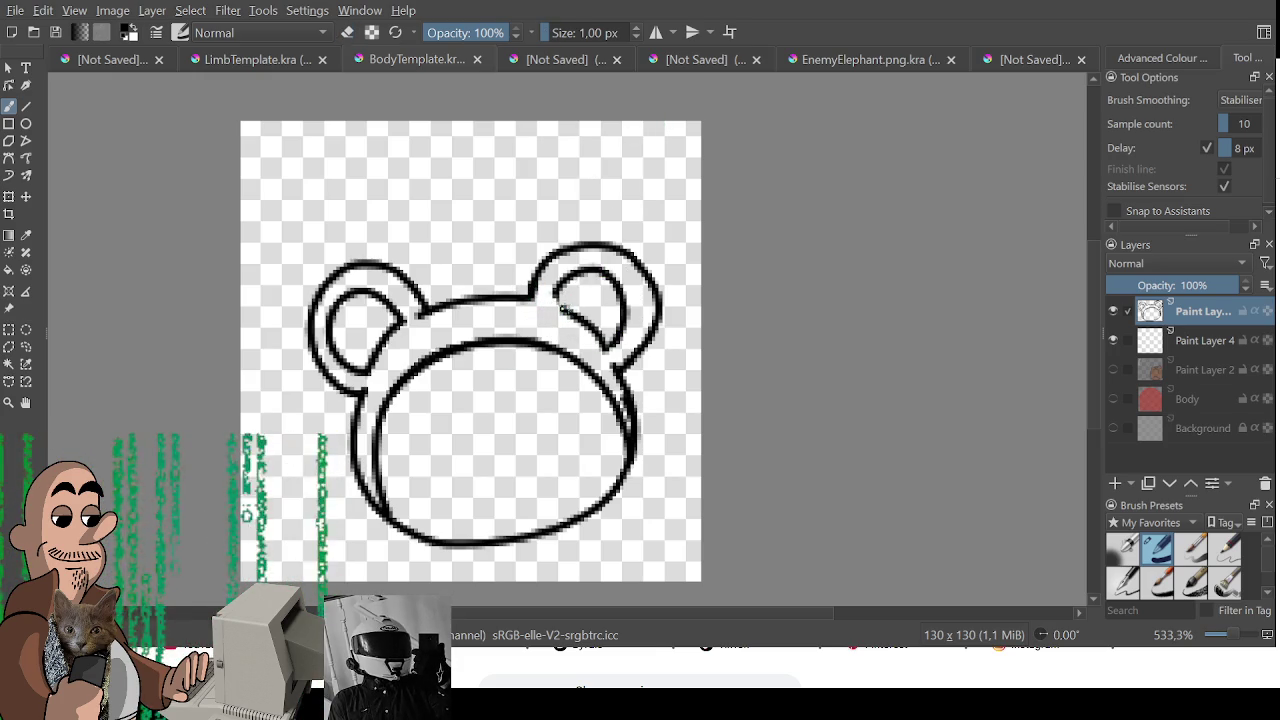
mouse_move(418, 462)
left_mouse_down()
mouse_move(440, 470)
mouse_move(445, 420)
mouse_move(433, 414)
mouse_move(449, 418)
left_mouse_up()
key("ctrl+z")
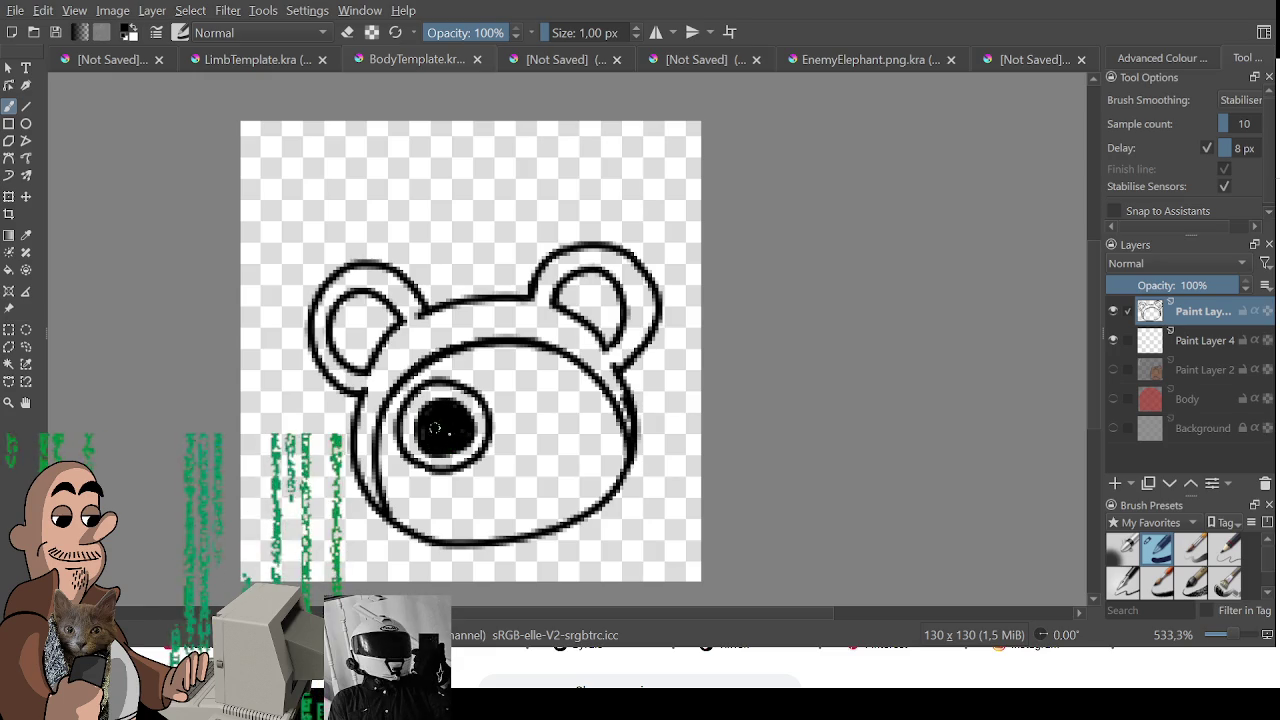
- Draw the smile across the lower face, redoing it as a shorter stroke
mouse_move(401, 489)
left_mouse_down()
mouse_move(574, 500)
mouse_move(606, 442)
left_mouse_up()
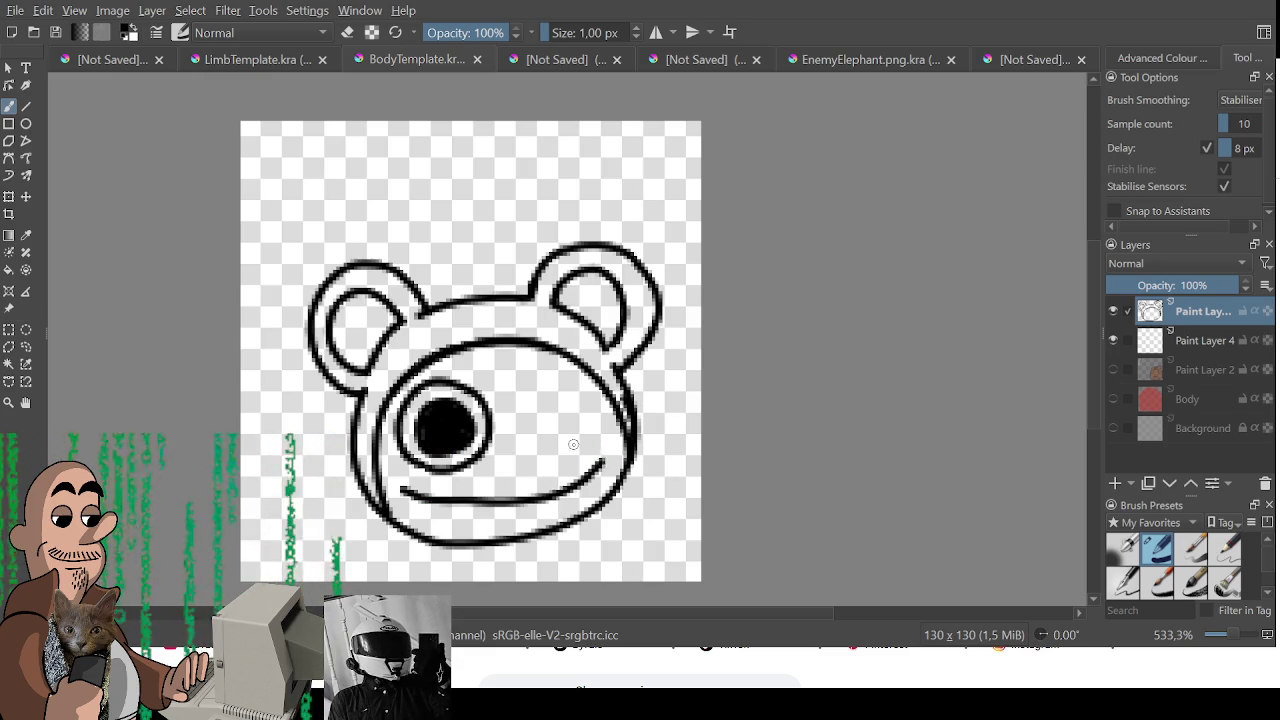
key("ctrl+z")
mouse_move(400, 486)
left_mouse_down()
mouse_move(434, 503)
mouse_move(509, 503)
mouse_move(605, 455)
mouse_move(526, 456)
mouse_move(512, 385)
mouse_move(590, 400)
mouse_move(552, 440)
mouse_move(498, 420)
mouse_move(592, 390)
mouse_move(506, 448)
mouse_move(520, 392)
mouse_move(570, 400)
mouse_move(530, 436)
mouse_move(552, 404)
mouse_move(528, 392)
mouse_move(548, 430)
left_mouse_up()
key("ctrl+z")
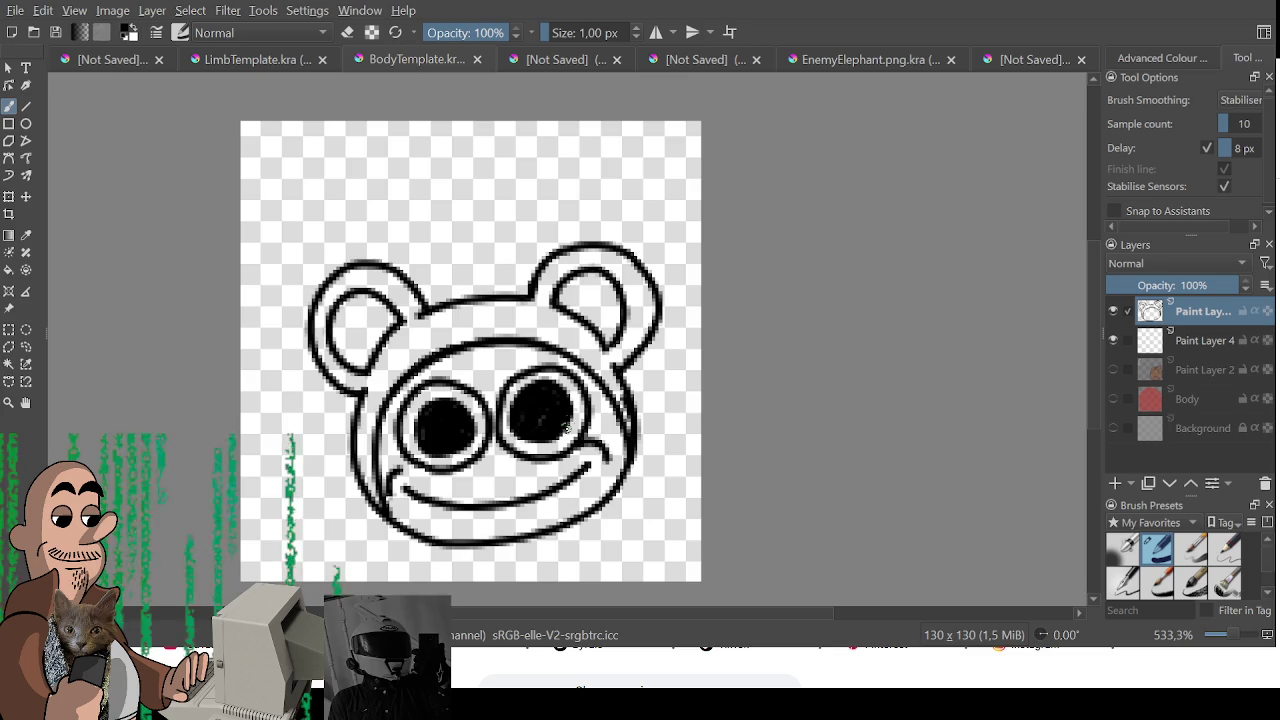
- Set brush smoothing to None, blacken the left pupil and thicken the left ear's inner line
left_click(1247, 100)
left_click(1230, 62)
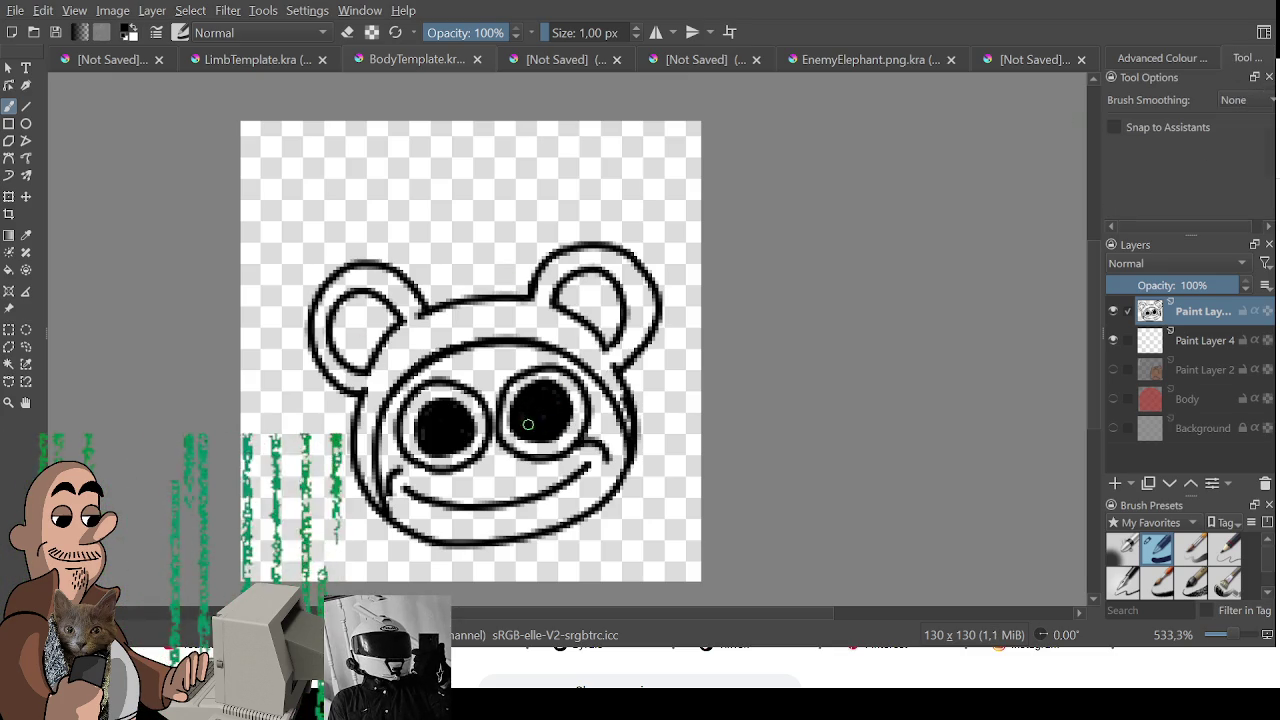
left_click_drag(420, 430, 458, 434)
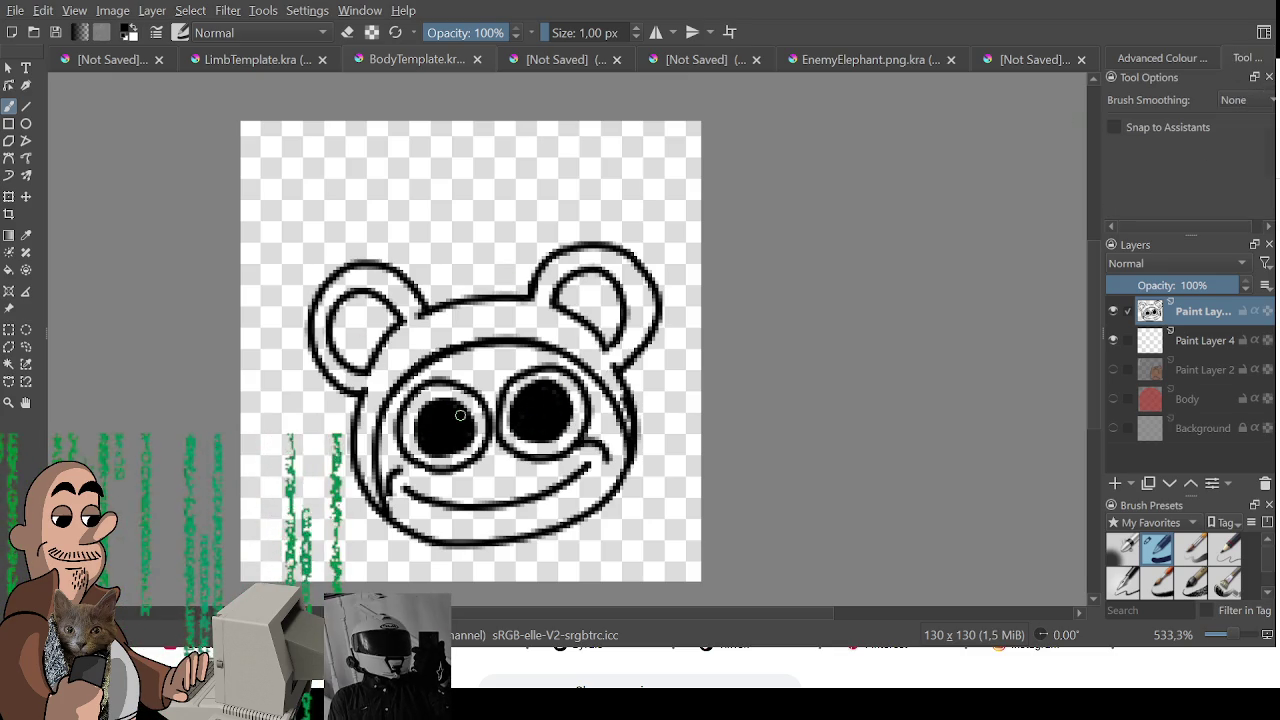
mouse_move(350, 295)
left_mouse_down()
mouse_move(336, 340)
mouse_move(351, 358)
mouse_move(357, 319)
mouse_move(376, 312)
mouse_move(343, 343)
mouse_move(350, 355)
mouse_move(381, 318)
left_mouse_up()
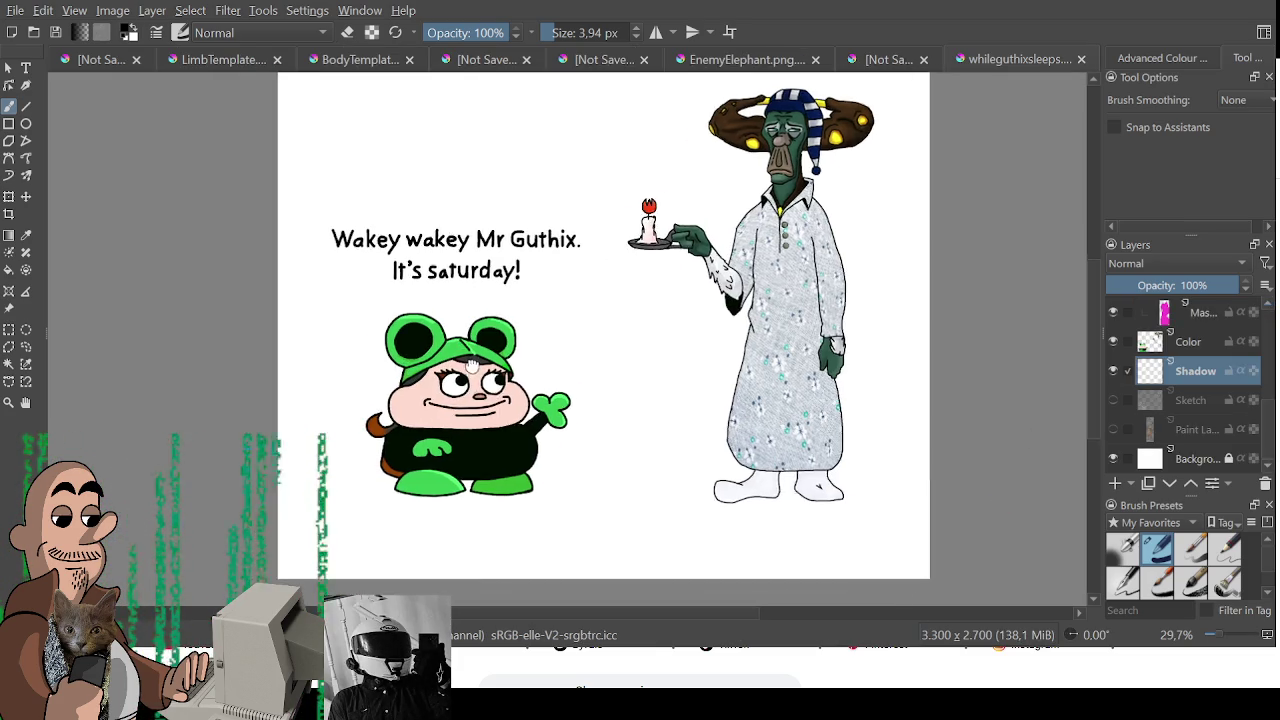
- Zoom and pan around the whileguthixsleeps character, then switch to the BodyTemplate torch document
scroll(728, 343, "up", 3)
left_click_drag(728, 343, 749, 333)
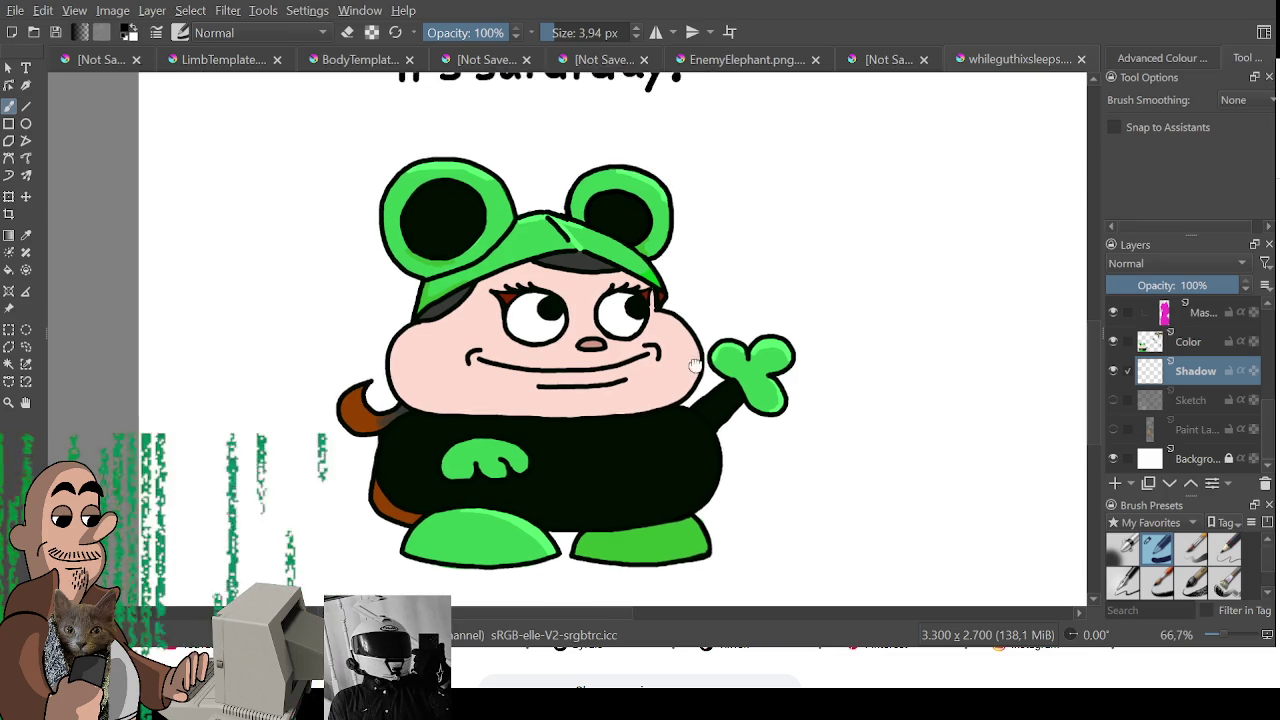
mouse_move(729, 352)
left_mouse_down()
mouse_move(681, 347)
mouse_move(701, 363)
left_mouse_up()
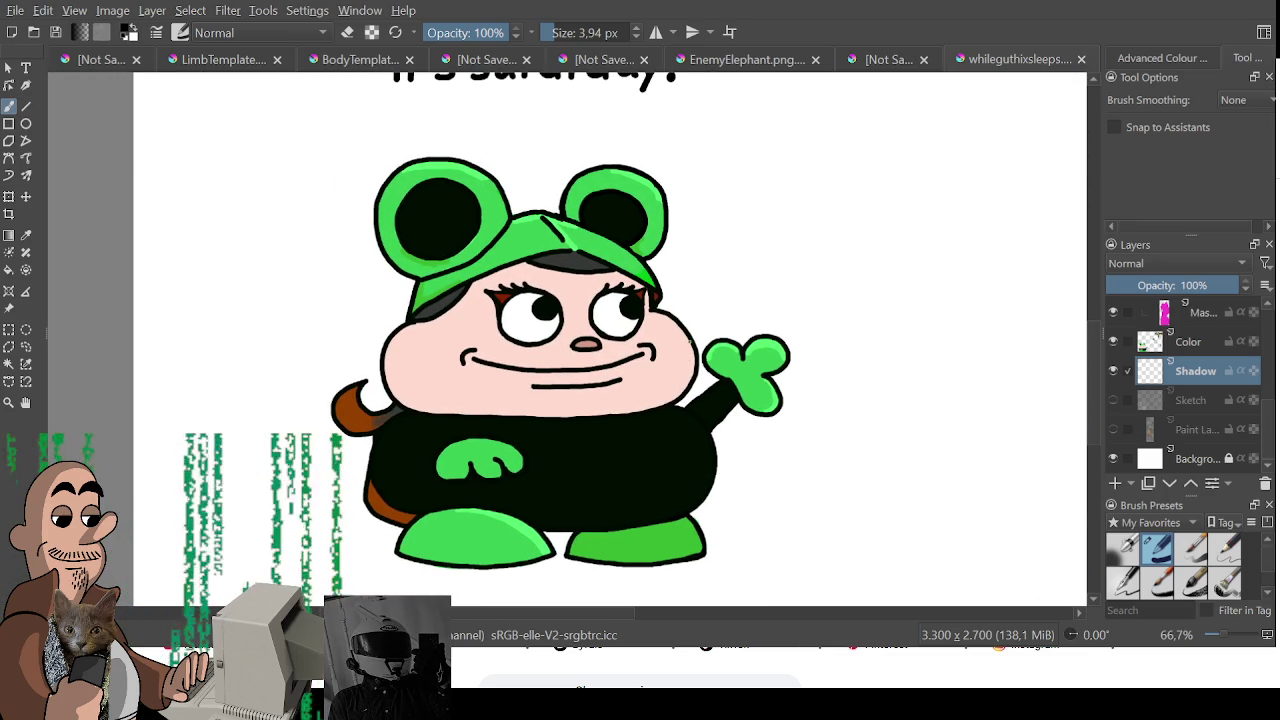
left_click_drag(701, 363, 687, 323)
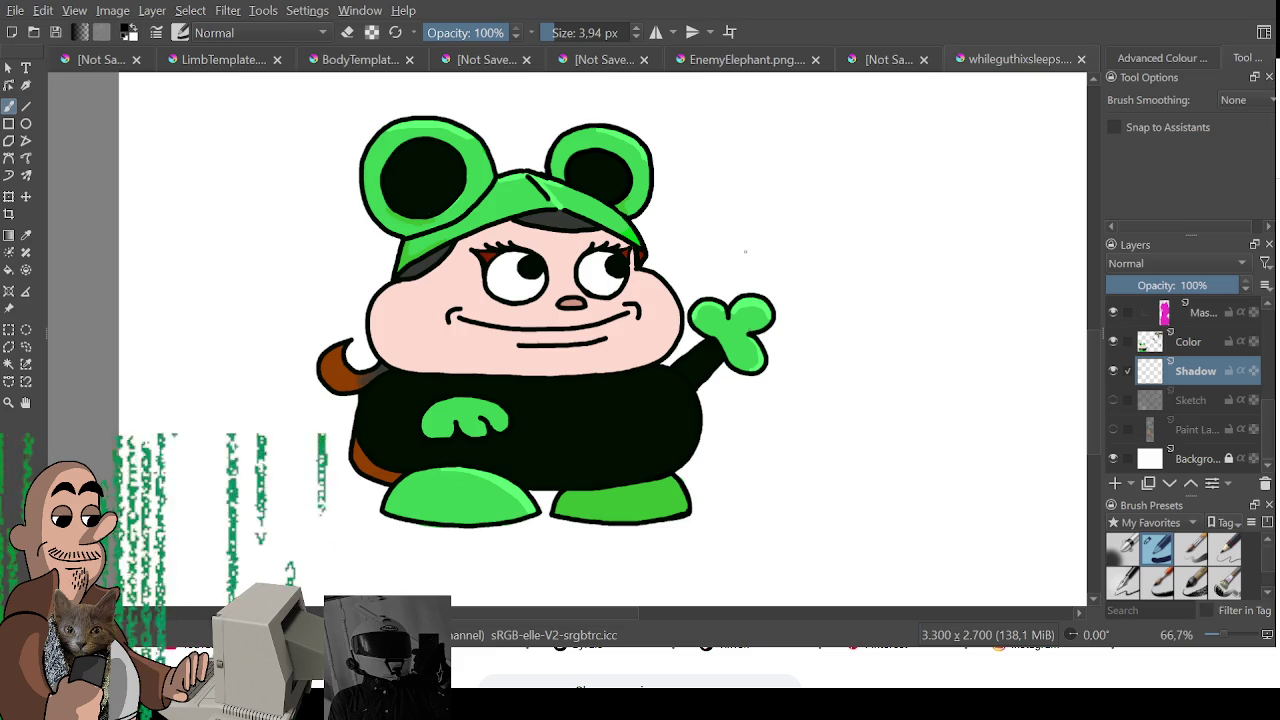
left_click_drag(740, 285, 862, 157)
key("ctrl+z")
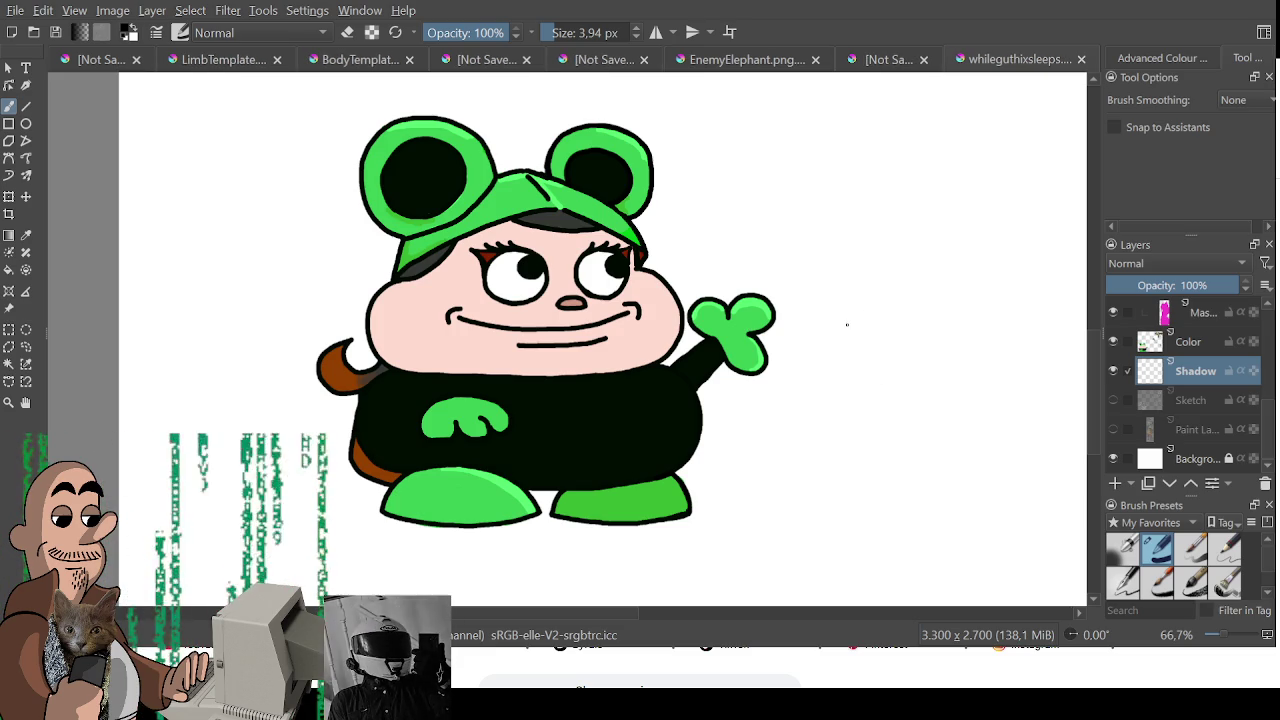
left_click(884, 60)
left_click(350, 62)
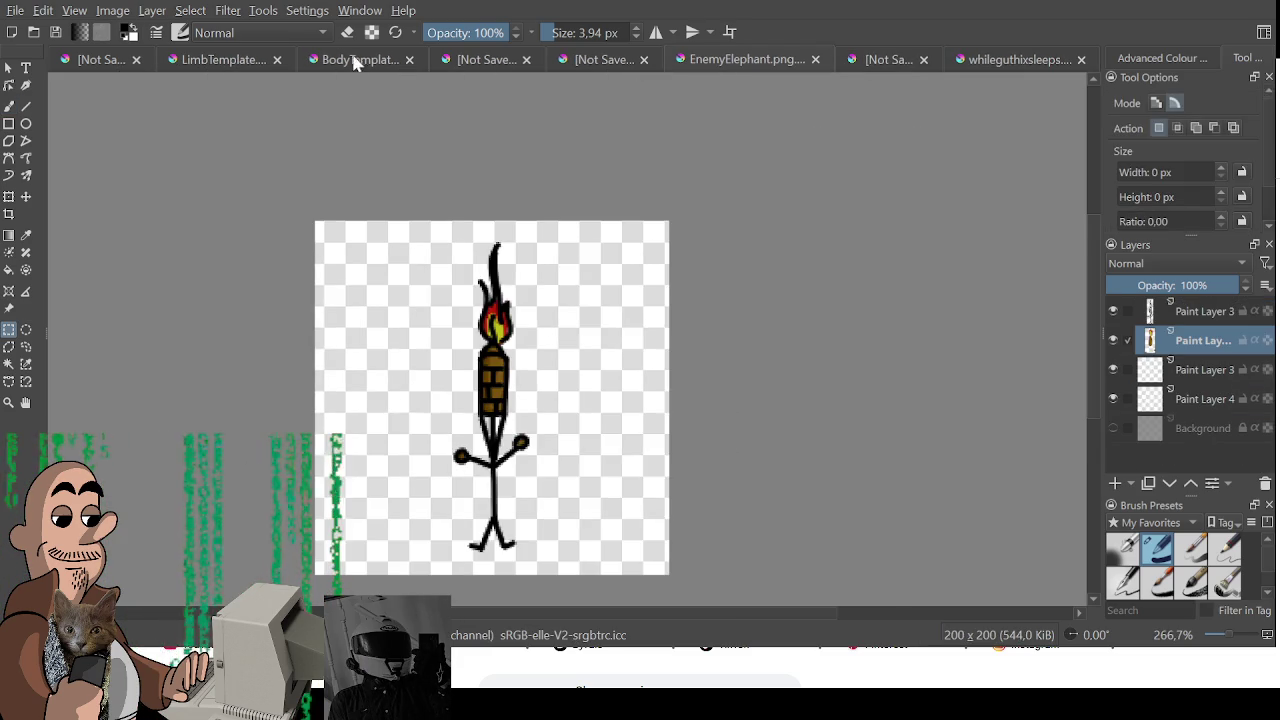
- Fill both inner ears of the bear head black and add eyelashes above the eyes
left_click(500, 62)
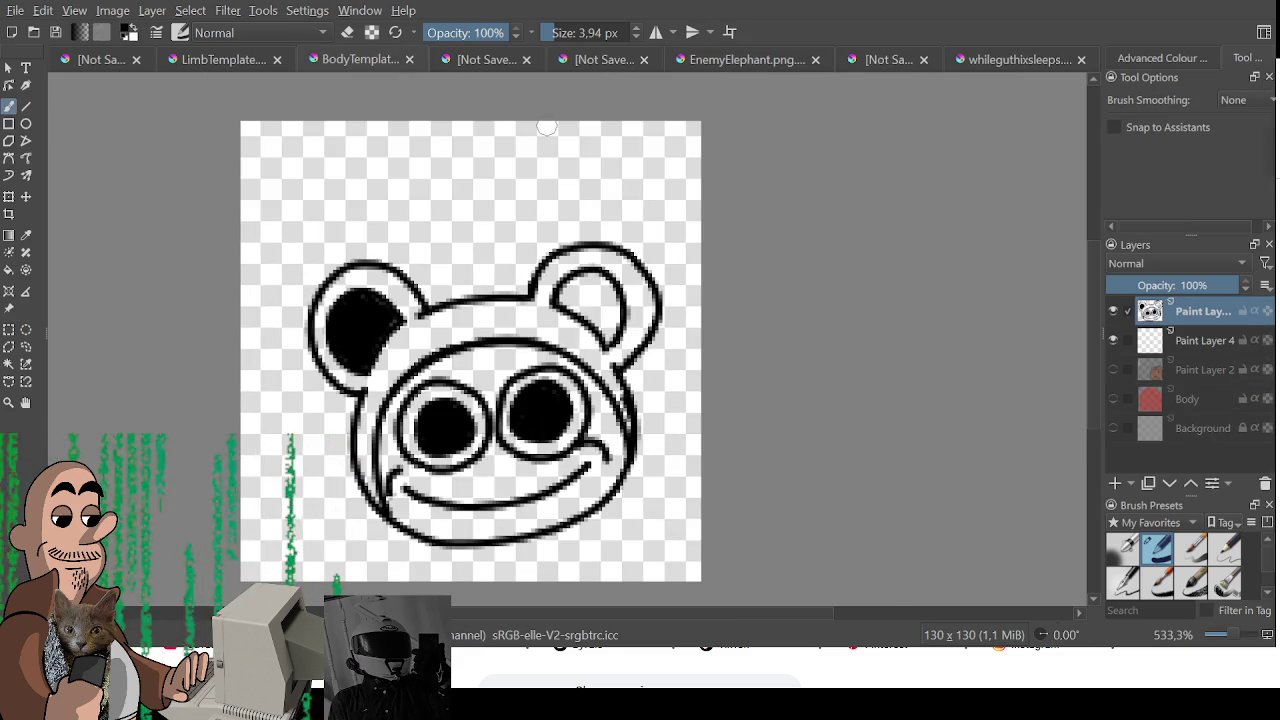
left_click_drag(367, 345, 388, 312)
mouse_move(572, 300)
left_mouse_down()
mouse_move(593, 283)
mouse_move(586, 294)
left_mouse_up()
key("e")
key("e")
key("bracketleft")
key("bracketleft")
key("bracketleft")
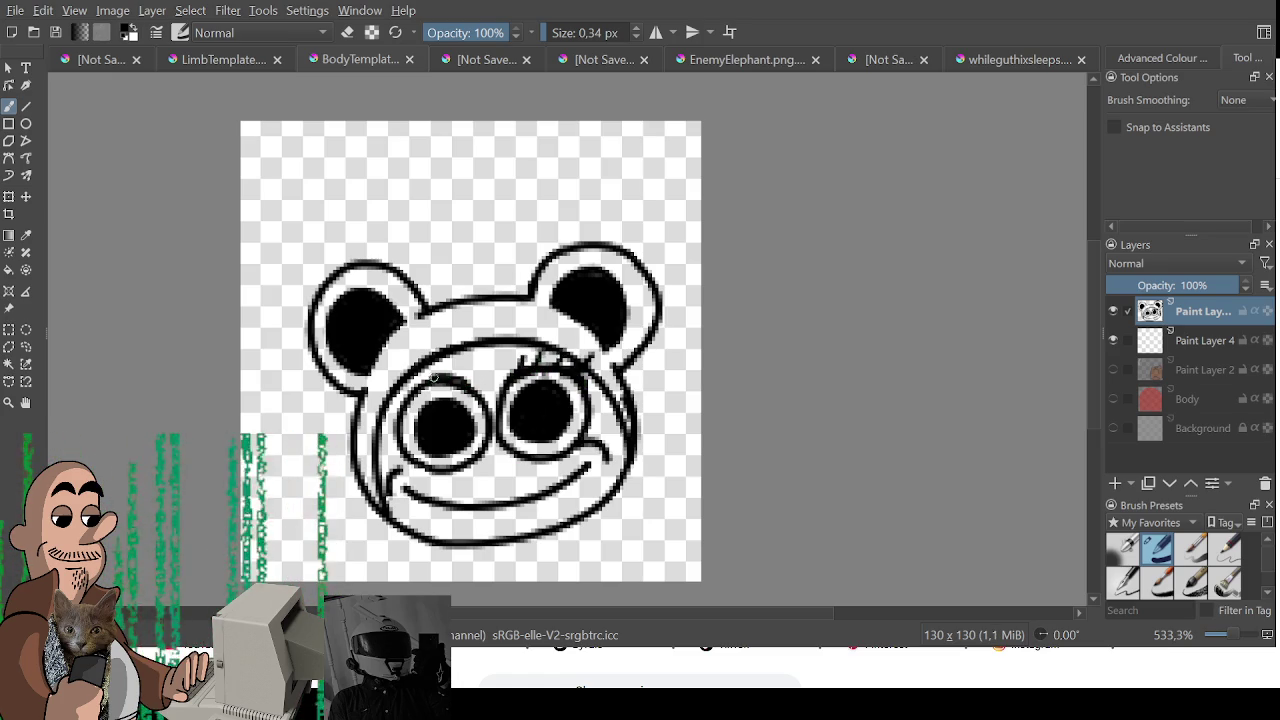
left_click_drag(425, 388, 415, 391)
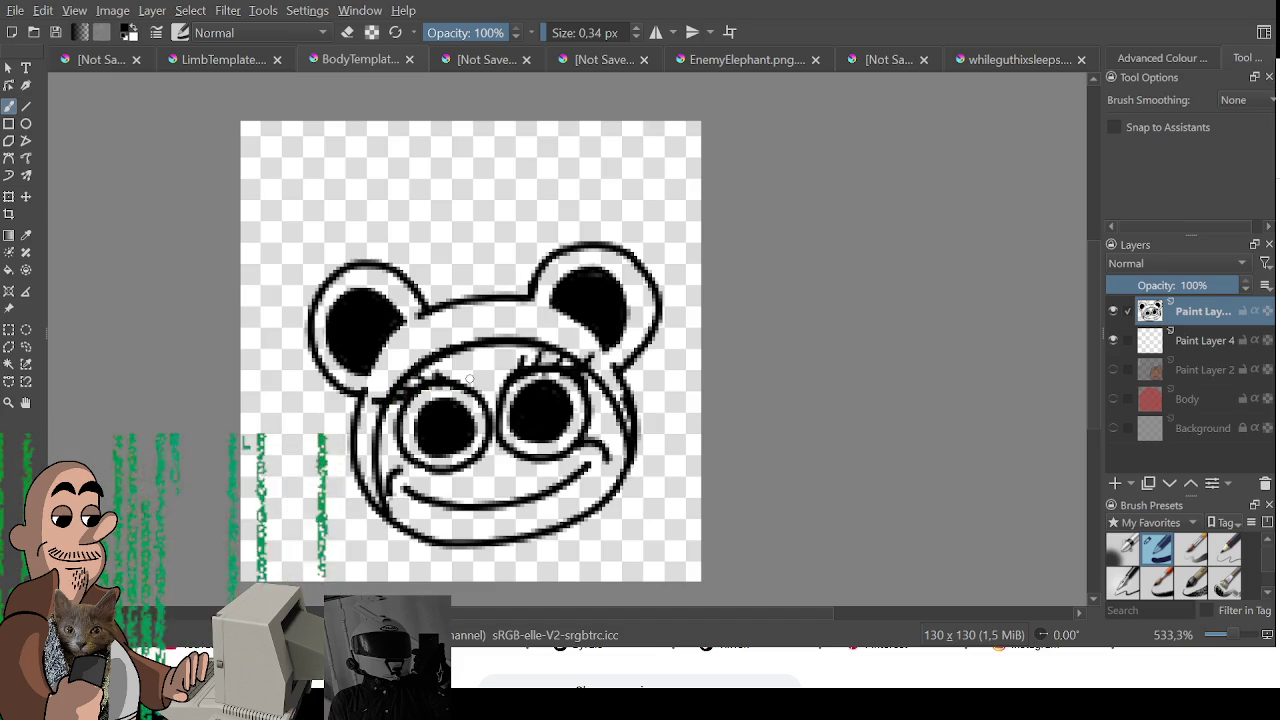
- Tilt the whole head drawing slightly, move it up, and select the layer below the line art
key("ctrl+t")
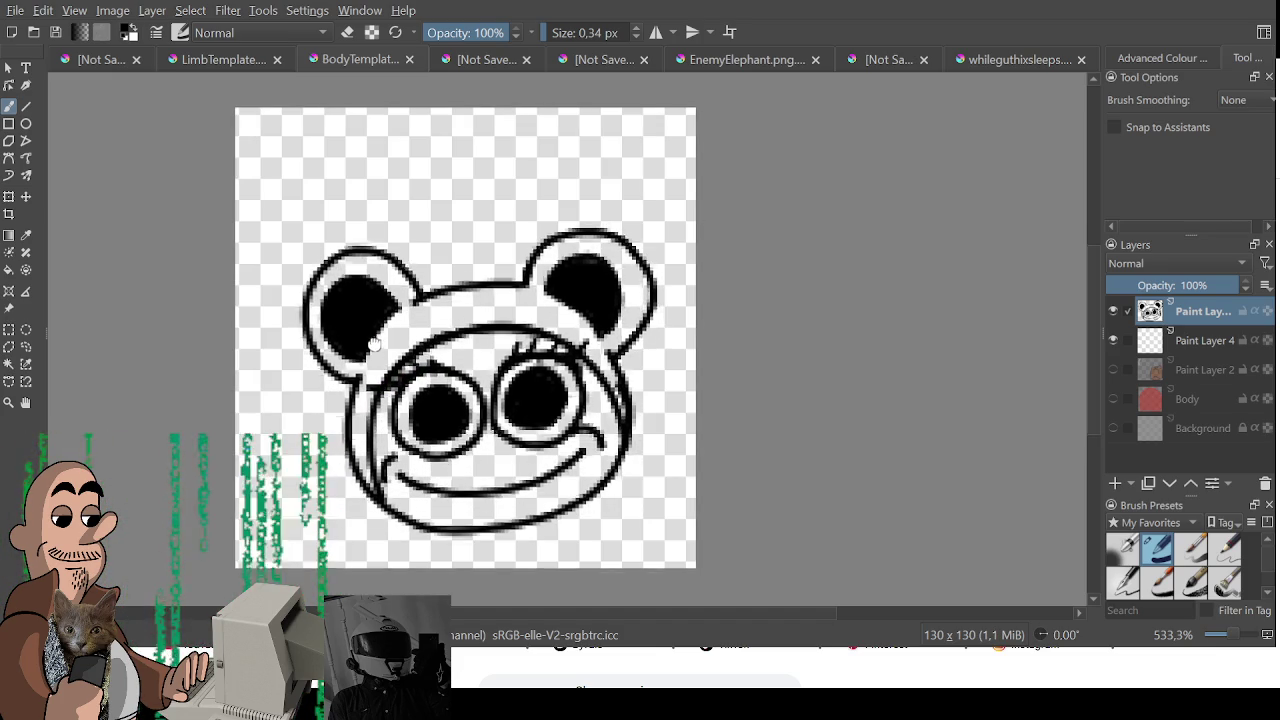
left_click_drag(651, 209, 668, 196)
left_click_drag(526, 377, 510, 340)
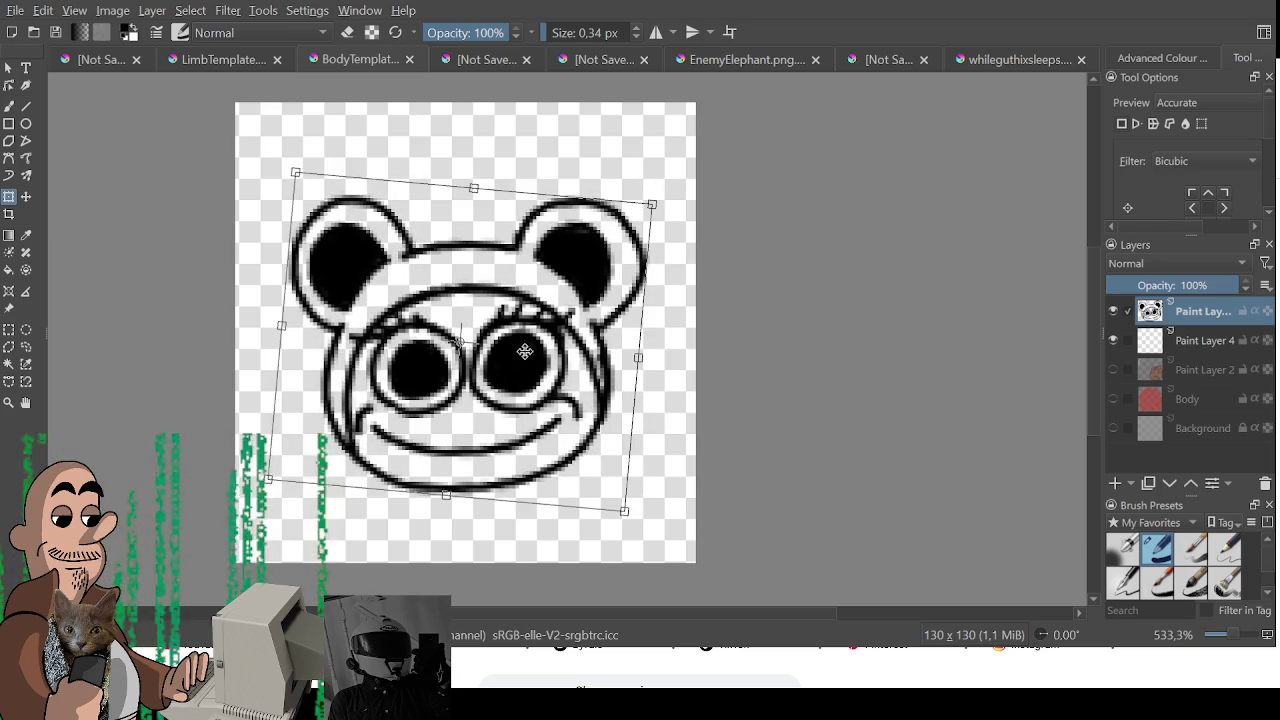
key("ctrl+r")
key("b")
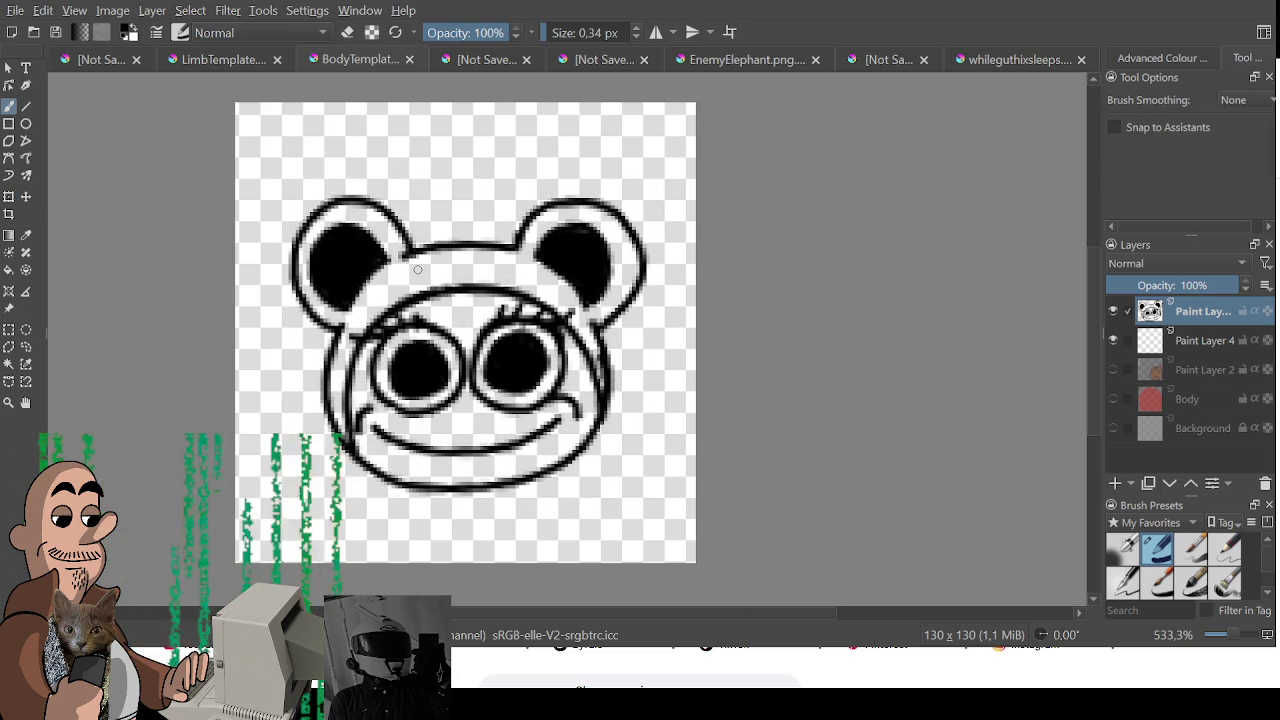
left_click(1224, 340)
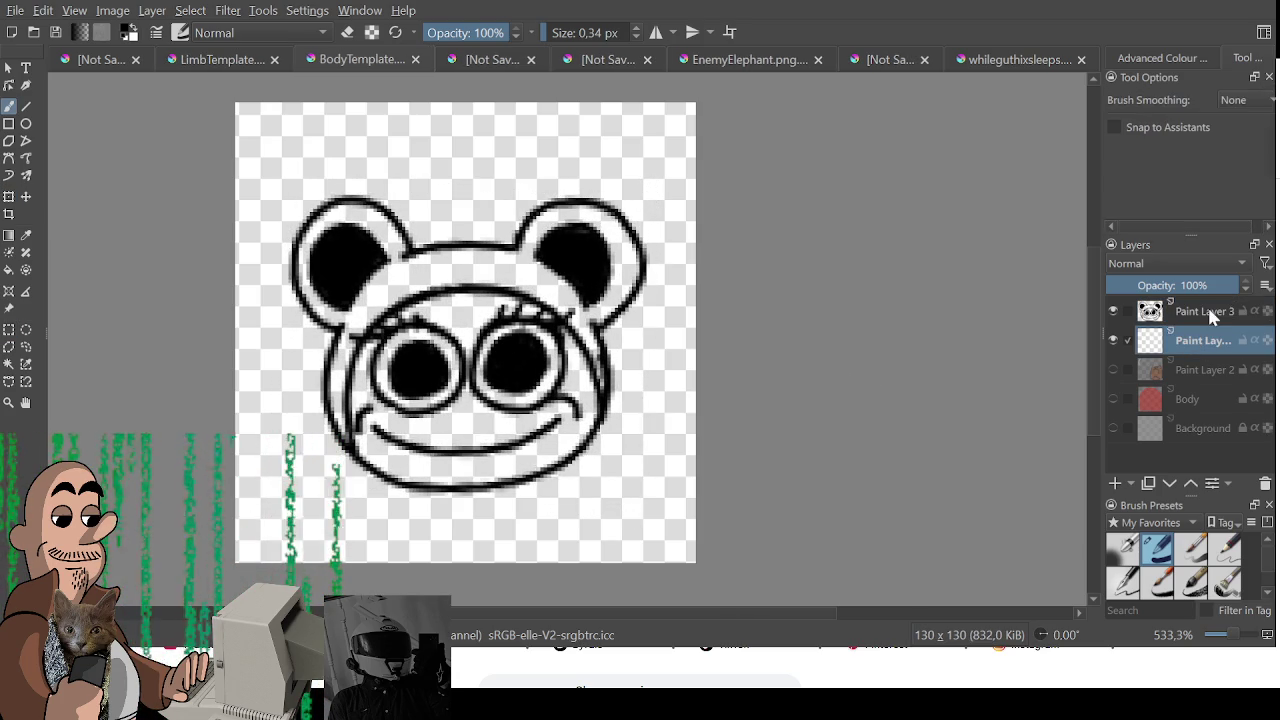
- Pick green from the reference artwork and paint the hood's ear rims and both sides
left_click(1162, 58)
left_click(980, 62)
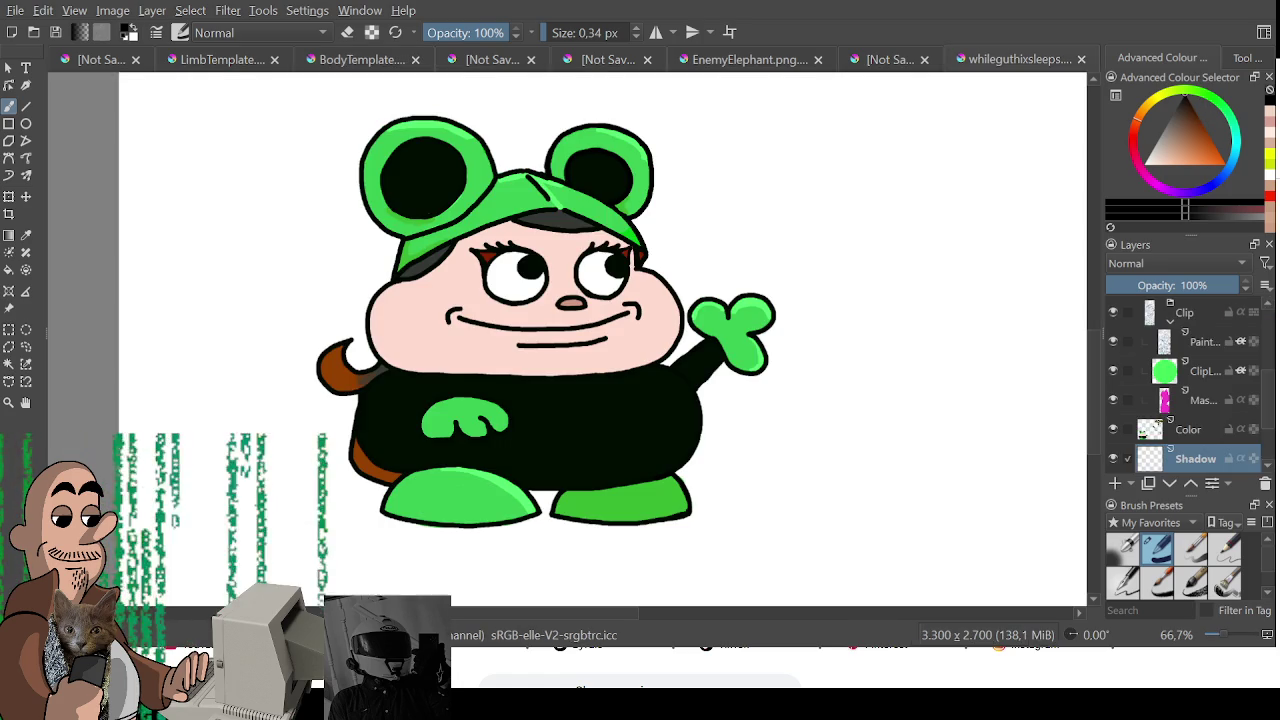
left_click(222, 60)
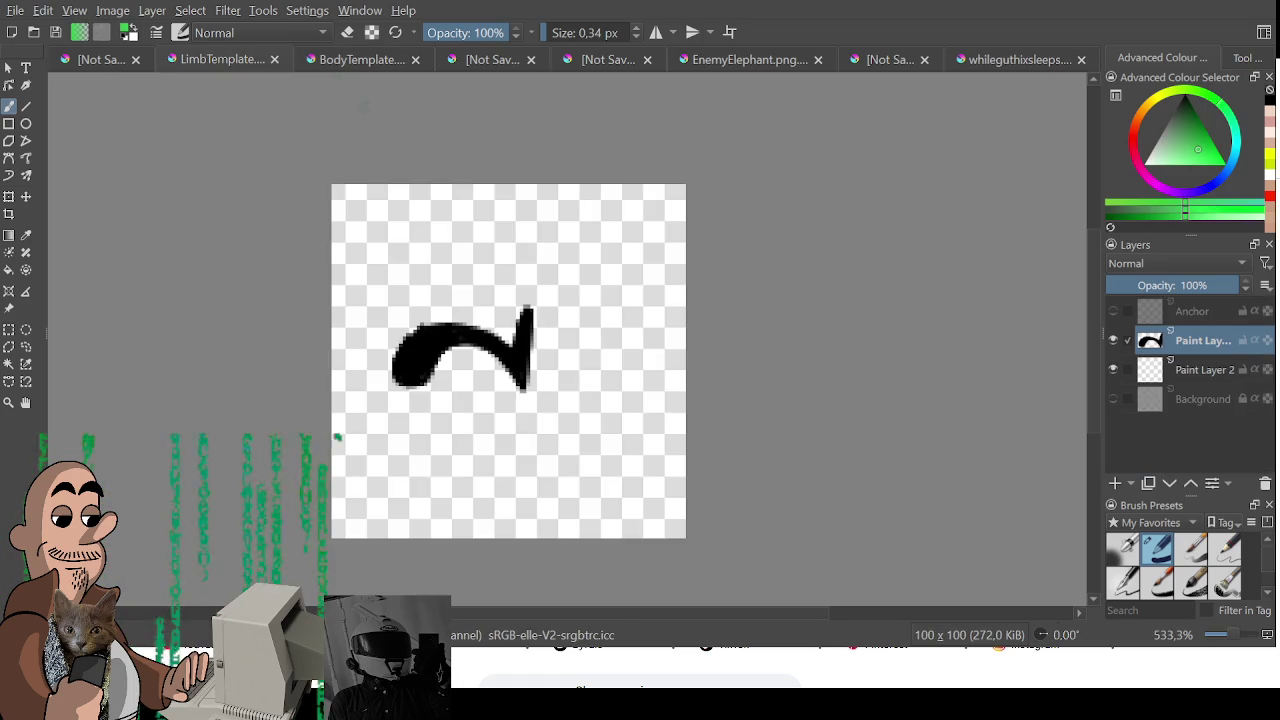
left_click(362, 60)
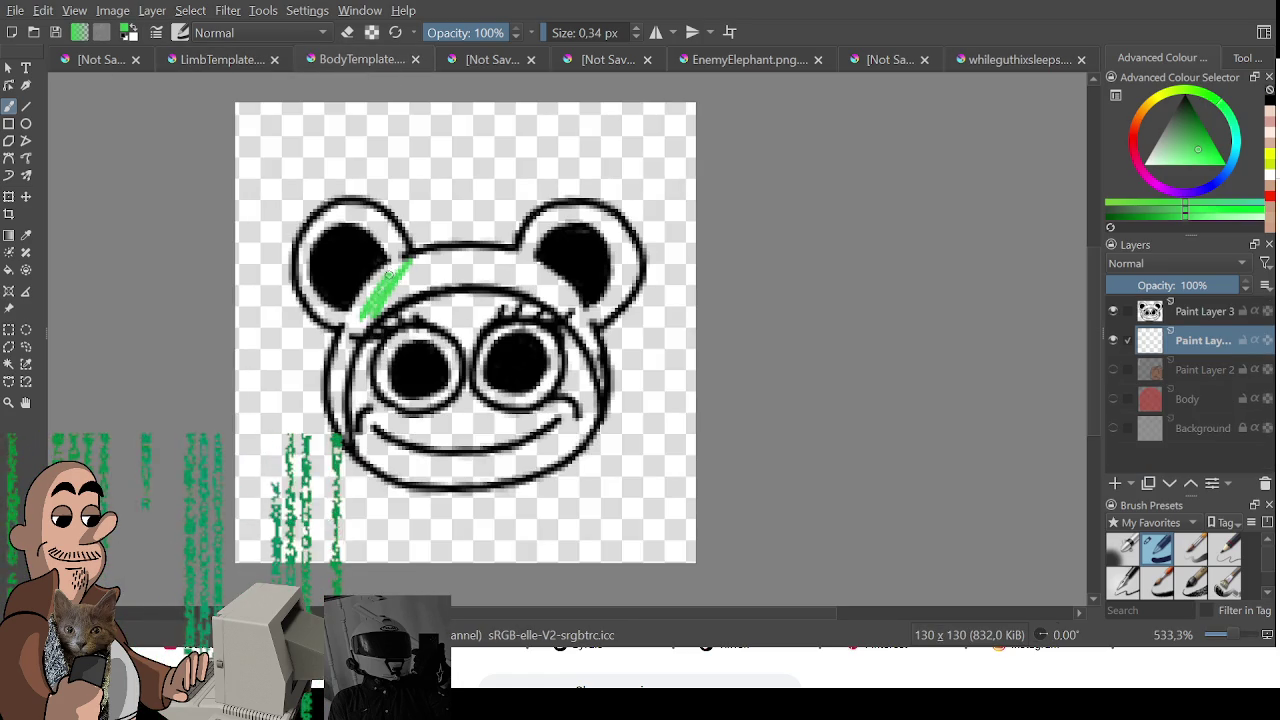
mouse_move(378, 270)
left_mouse_down()
mouse_move(337, 286)
mouse_move(323, 266)
mouse_move(336, 226)
mouse_move(395, 250)
mouse_move(405, 275)
mouse_move(365, 305)
mouse_move(327, 292)
mouse_move(552, 252)
mouse_move(530, 228)
mouse_move(630, 240)
mouse_move(592, 310)
mouse_move(540, 275)
mouse_move(570, 292)
mouse_move(426, 280)
left_mouse_up()
key("bracketleft")
key("bracketleft")
key("bracketleft")
mouse_move(352, 322)
left_mouse_down()
mouse_move(334, 395)
mouse_move(340, 420)
mouse_move(350, 408)
left_mouse_up()
mouse_move(581, 340)
left_mouse_down()
mouse_move(600, 372)
mouse_move(586, 392)
left_mouse_up()
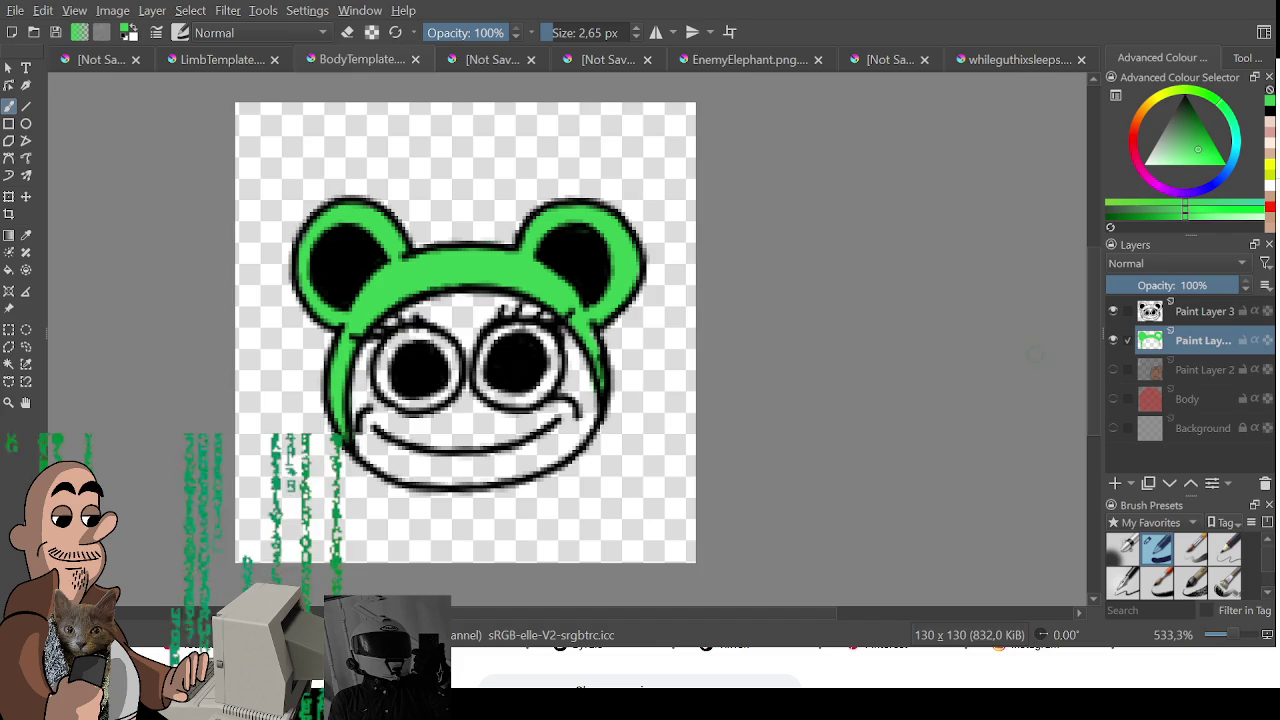
- Paint the face pink and both eye rings white, and repaint the right ear's black centre
left_click(1007, 60)
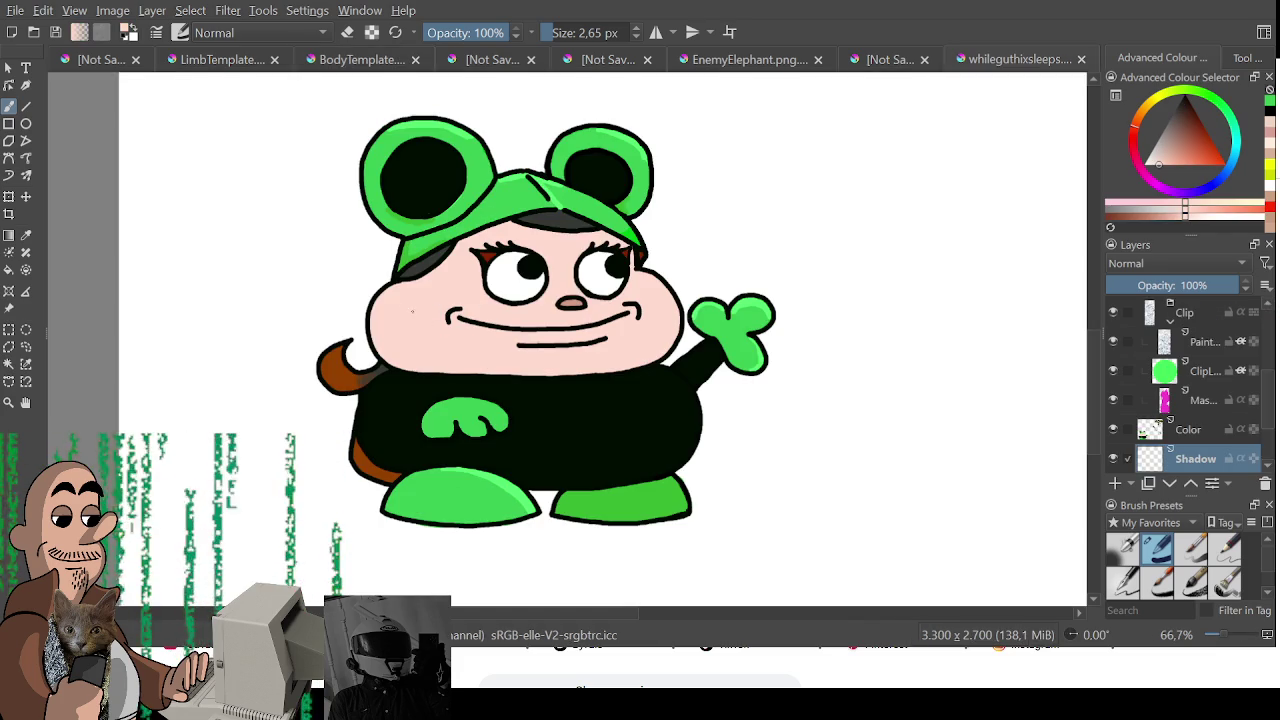
left_click(216, 62)
left_click(340, 60)
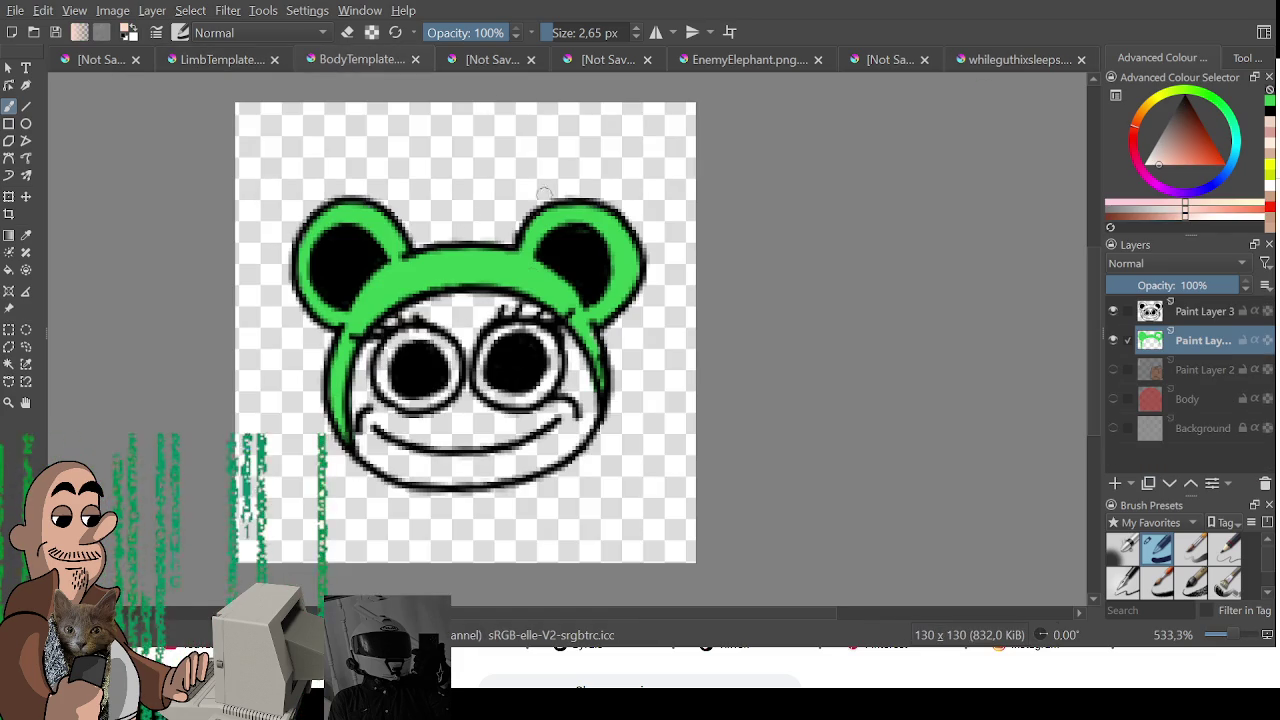
mouse_move(470, 318)
left_mouse_down()
mouse_move(415, 318)
mouse_move(368, 380)
mouse_move(370, 455)
mouse_move(410, 420)
mouse_move(440, 310)
mouse_move(480, 300)
mouse_move(545, 340)
mouse_move(580, 400)
mouse_move(570, 440)
mouse_move(540, 462)
mouse_move(480, 470)
mouse_move(425, 468)
mouse_move(395, 445)
mouse_move(530, 436)
left_mouse_up()
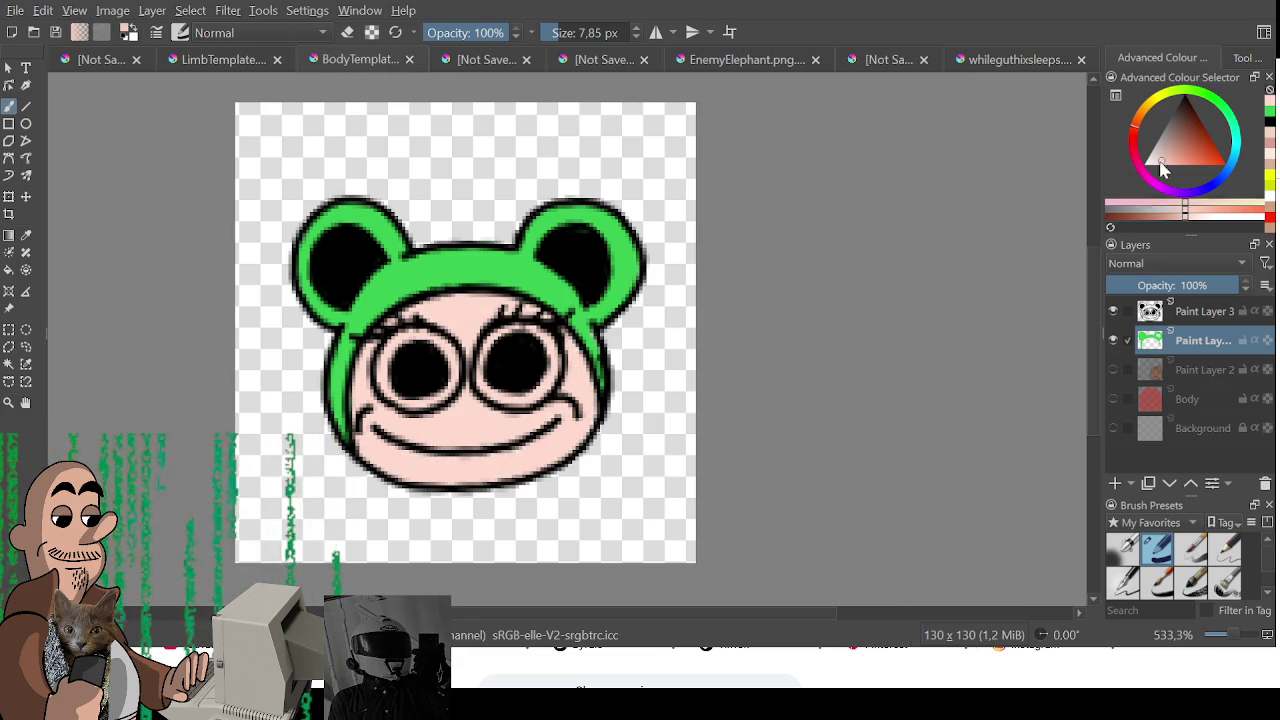
mouse_move(430, 350)
left_mouse_down()
mouse_move(395, 385)
mouse_move(450, 365)
mouse_move(430, 350)
mouse_move(395, 370)
left_mouse_up()
mouse_move(513, 376)
left_mouse_down()
mouse_move(508, 366)
mouse_move(540, 360)
mouse_move(503, 371)
mouse_move(552, 372)
left_mouse_up()
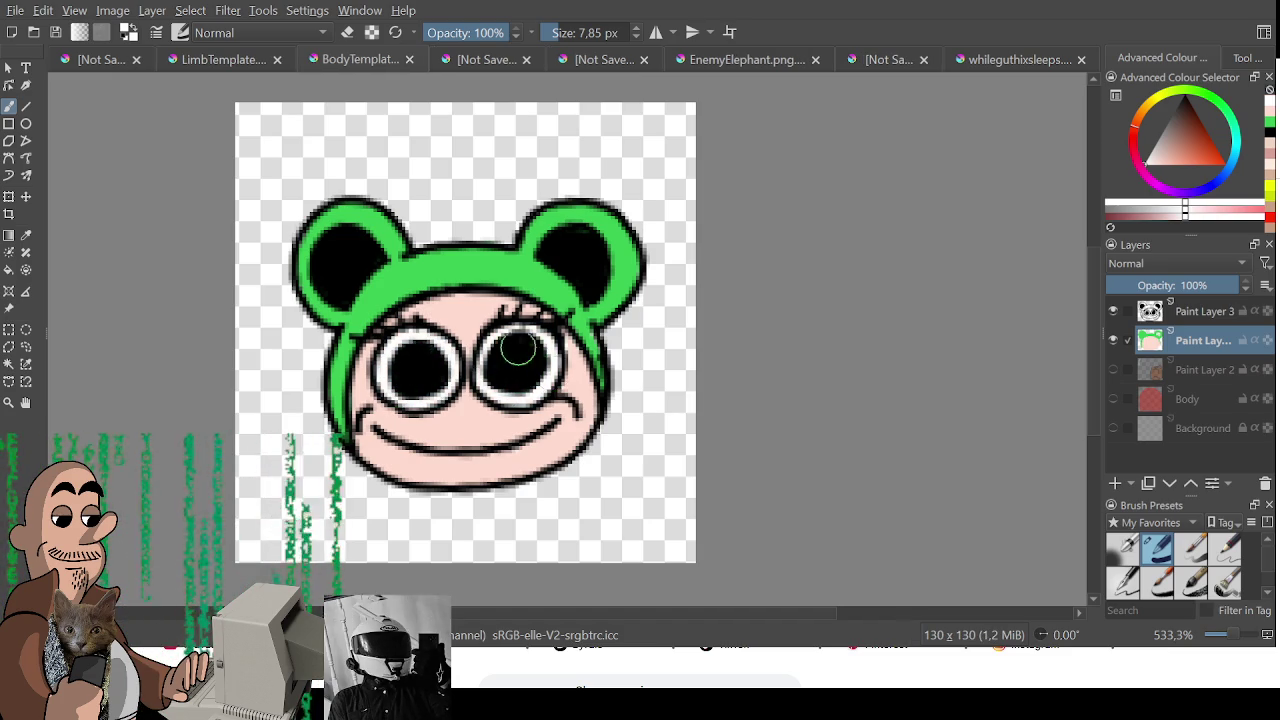
scroll(545, 368, "down", 1)
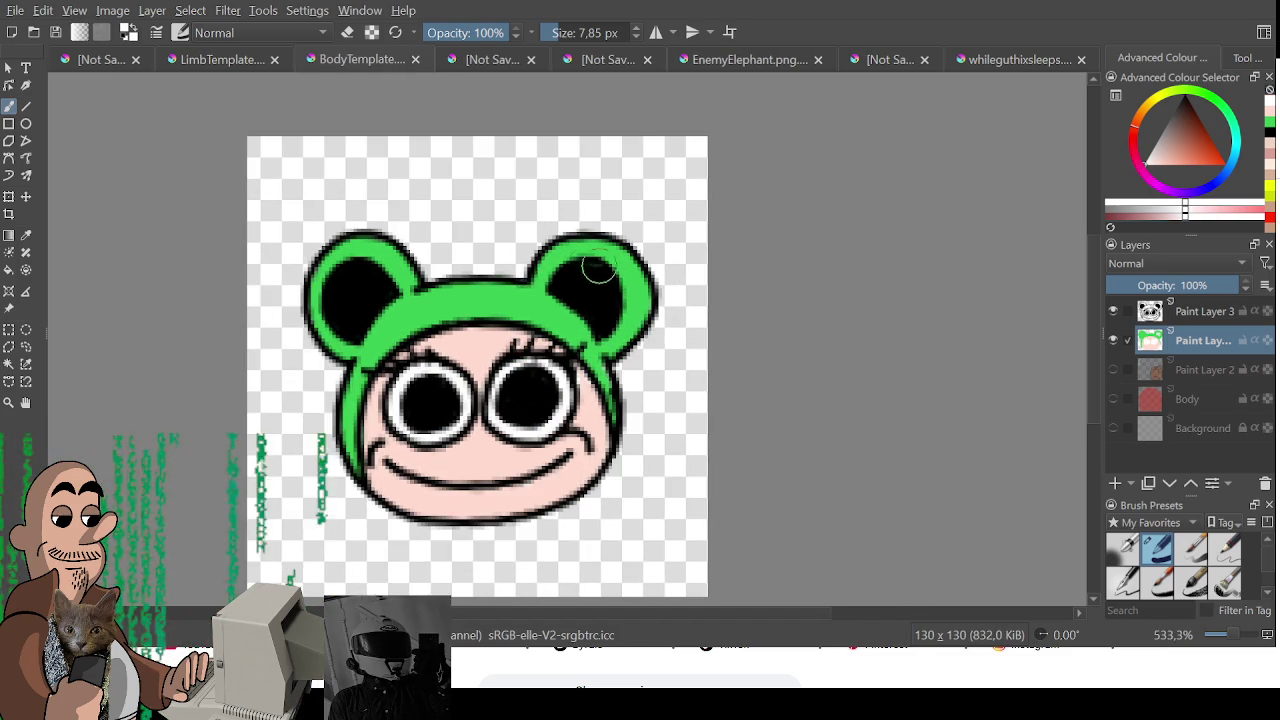
scroll(527, 296, "up", 1)
left_click_drag(585, 285, 640, 252)
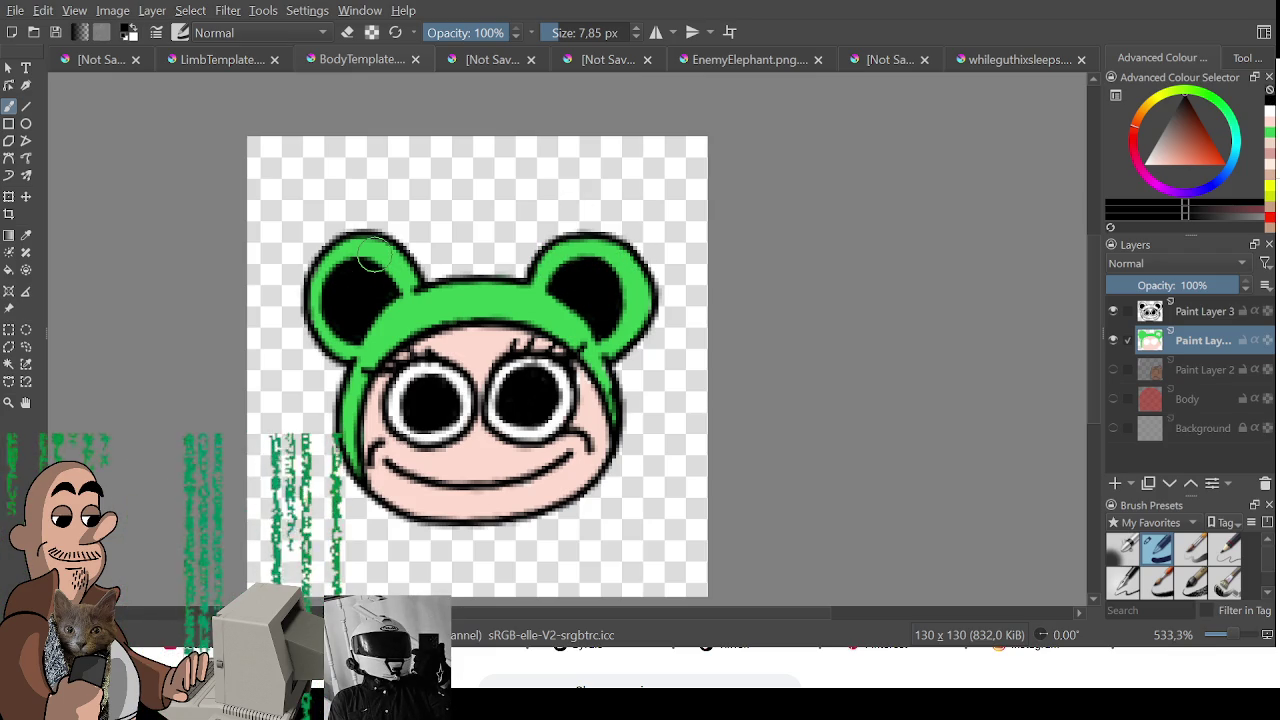